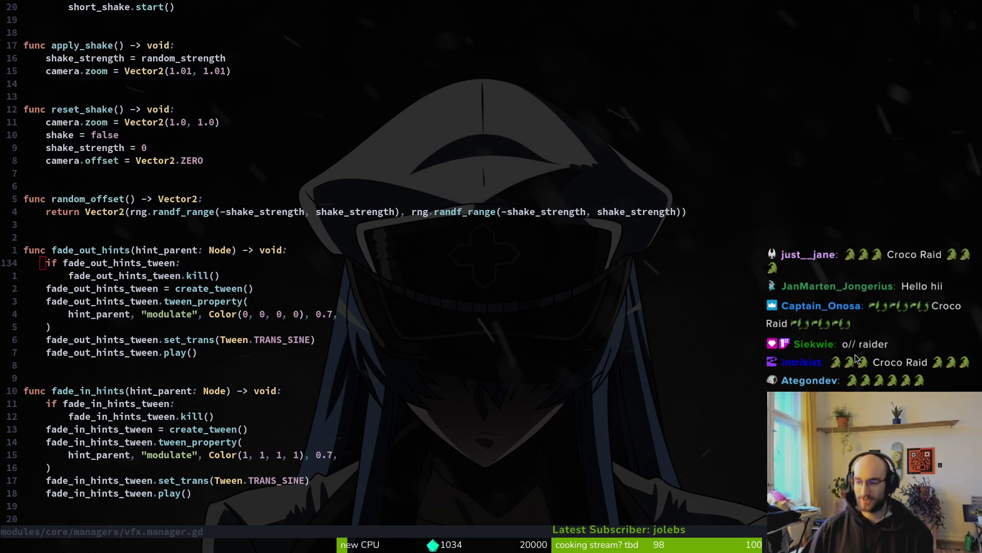
Step: Write vfx.manager.gd to disk with :w from the random_offset return line
left_click(136, 211)
type(":w")
key("Return")
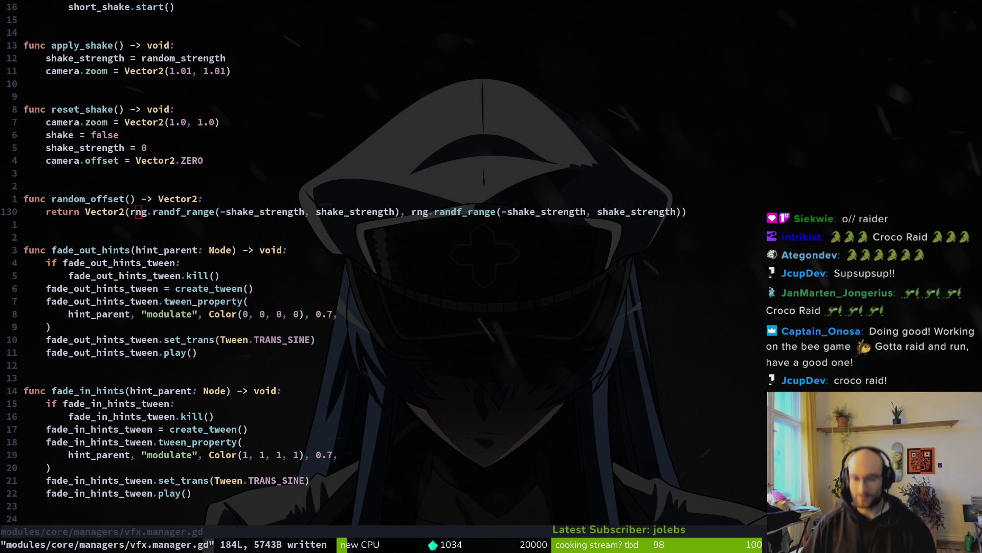
key("j")
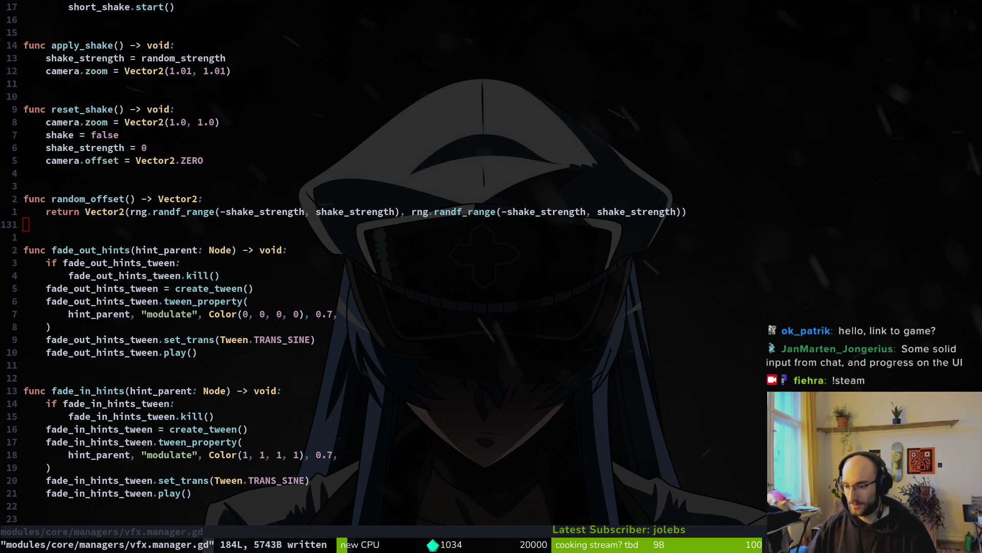
Step: Switch from Neovim to the Godot editor showing the tutorial_6 scene
key("alt+Tab")
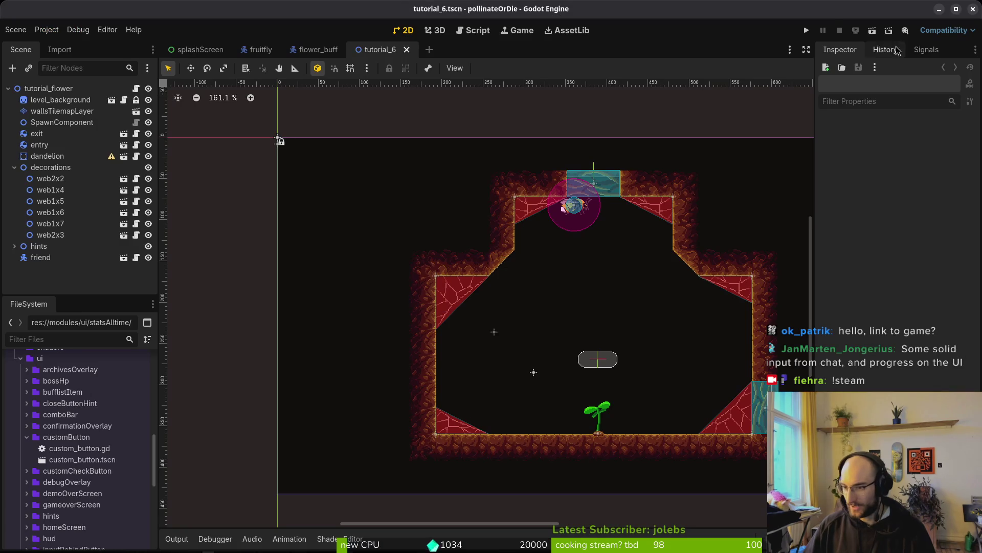
Step: Run pollinateOrDie in debug, continue the saved game and fly the bee out of the hive
left_click(807, 30)
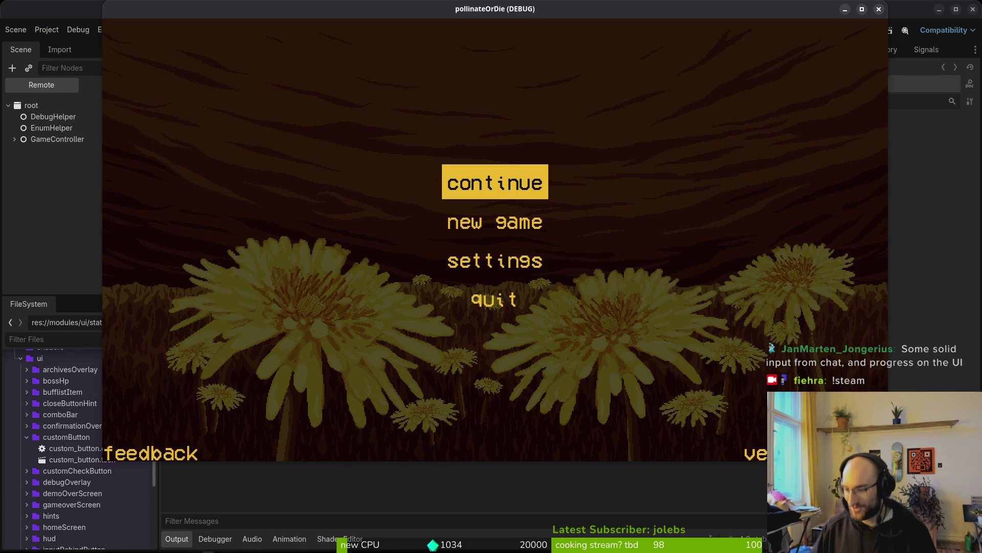
key("Return")
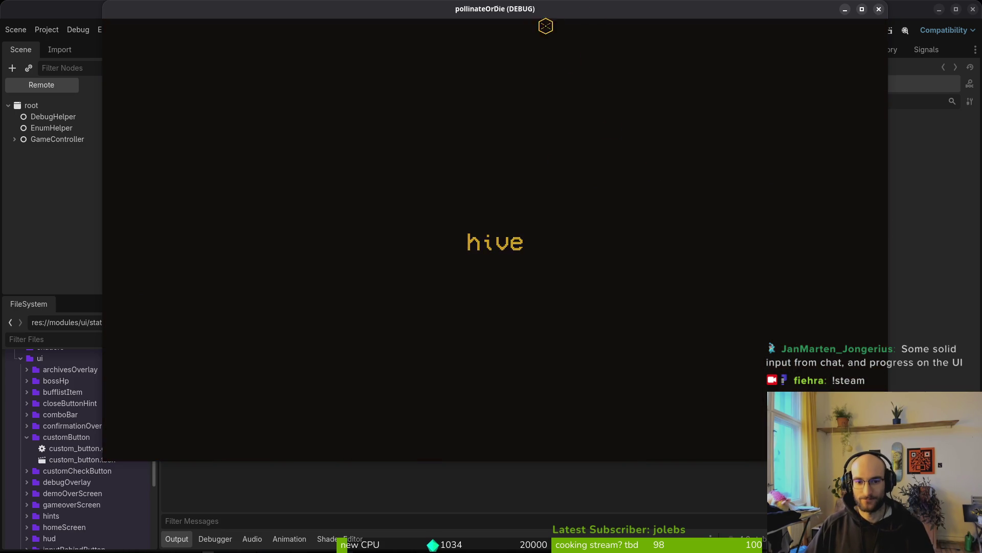
key("w")
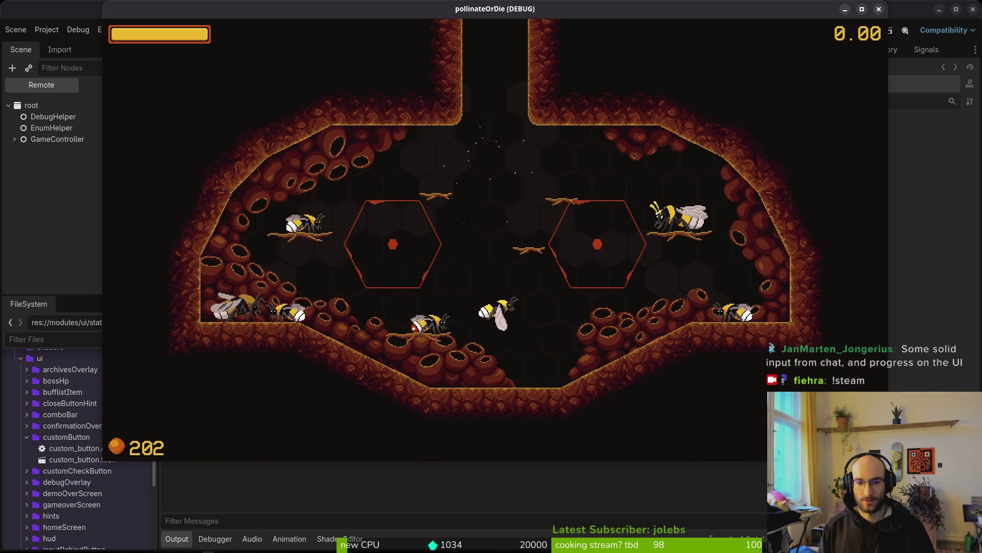
key("w")
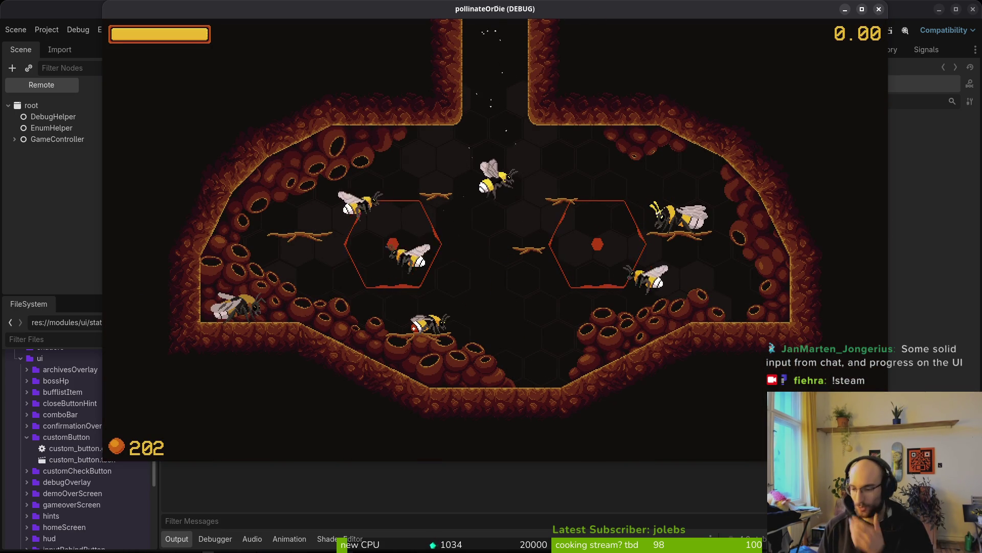
key("w")
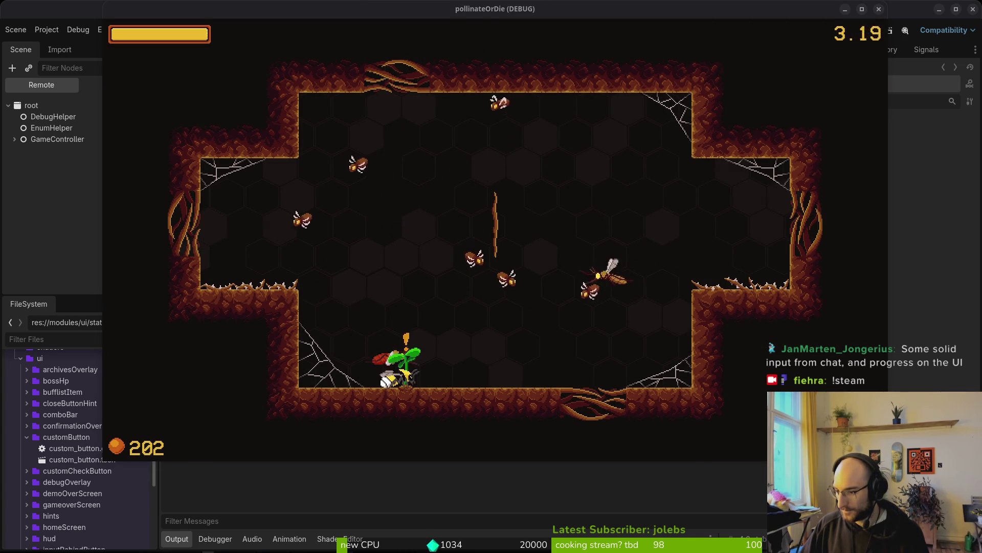
Step: Fight enemies around the sprout, gather pollen to grow it, then drop through the floor gap
key("space")
key("w")
key("d")
key("a")
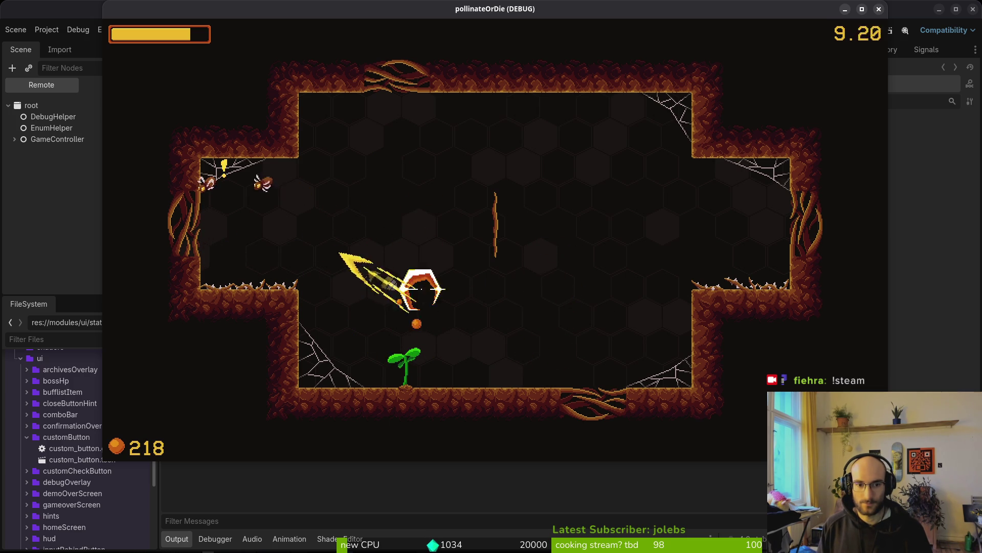
key("d")
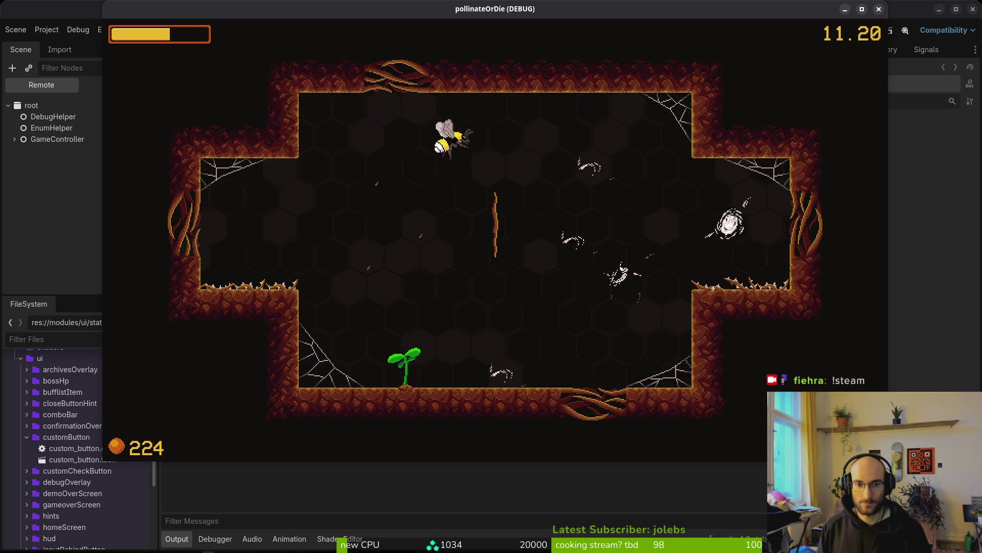
key("s")
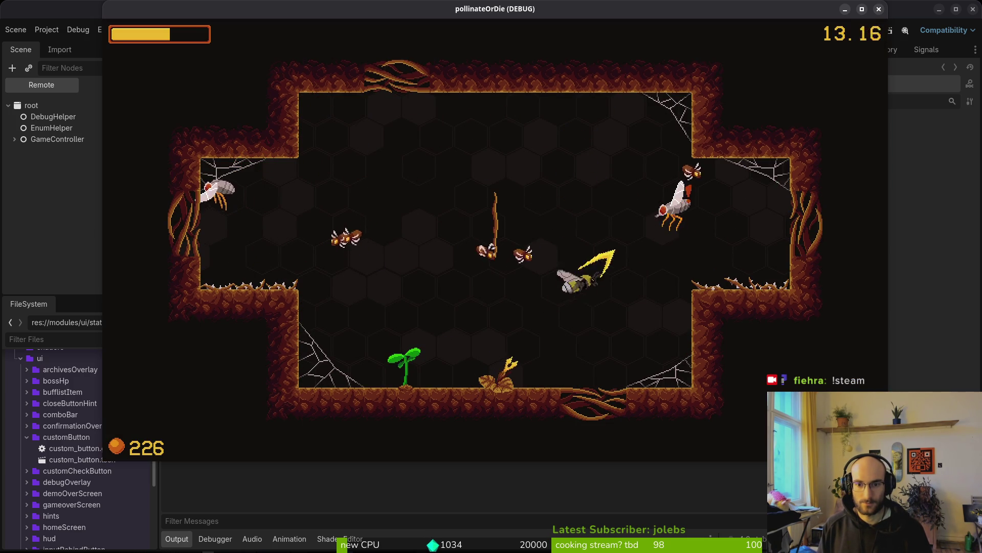
key("w")
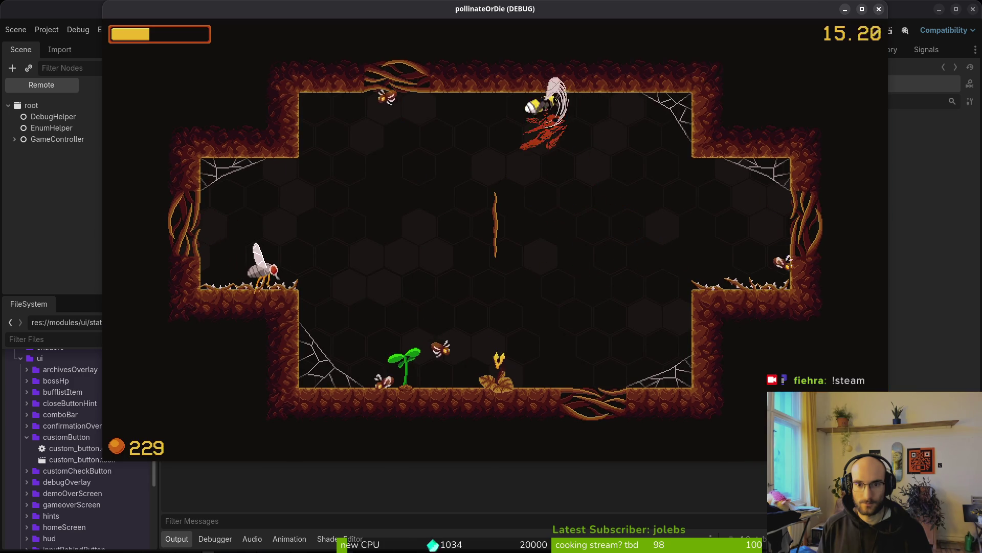
key("d")
key("a")
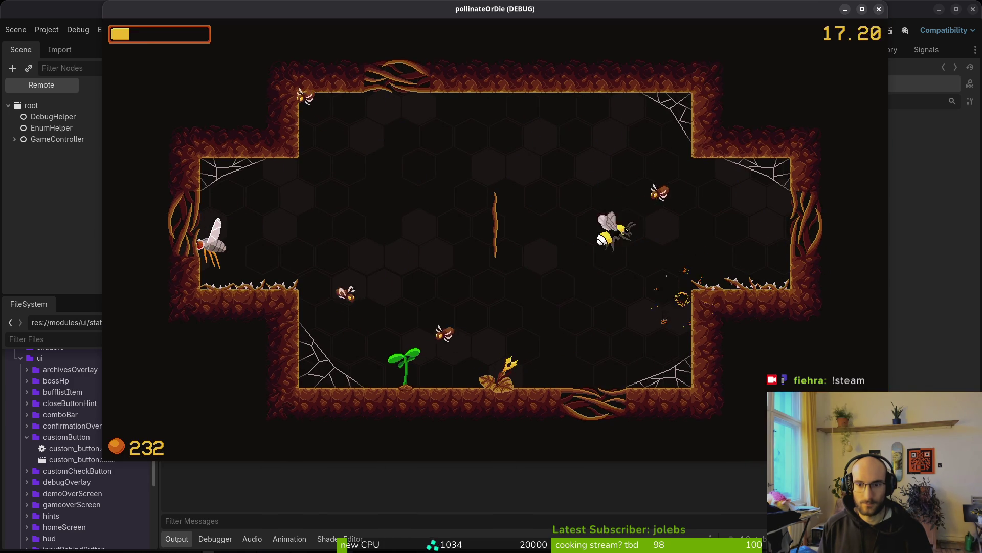
key("s")
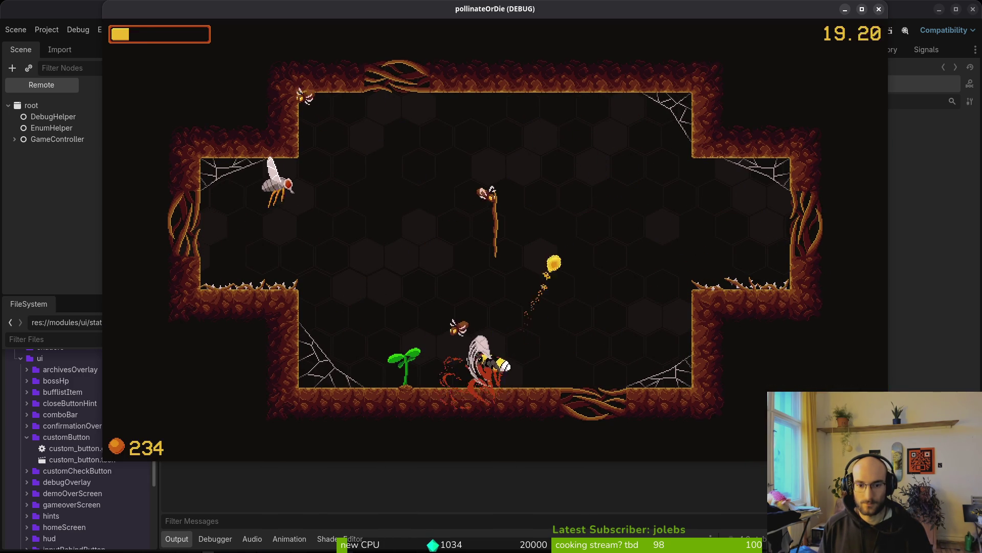
key("w")
key("s")
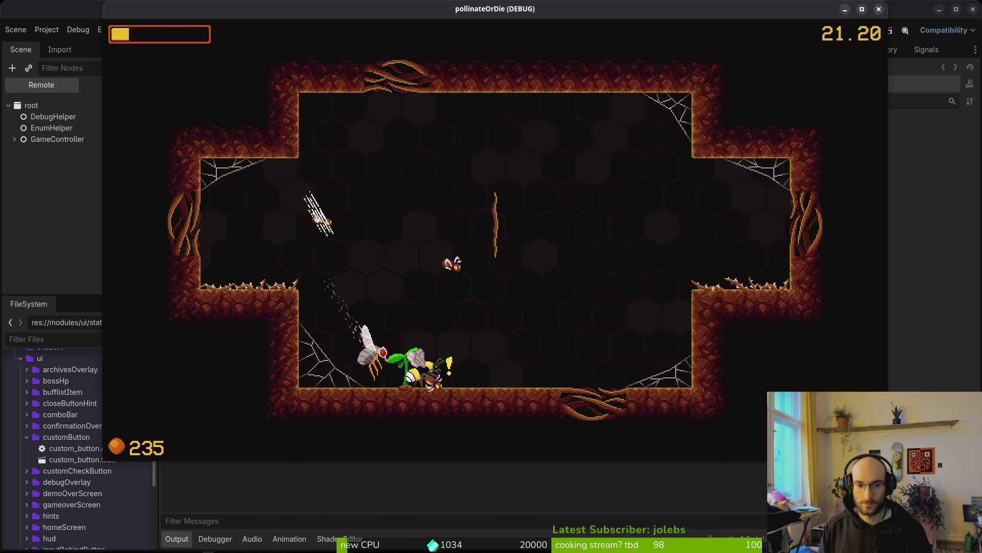
key("w")
key("a")
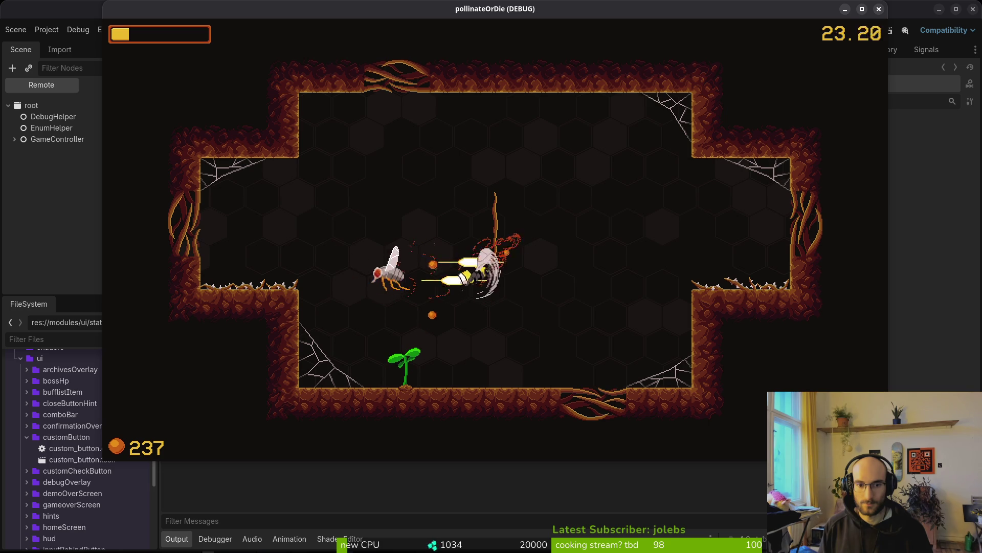
key("d")
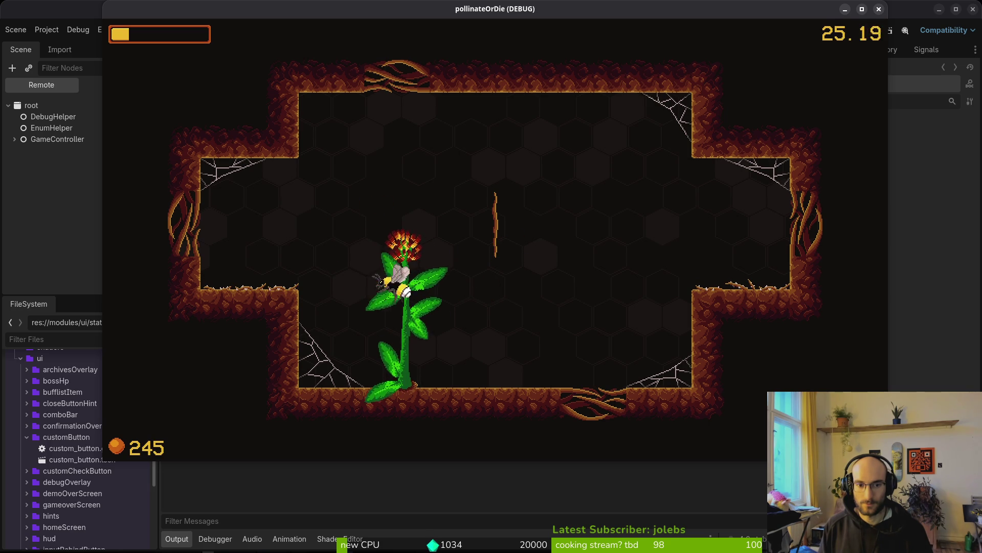
key("w")
key("a")
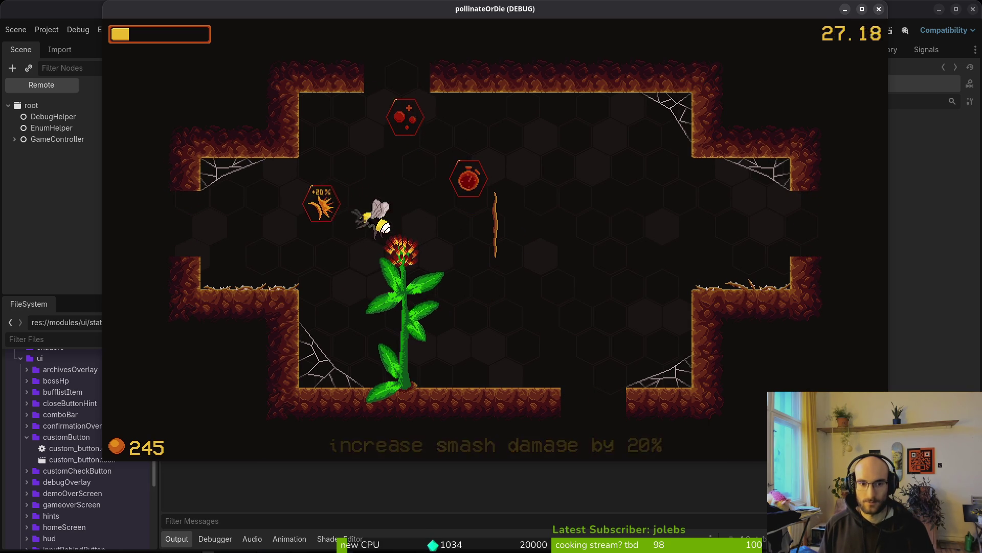
key("d")
key("s")
key("d")
key("s")
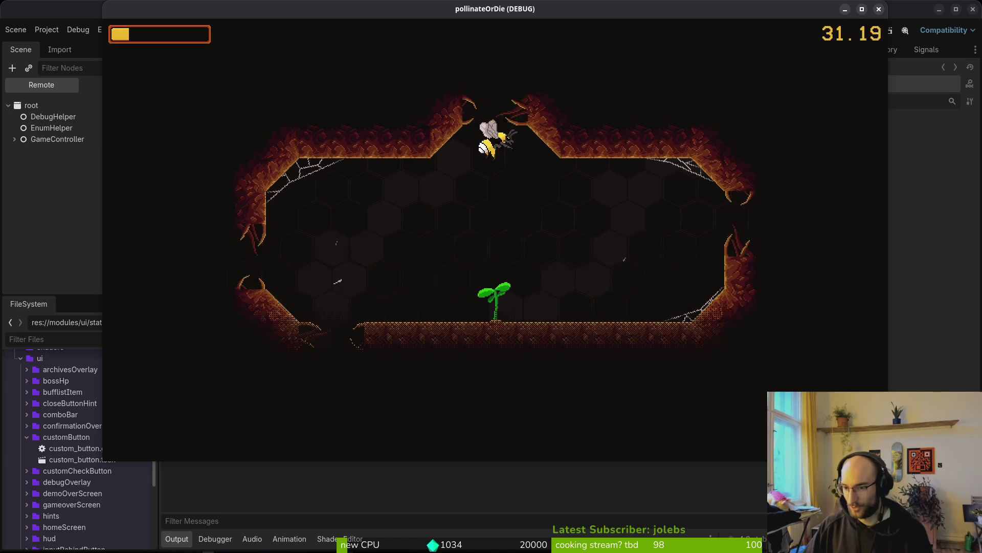
Step: Battle the spawning enemies in the lower room until killed by the mutant flower
key("w")
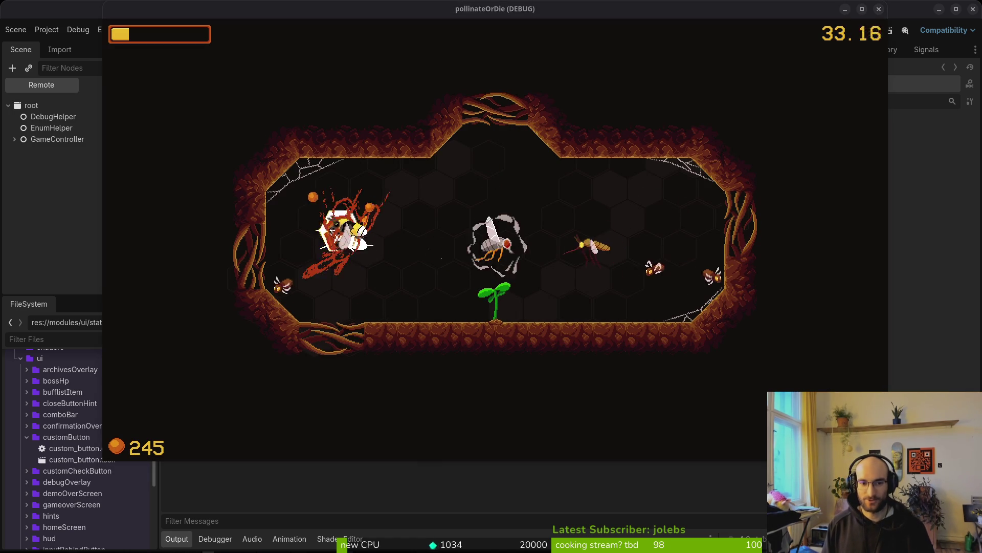
key("a")
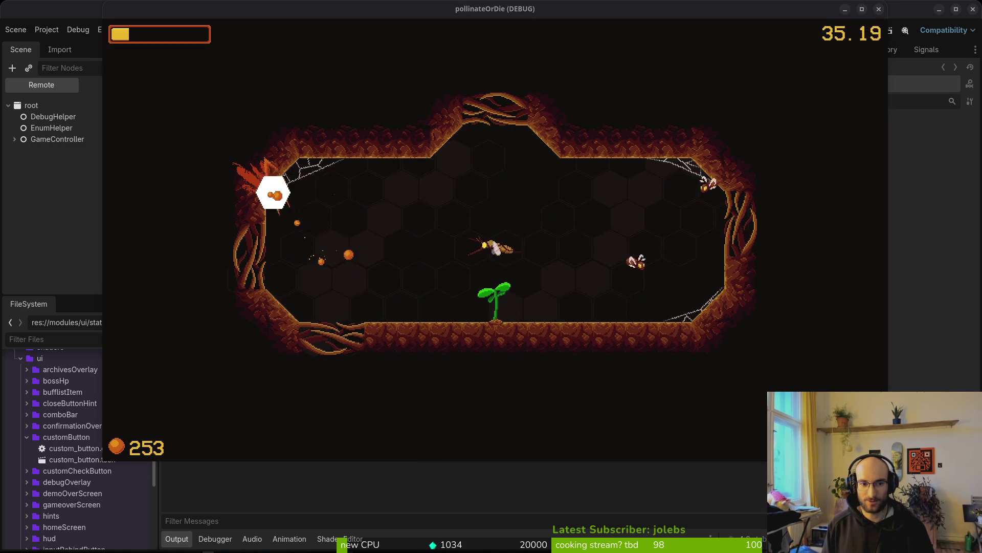
key("d")
key("d")
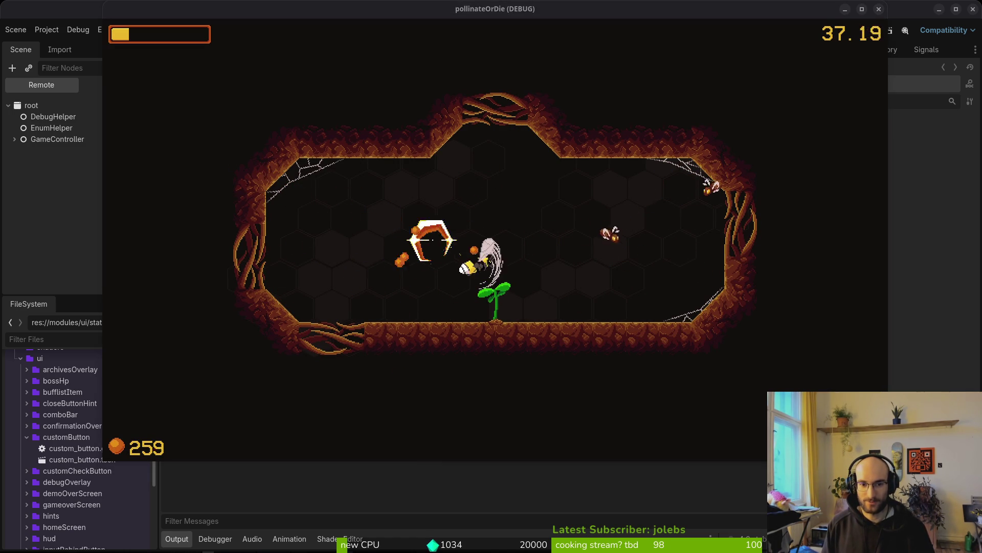
key("w")
key("a")
key("s")
key("d")
key("a")
key("w")
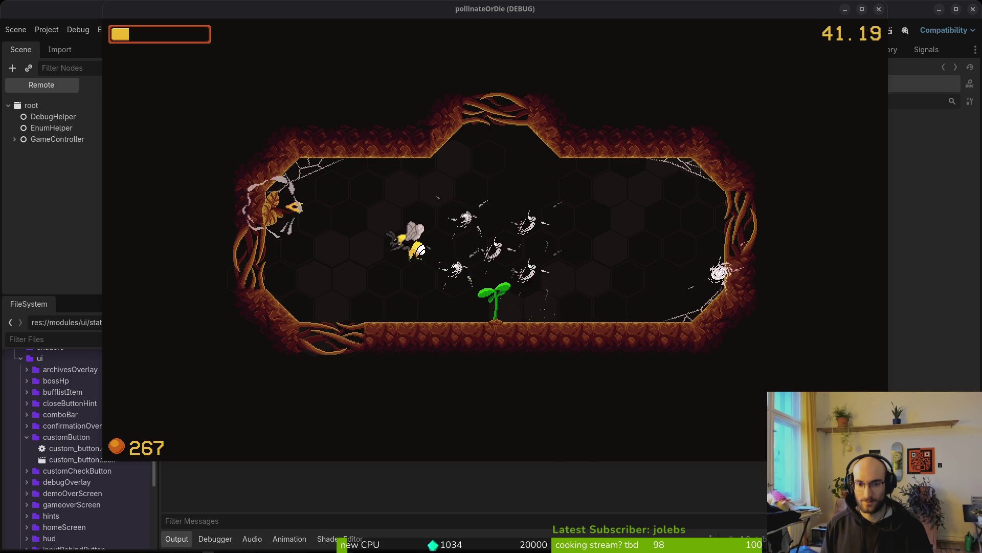
key("d")
key("a")
key("s")
key("w")
key("d")
key("a")
key("s")
key("d")
key("s")
key("a")
key("w")
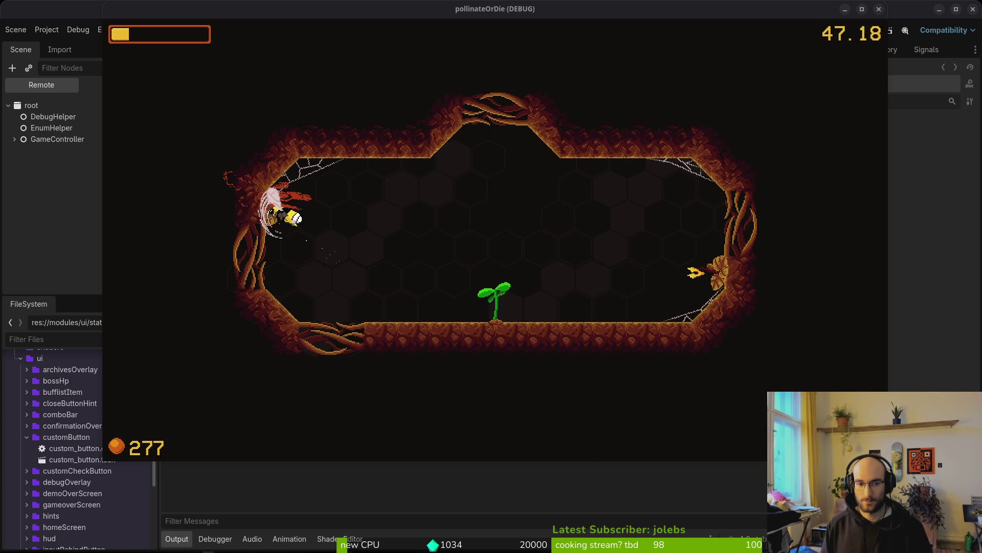
key("d")
key("s")
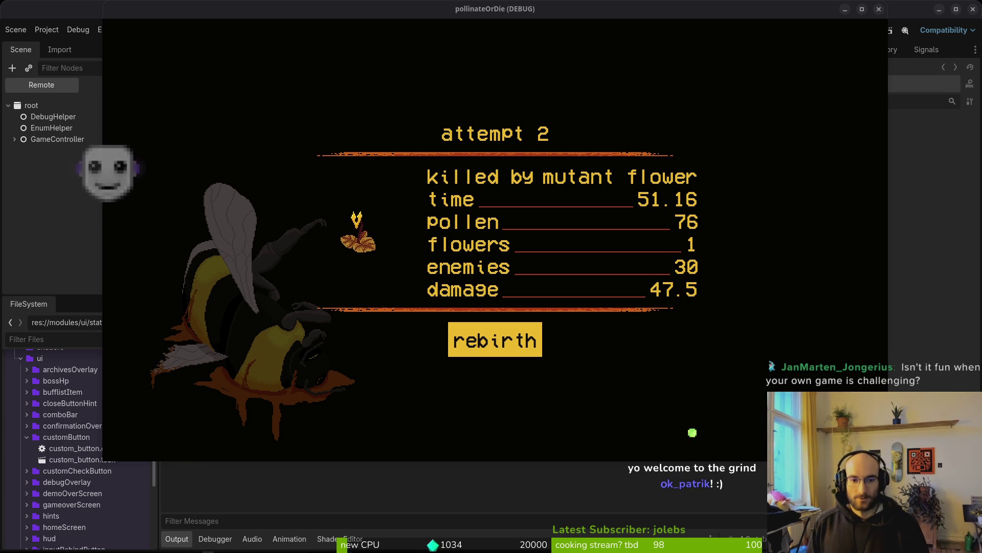
Step: Start a new run from the game-over screen and open the archives in the hive
key("Return")
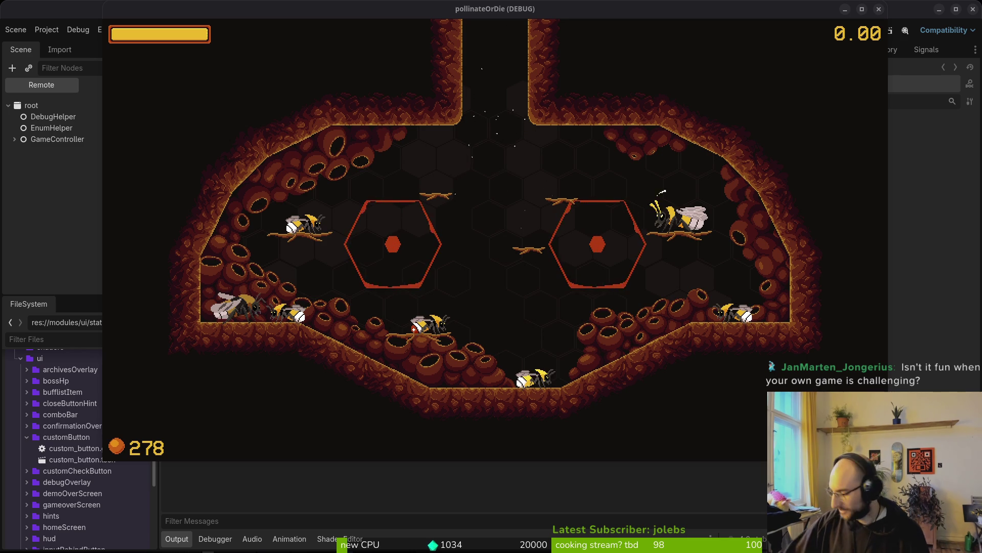
key("w")
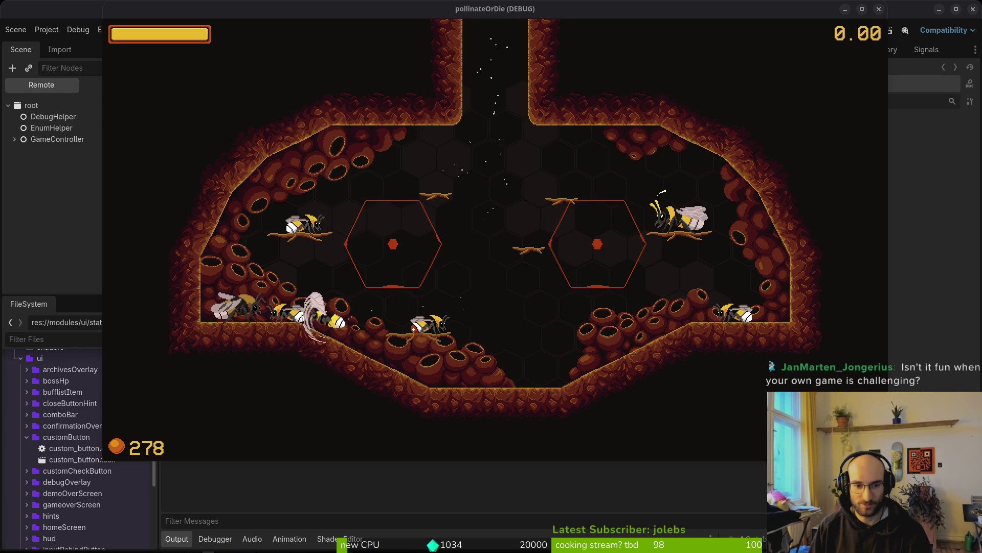
key("Escape")
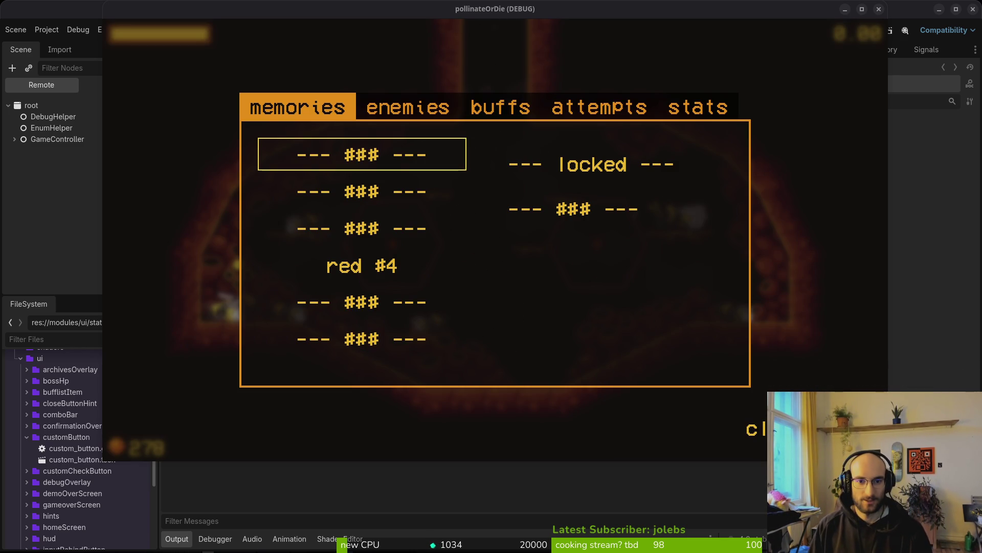
Step: Browse the buffs tab and the attempt 1 and 2 stats, then close the archives
key("Right")
key("Right")
key("Right")
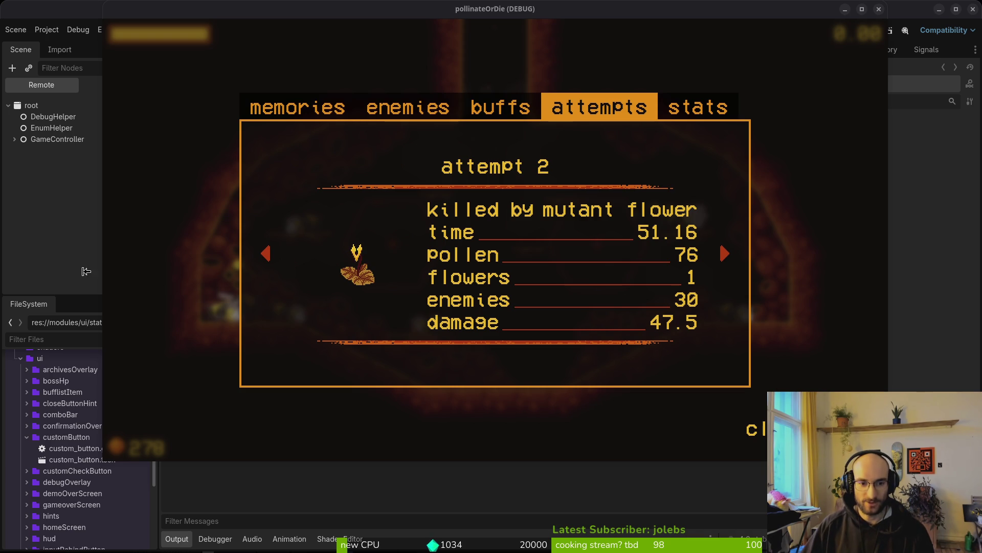
key("Left")
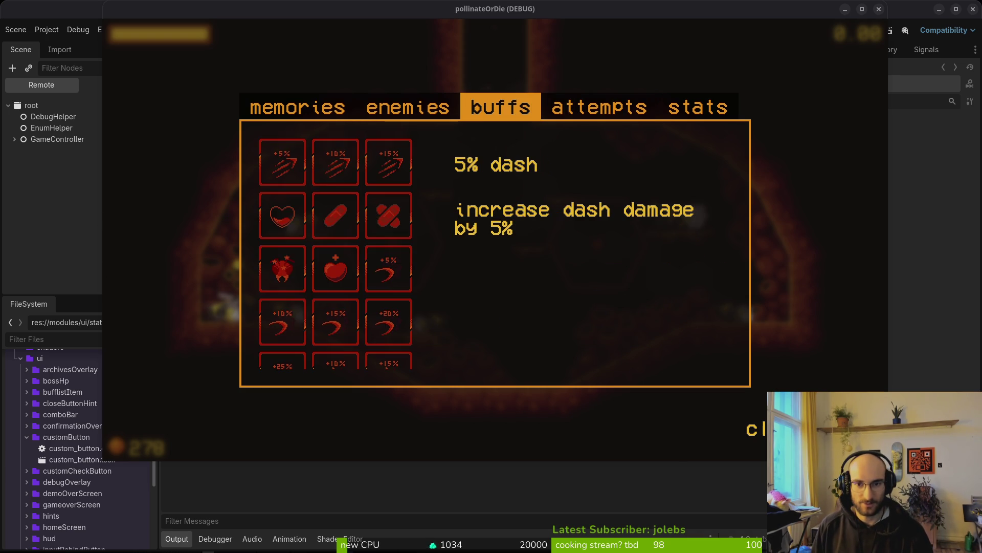
key("Right")
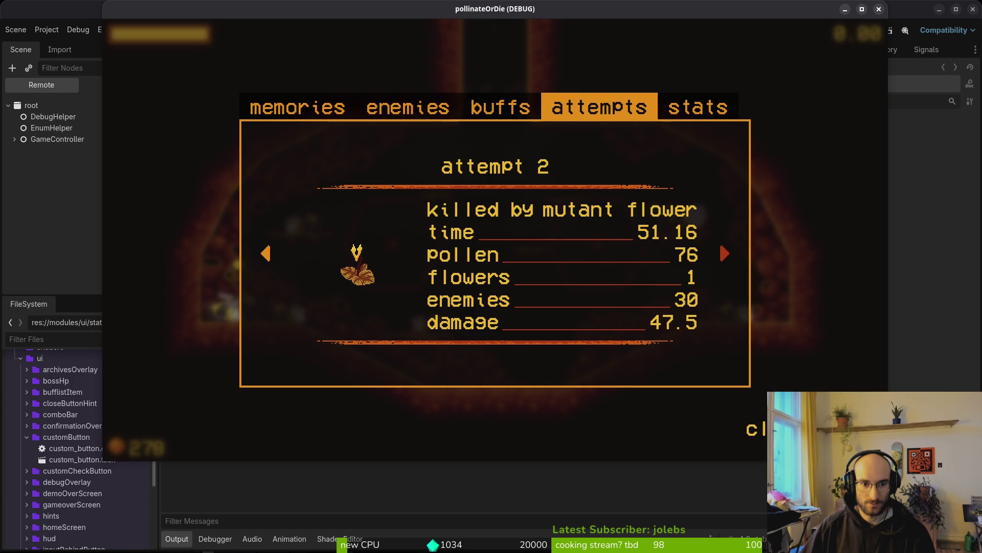
key("Left")
key("Left")
key("Left")
key("Left")
key("Left")
key("Left")
key("Left")
key("Left")
key("Left")
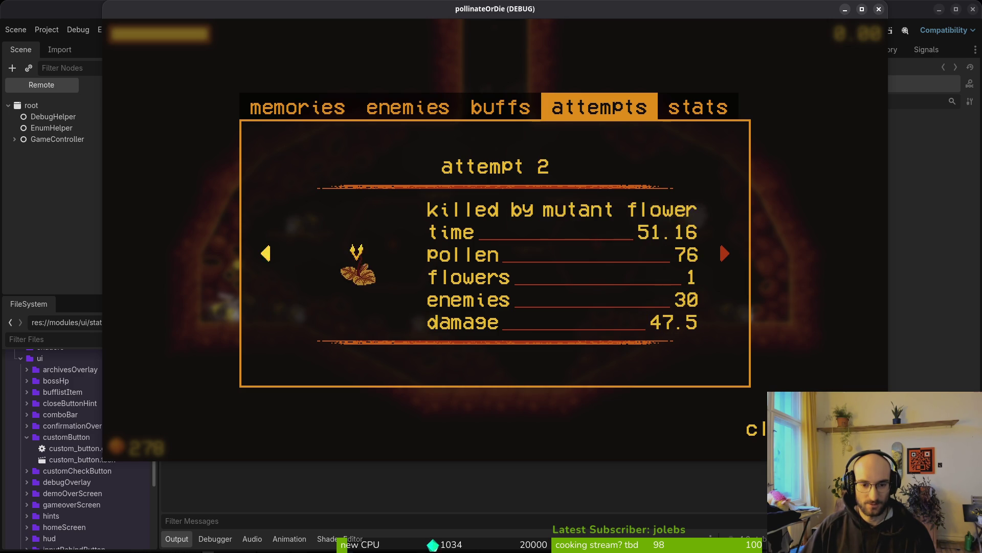
key("Left")
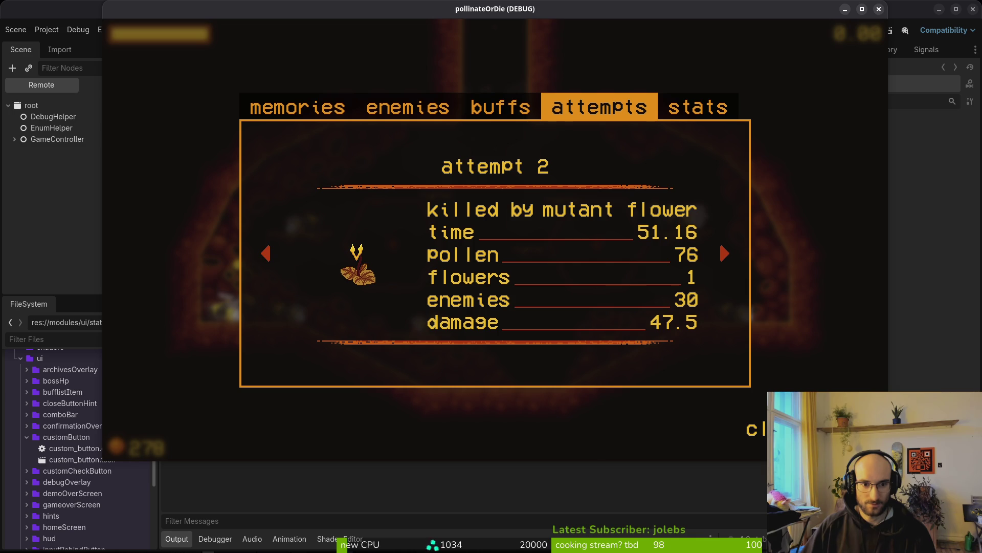
key("Escape")
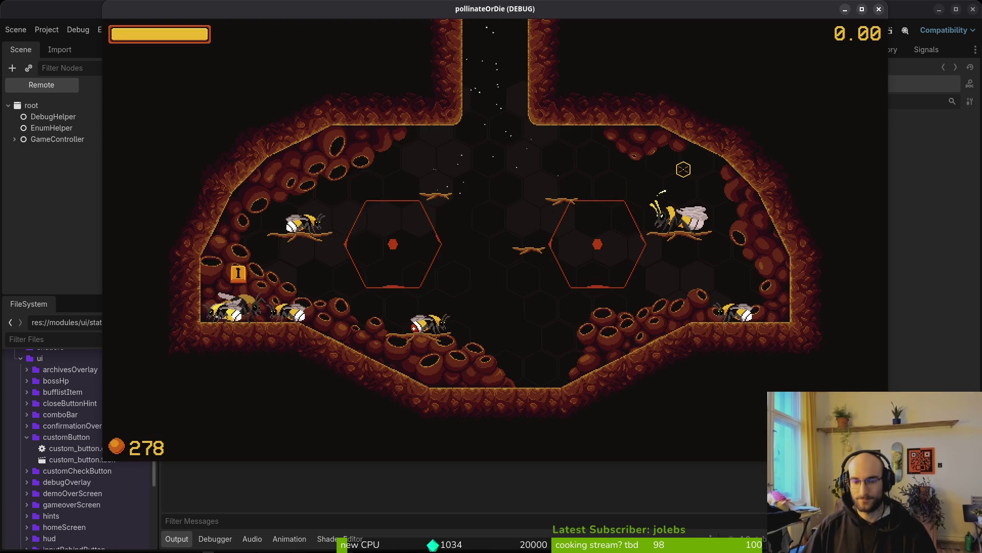
Step: Stop the game and quick-open the run_summary.tscn scene
key("F8")
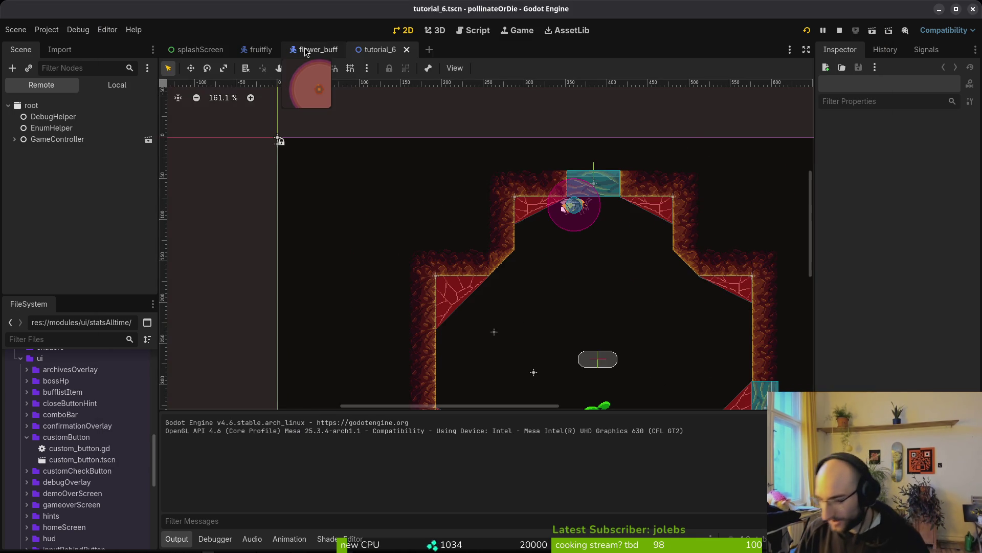
key("ctrl+shift+o")
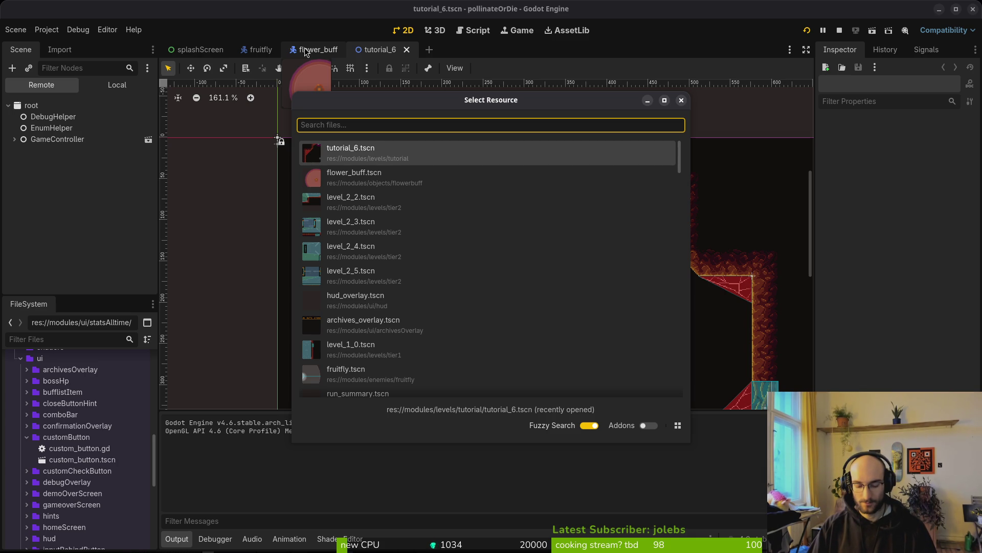
type("flower")
key("BackSpace")
key("BackSpace")
key("BackSpace")
type("rusutscn")
key("Return")
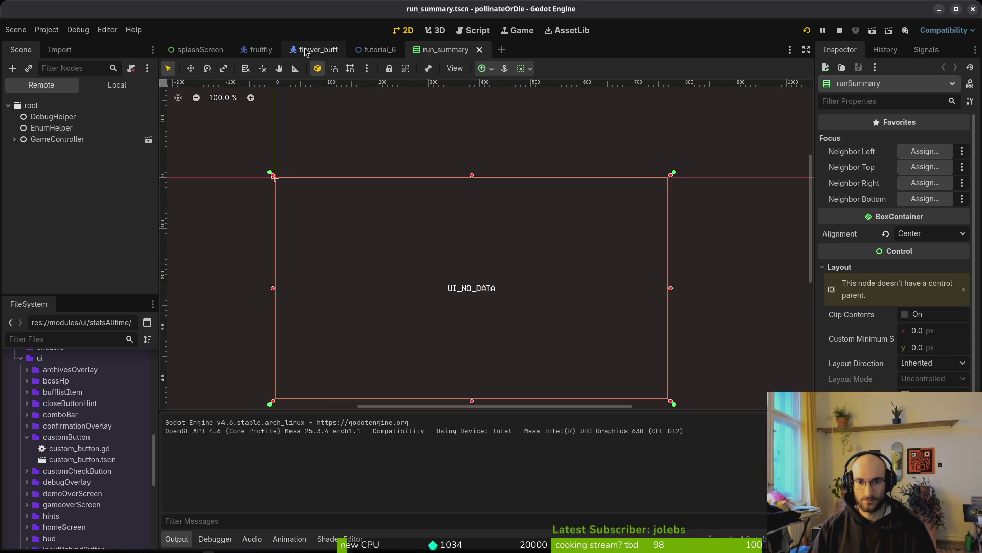
Step: Unhide gameoverData, both GameOverSpacers and the attemptsBox ATTEMPT 420 header
left_click(117, 85)
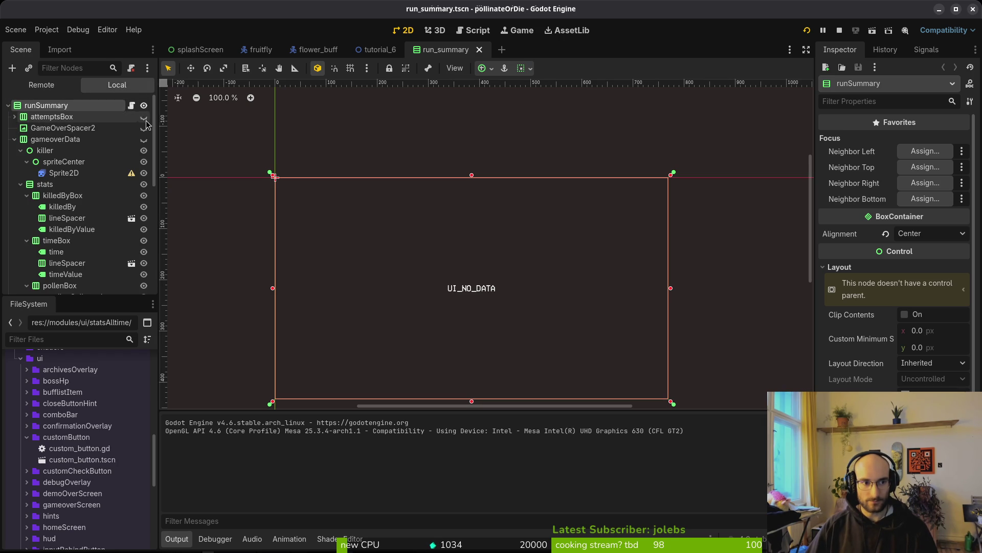
left_click(144, 117)
left_click(144, 117)
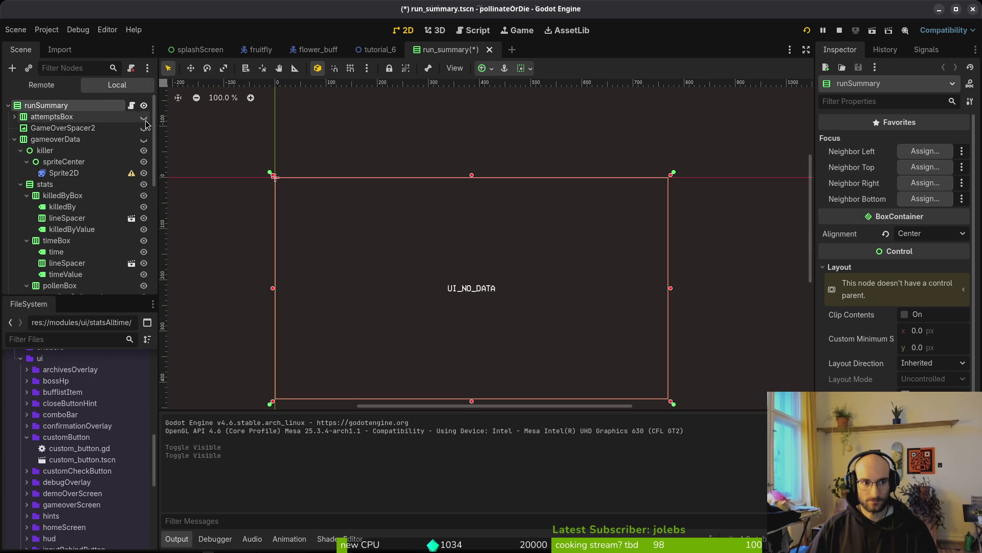
scroll(138, 154, "down", 3)
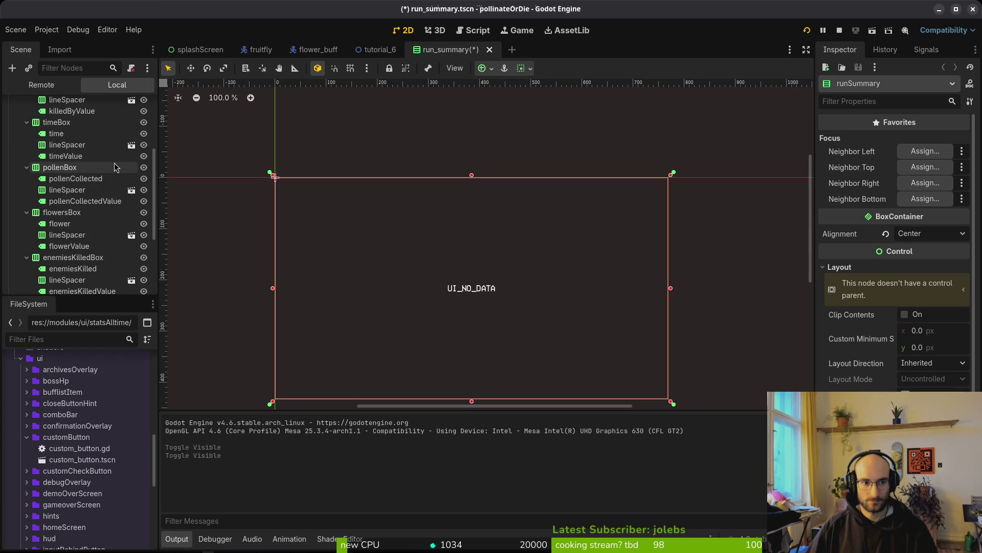
scroll(133, 149, "up", 3)
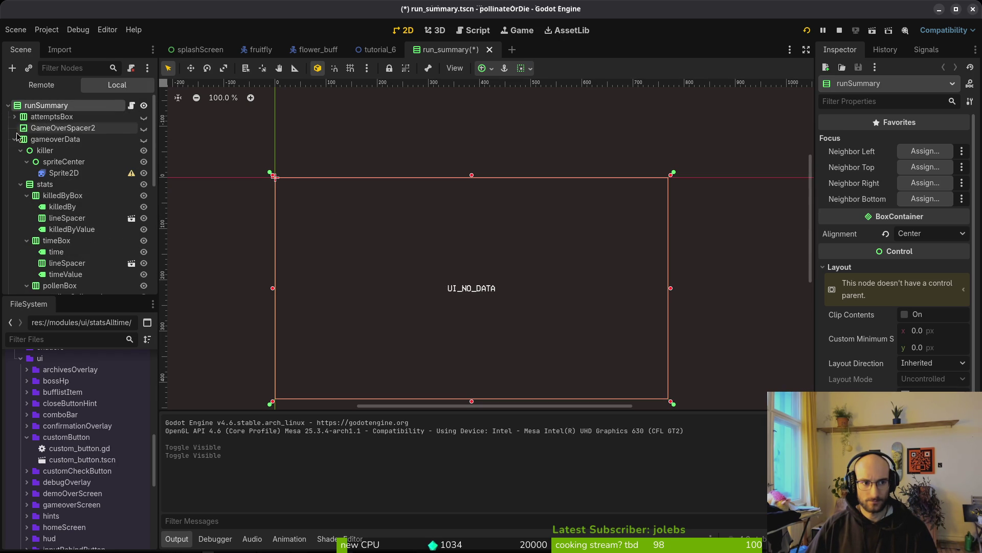
left_click(13, 141)
left_click(148, 141)
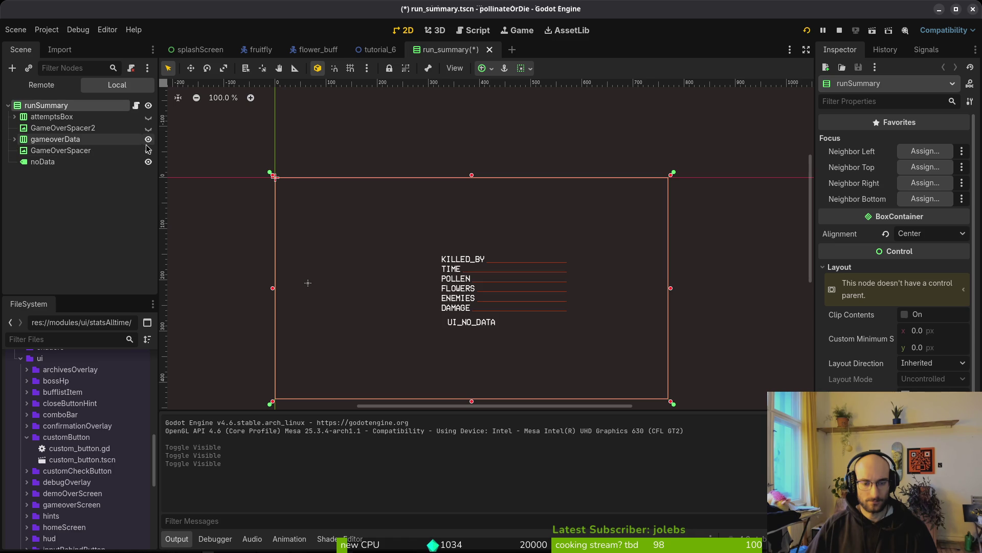
left_click(147, 128)
left_click(148, 153)
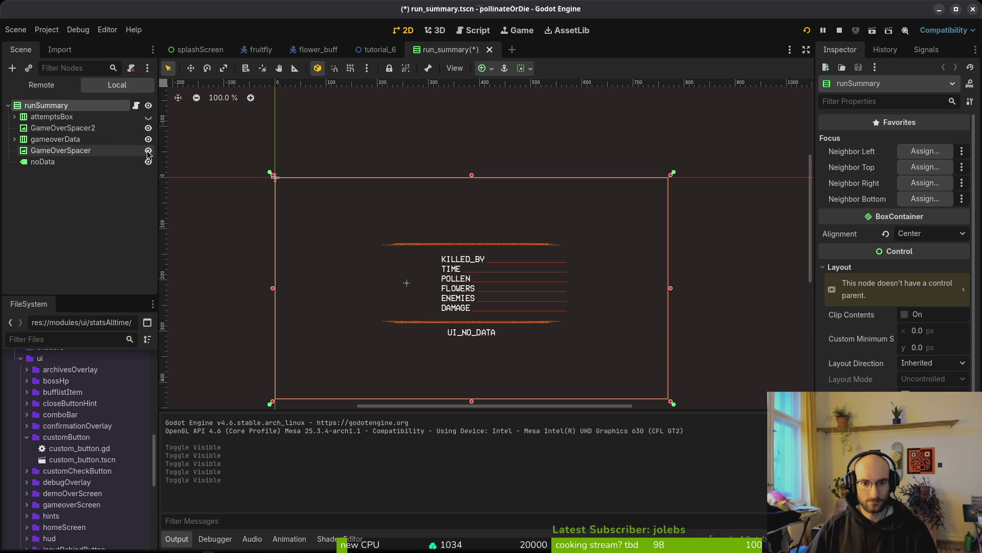
left_click(148, 117)
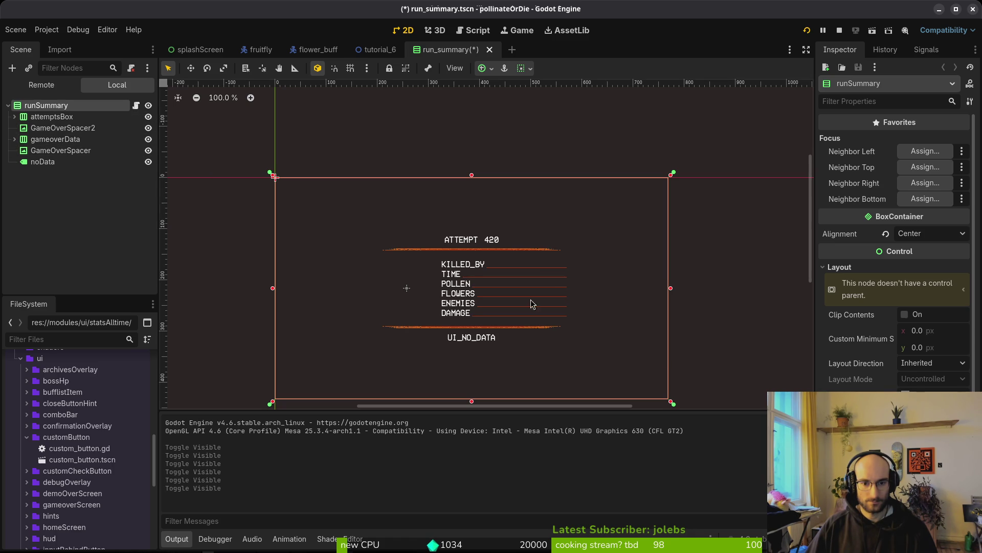
Step: Set the stats node's Custom Minimum Size x to 300 and save the scene
left_click(51, 139)
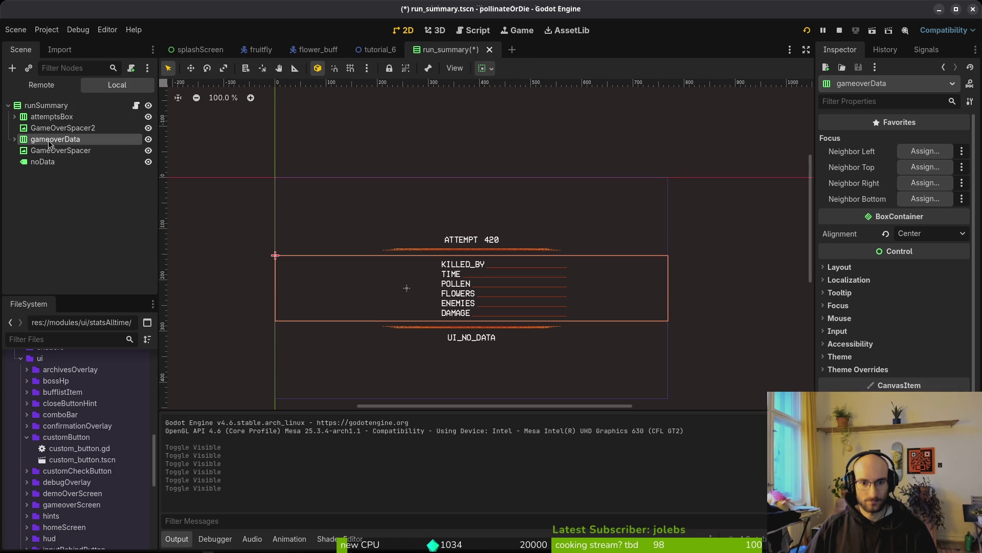
left_click(14, 140)
left_click(21, 150)
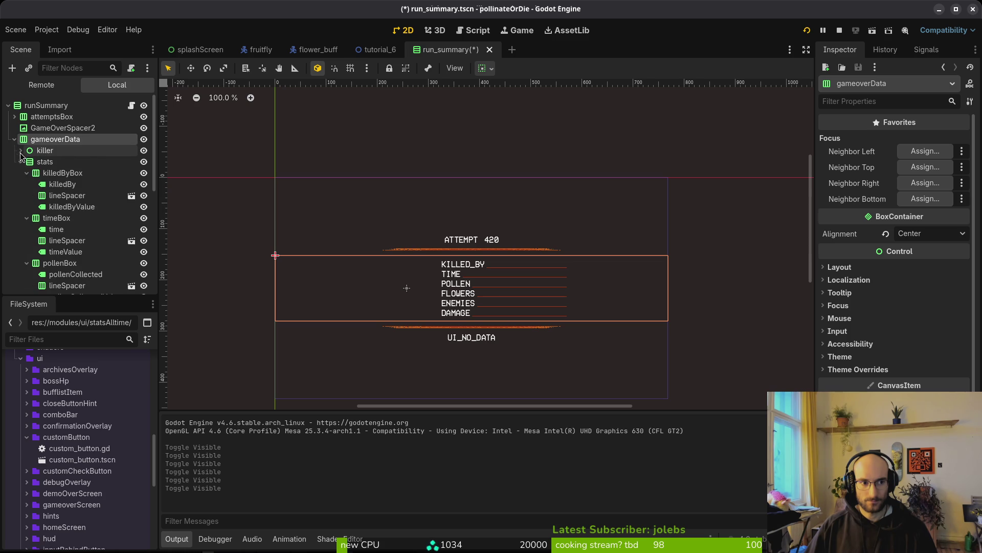
left_click(20, 161)
left_click(41, 161)
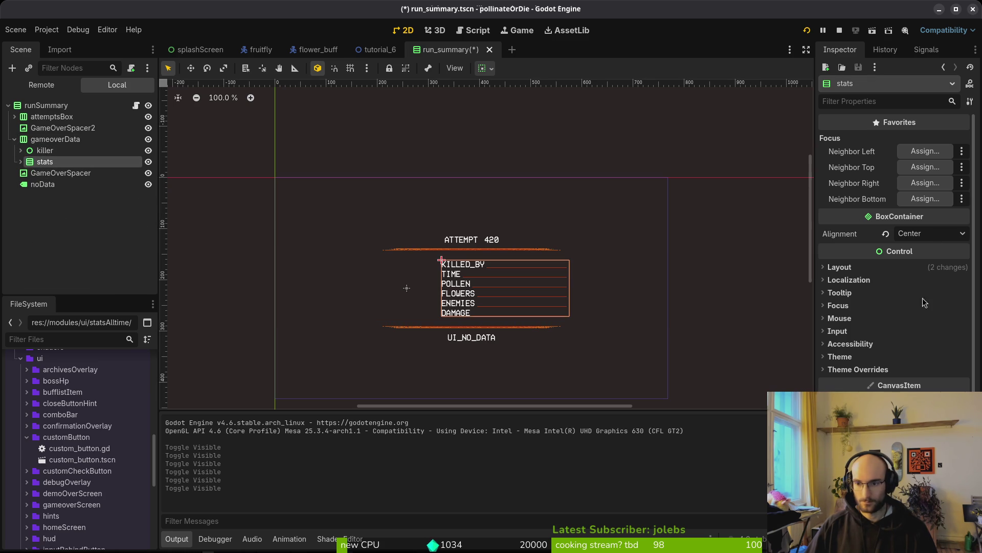
left_click(840, 267)
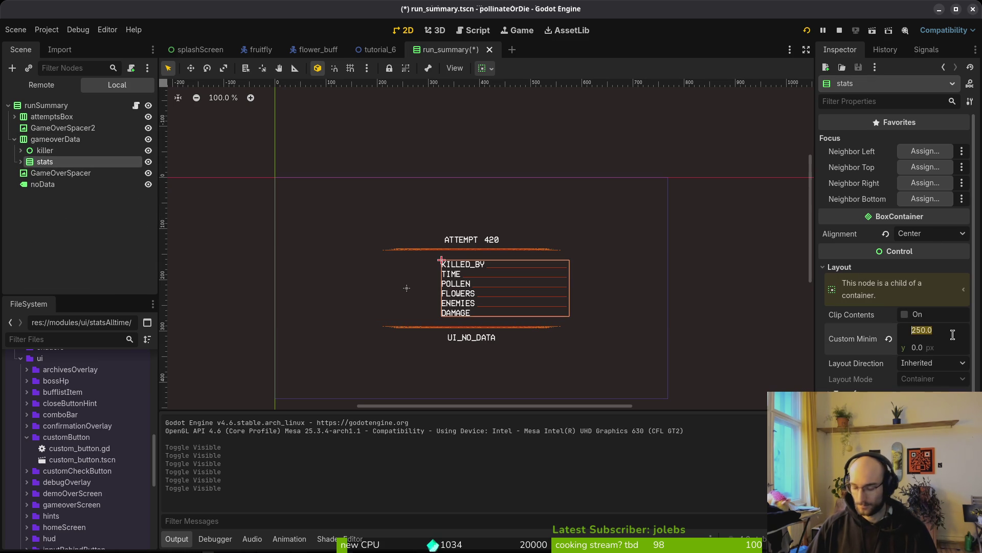
type("300")
key("Return")
key("ctrl+s")
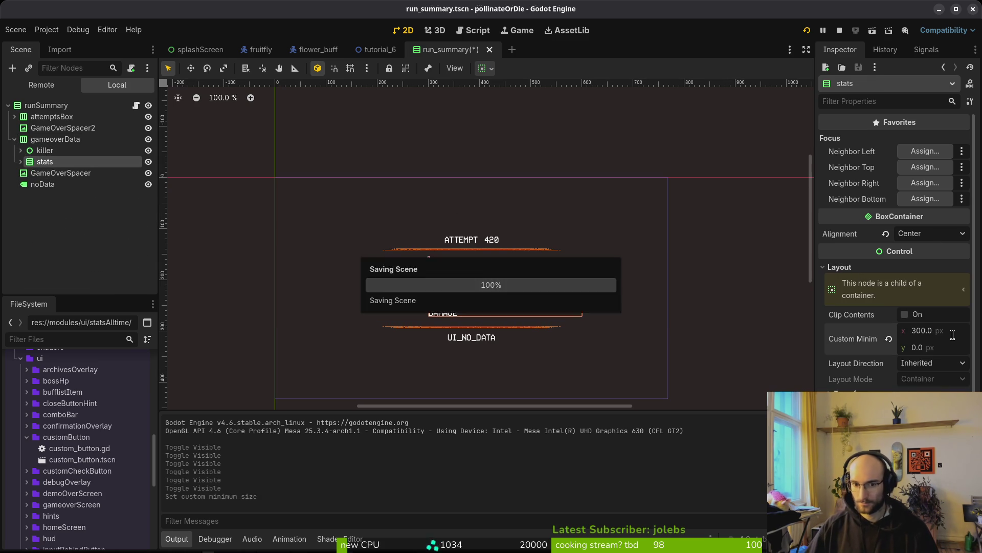
Step: Try a 330 px minimum width, undo back to 300, and save again
left_click(953, 335)
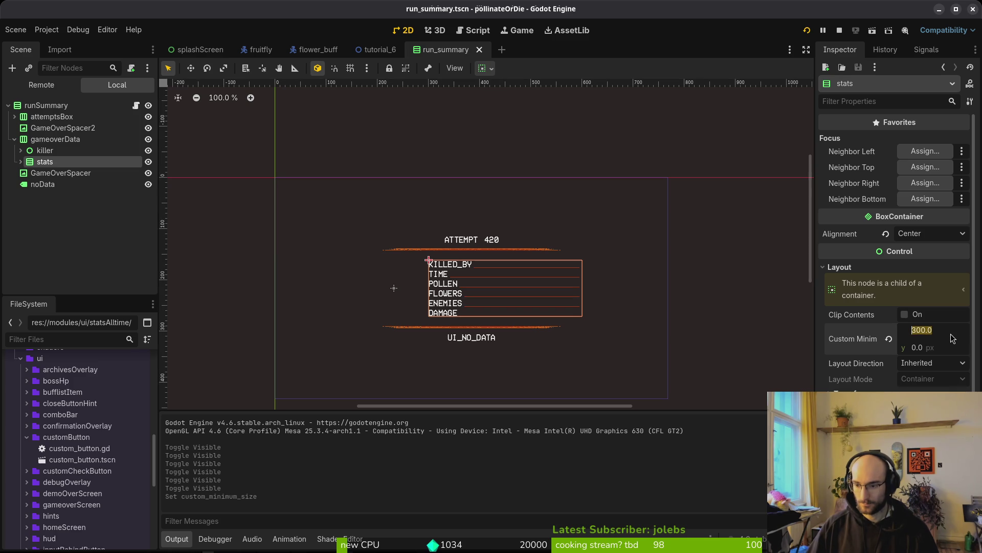
type("330")
key("Return")
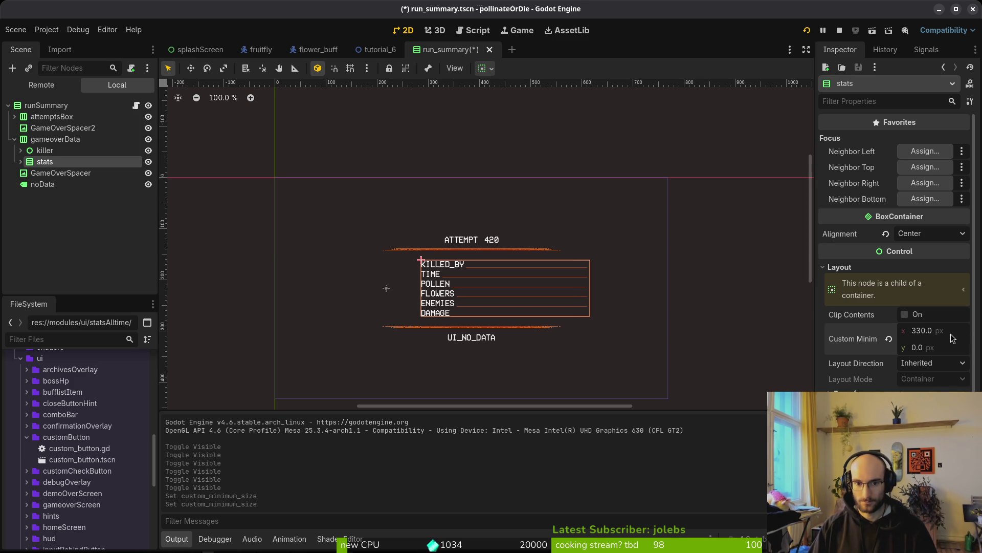
key("ctrl+z")
key("ctrl+s")
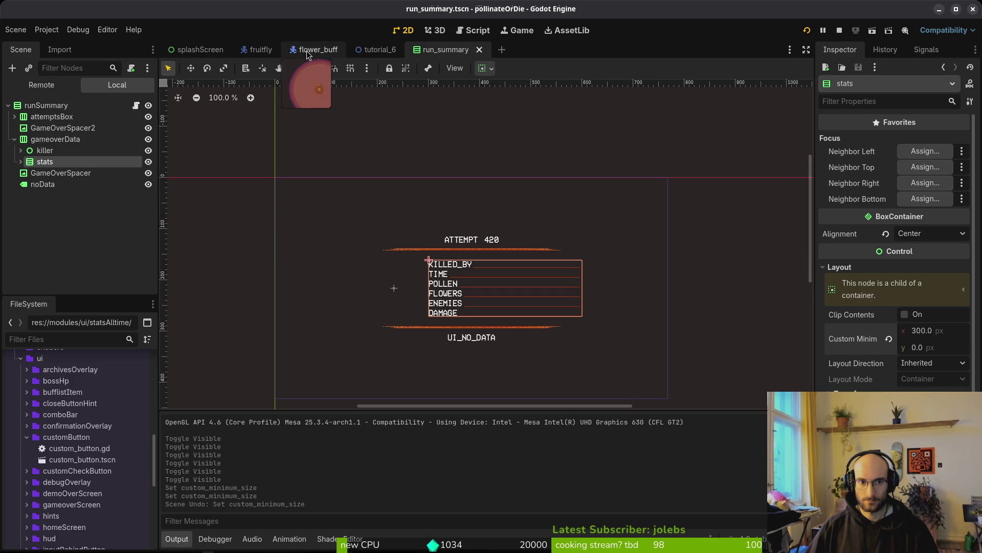
Step: Quick-open the archives_overlay.tscn scene
key("alt+shift+o")
type("arhoverts")
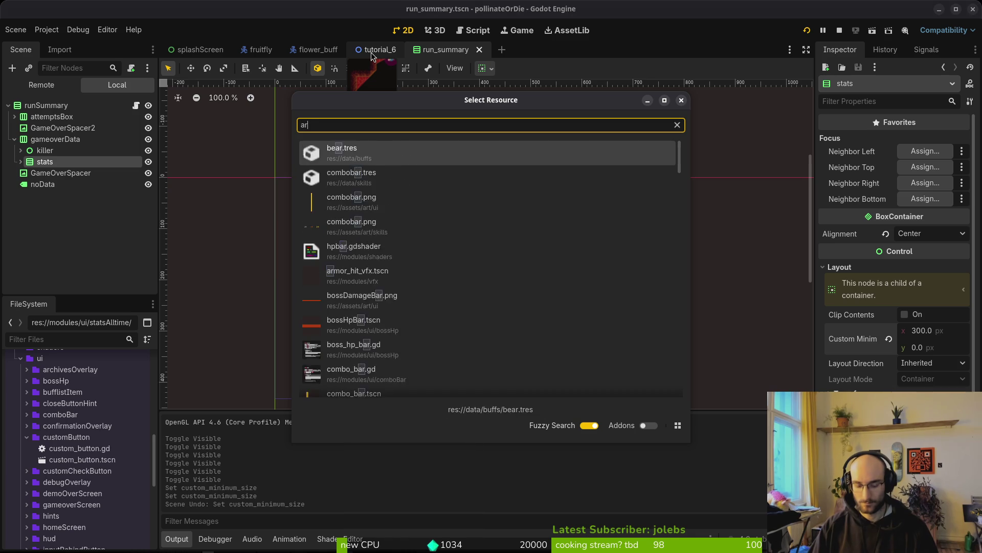
key("Down")
key("Down")
key("Return")
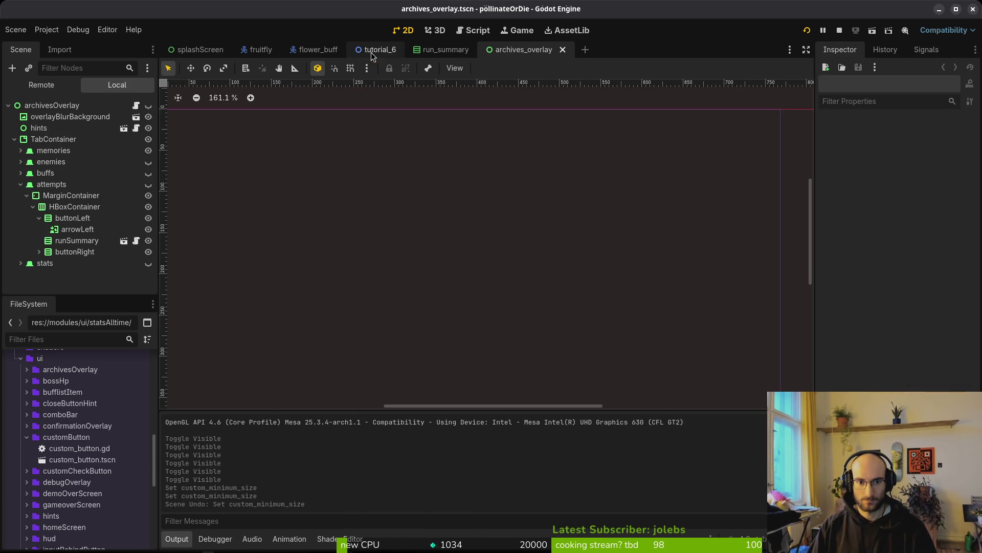
Step: Select the runSummary instance under attempts > HBoxContainer and run the project
left_click(39, 218)
left_click(33, 207)
left_click(26, 196)
left_click(20, 184)
left_click(21, 184)
left_click(33, 207)
left_click(77, 230)
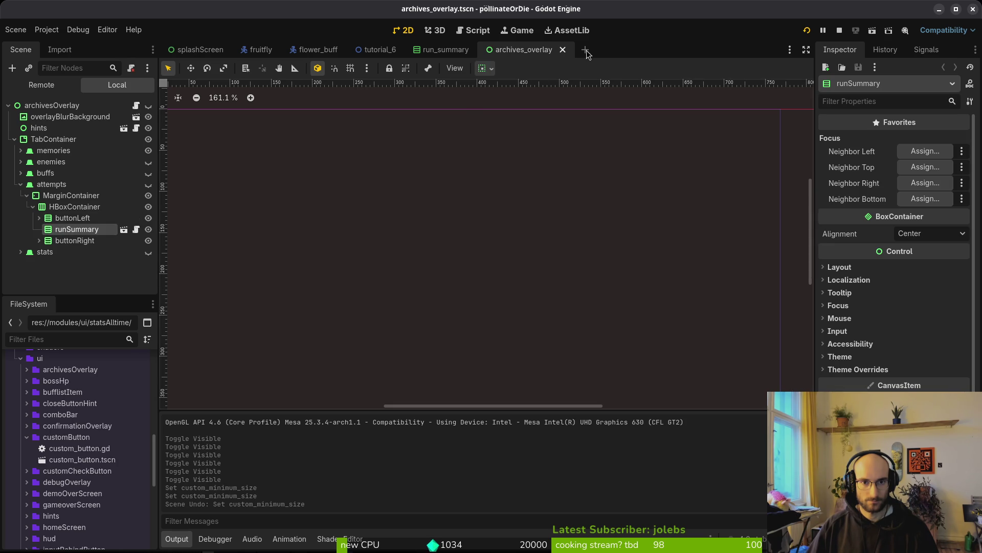
left_click(807, 30)
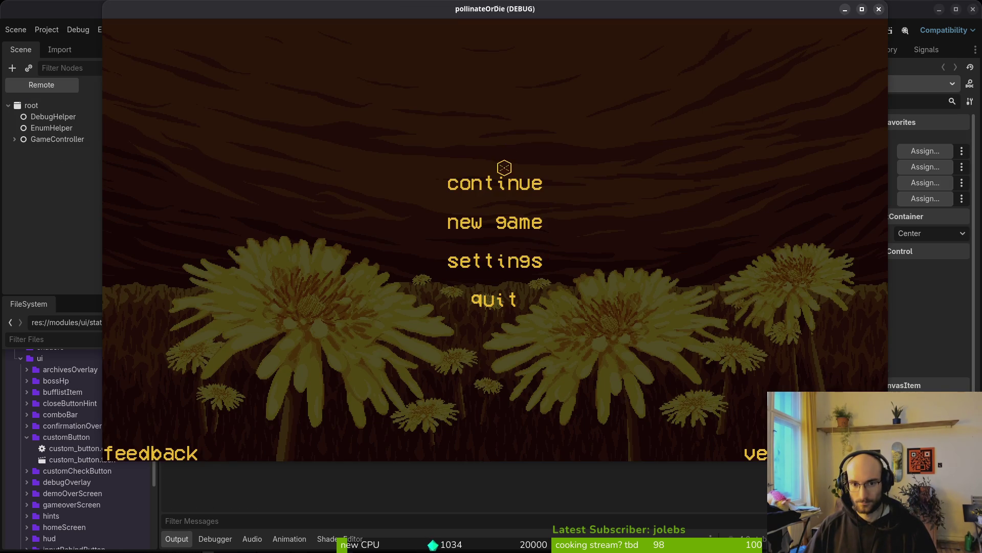
Step: Continue the save, flip between attempt 1 and 2 summaries in the archives, then close them
left_click(499, 184)
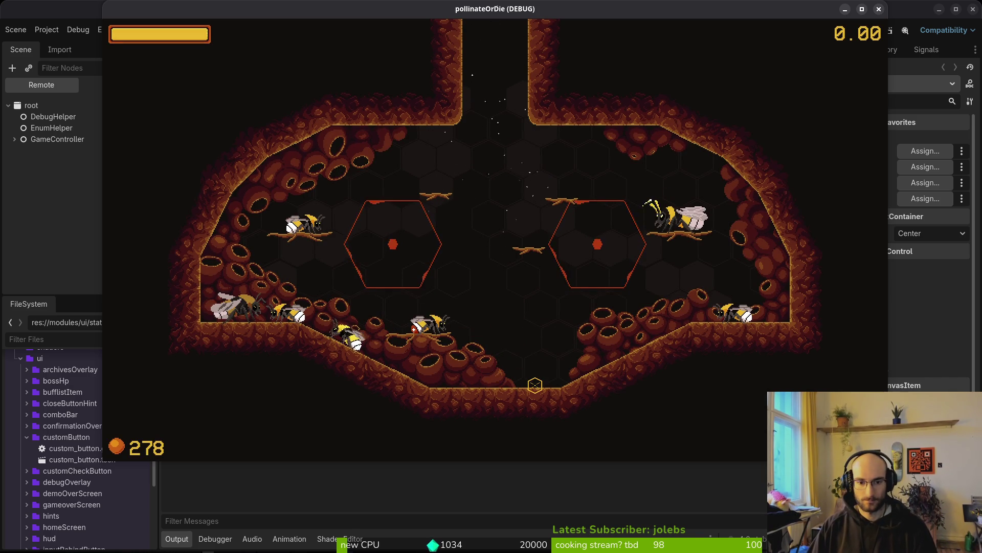
left_click(591, 116)
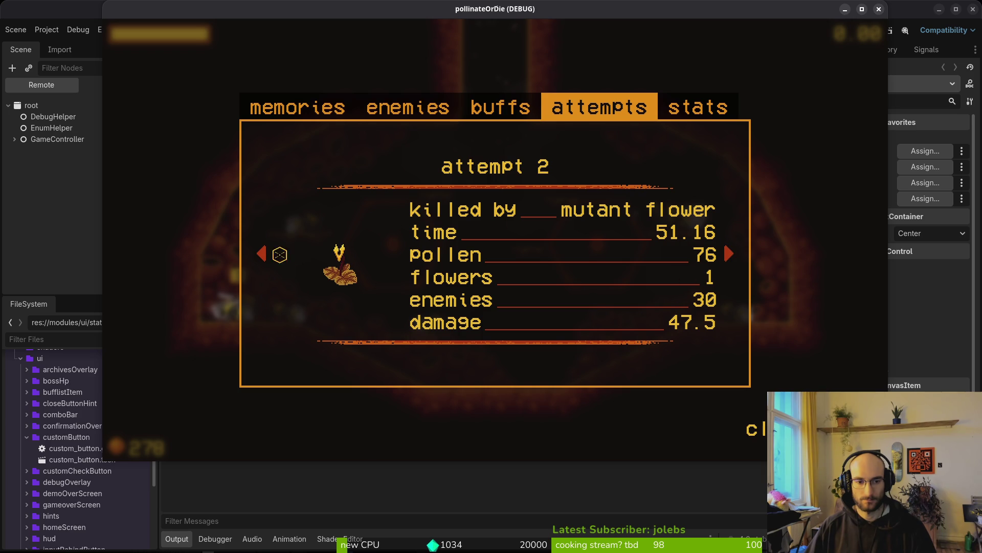
left_click(265, 256)
left_click(262, 255)
left_click(259, 254)
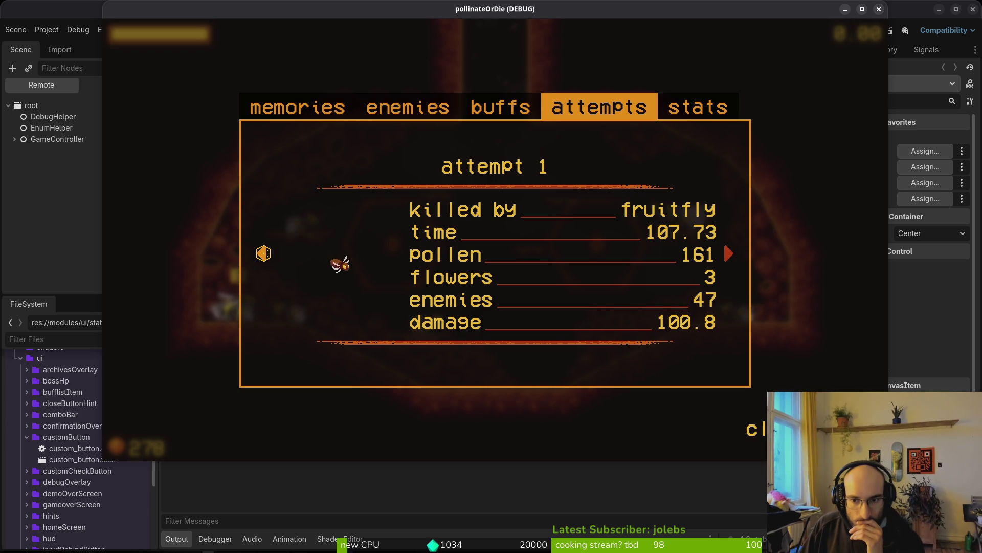
left_click(263, 254)
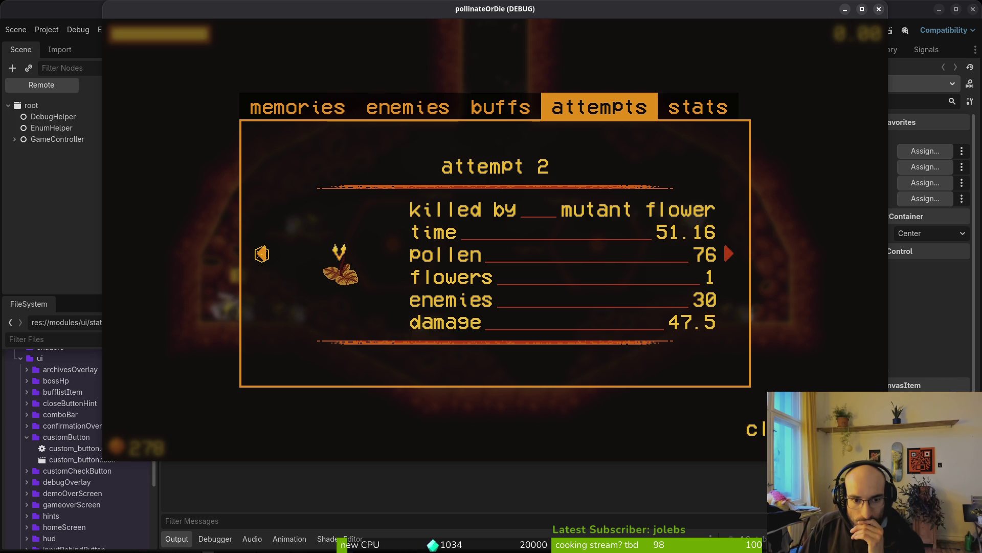
left_click(265, 253)
left_click(265, 253)
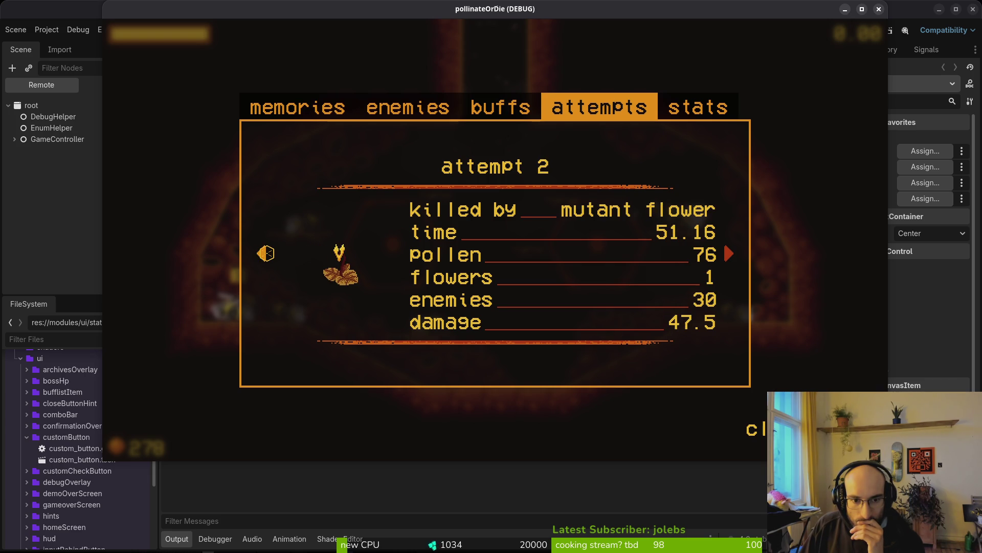
left_click(265, 253)
left_click(265, 253)
left_click(265, 253)
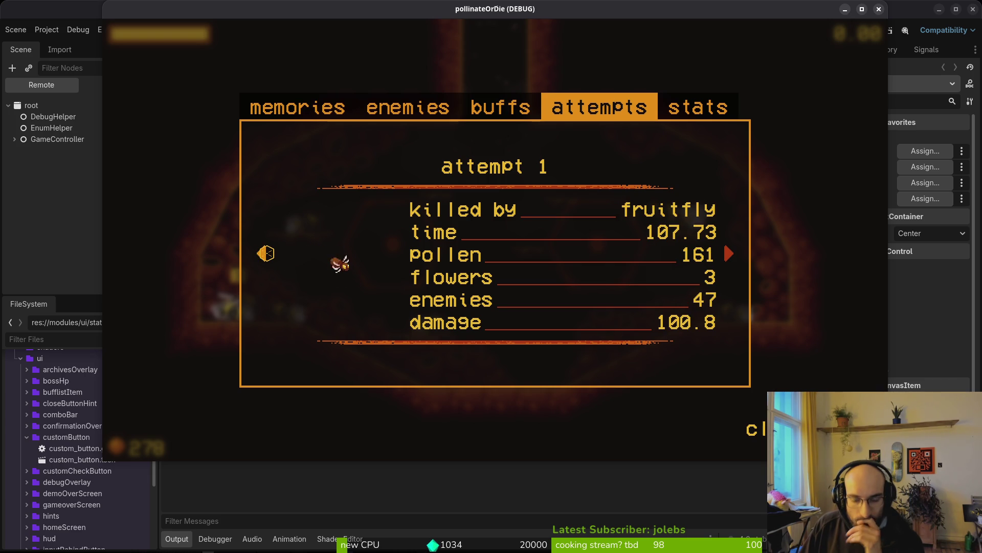
key("Escape")
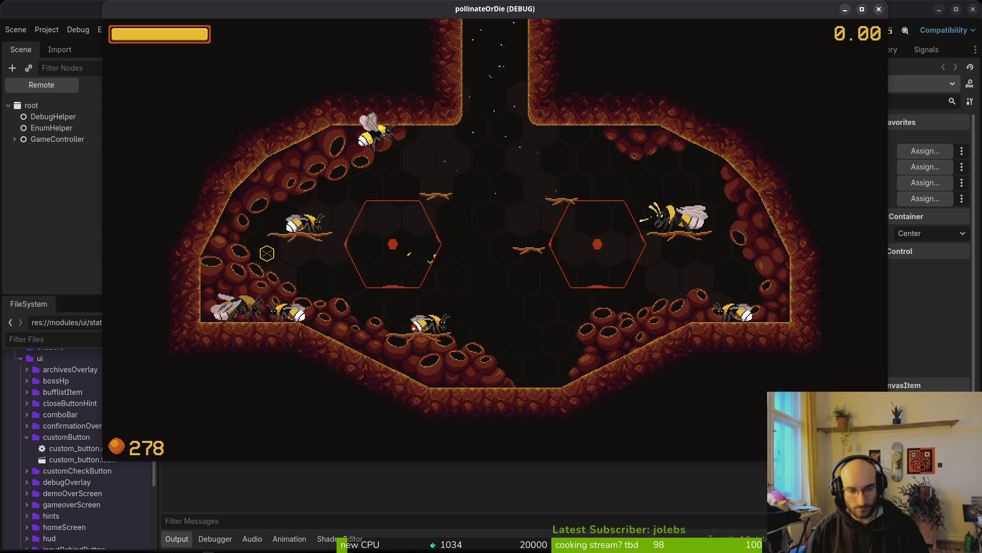
Step: Pick boss2 from the debug level list and fight the spider boss to the demo ending
key("Escape")
key("Return")
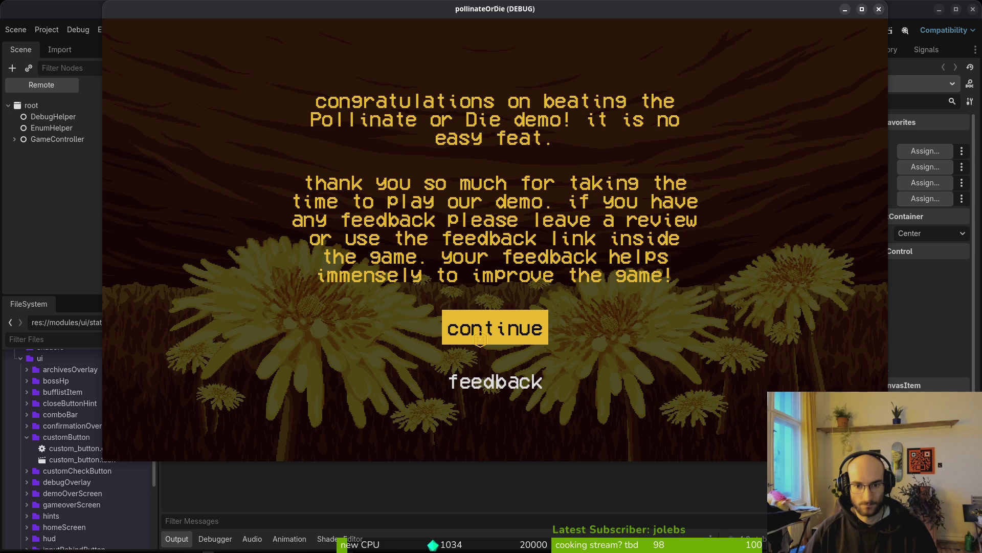
Step: Continue past the demo ending, view the spider's Enemies entry, then open the F1 level list
left_click(484, 328)
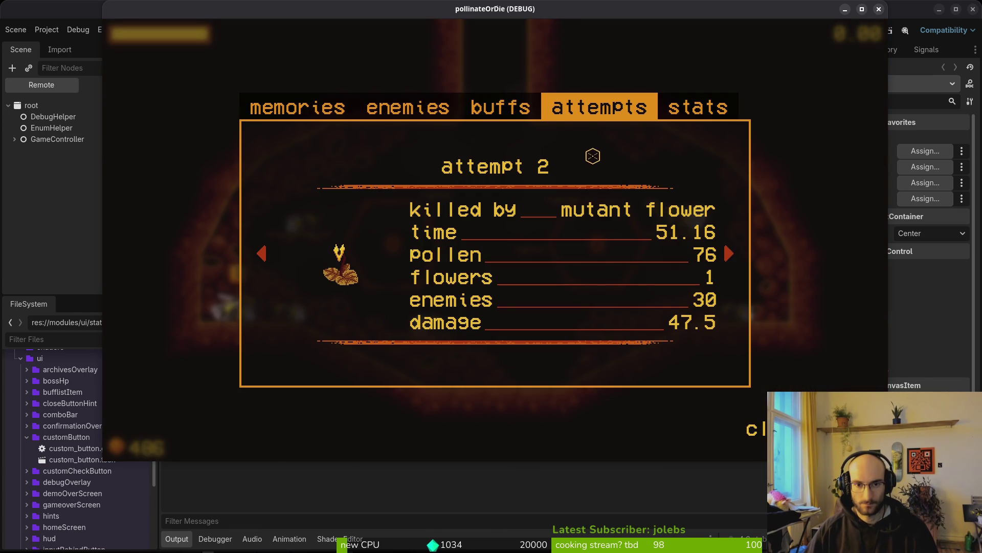
left_click(408, 106)
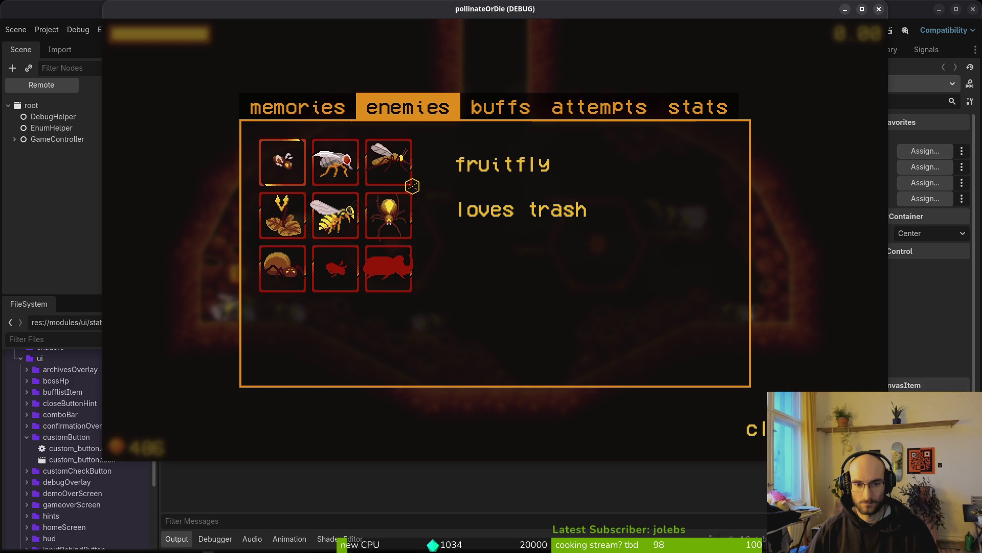
left_click(389, 214)
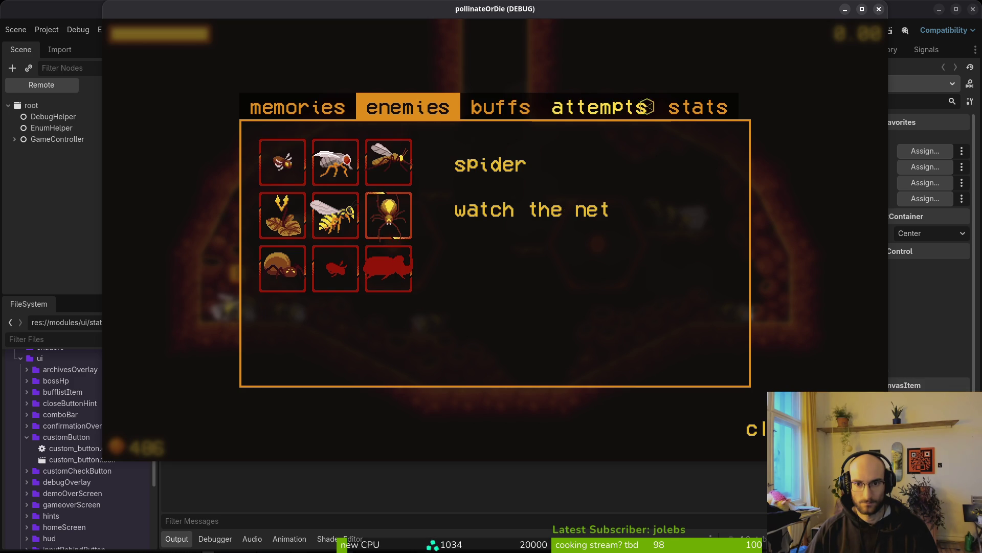
key("Escape")
key("Escape")
key("Escape")
key("Escape")
key("Escape")
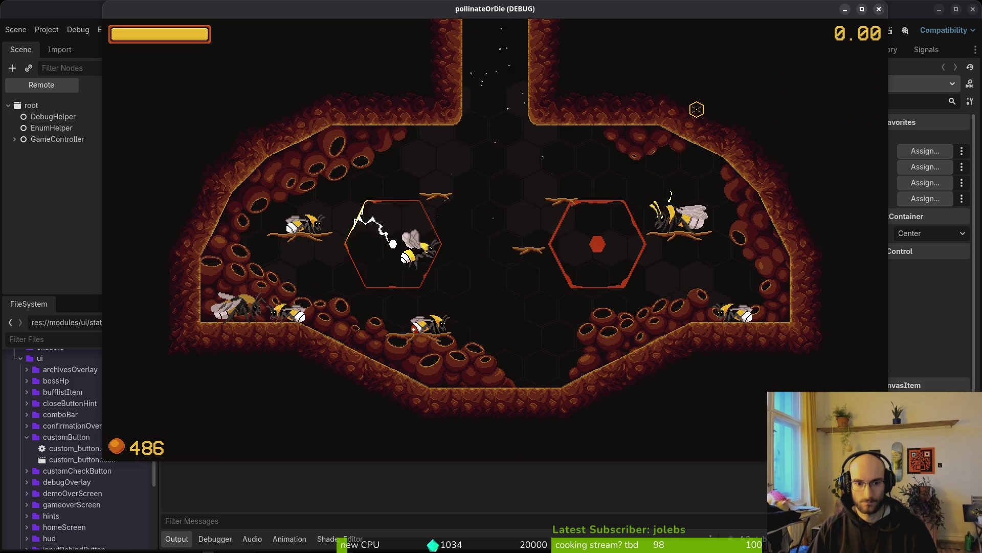
key("F1")
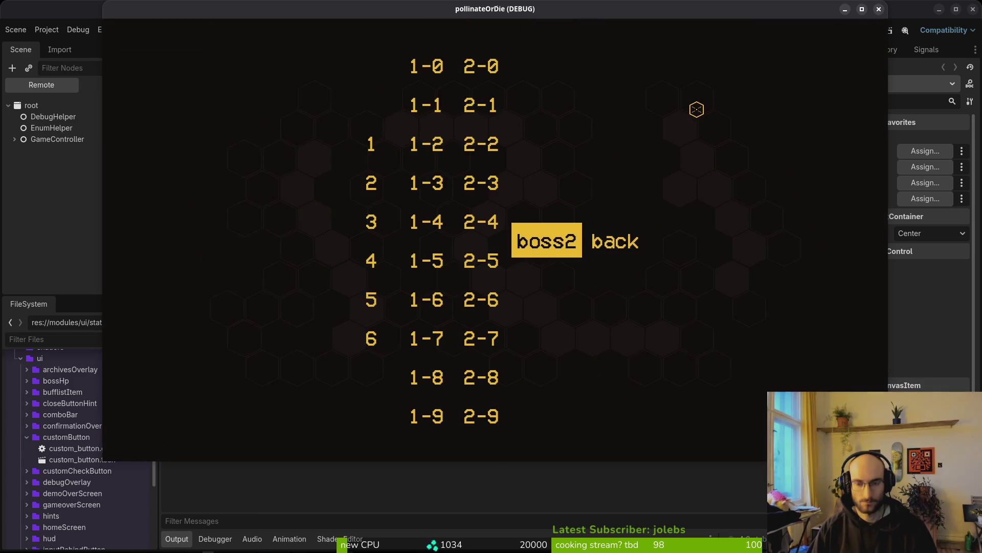
Step: Play the boss2 spider level until the spider kills the bee, then save vfx.manager.gd with :w
key("Return")
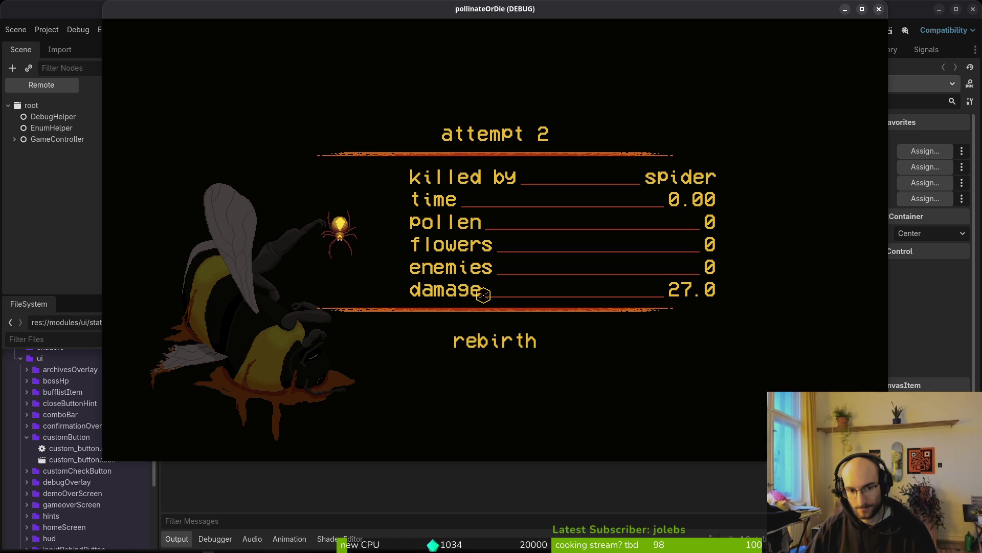
key("alt+Tab")
key("alt+Tab")
key("alt+Tab")
key("alt+Tab")
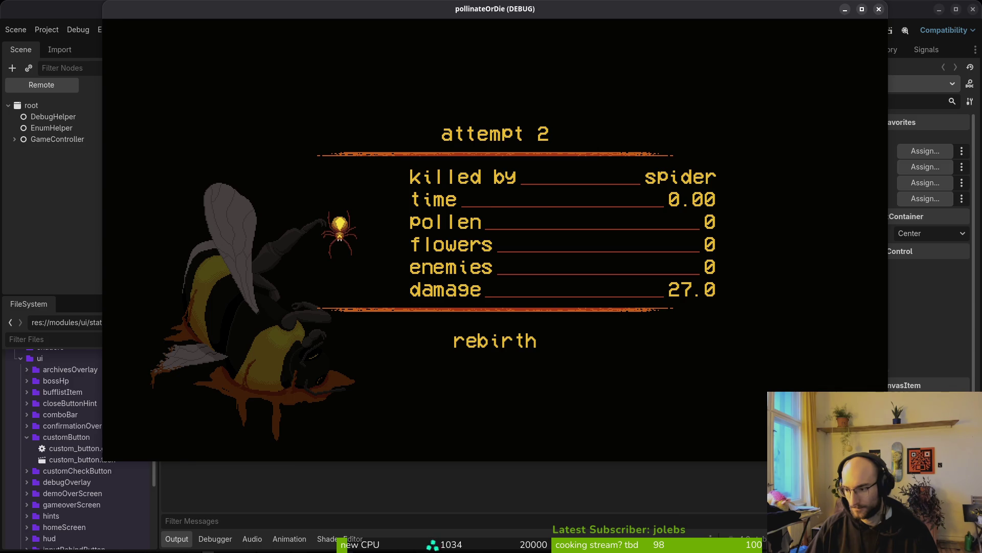
key("alt+Tab")
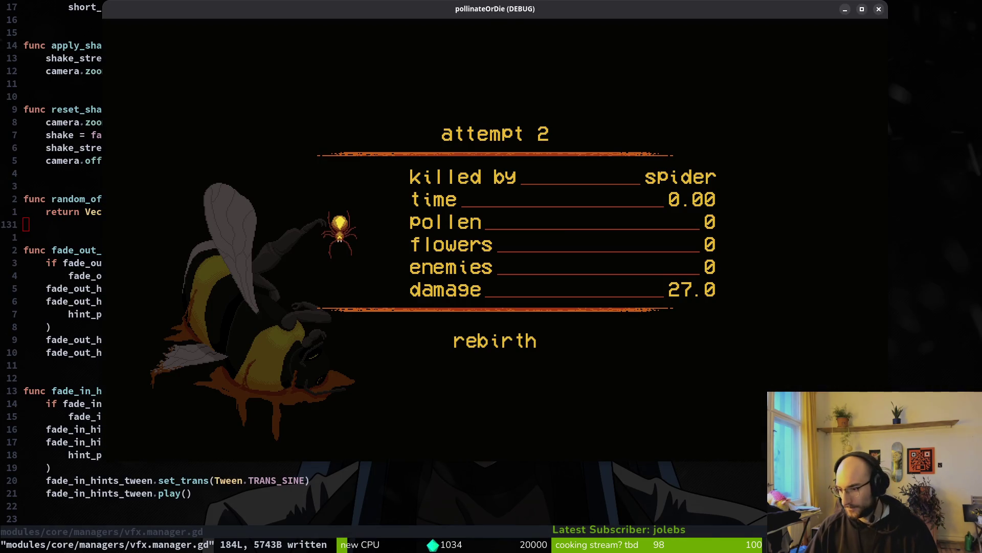
Step: In the run_summary scene's local tree, expand gameoverData > killer and select its Sprite2D
key("alt+Tab")
left_click(444, 48)
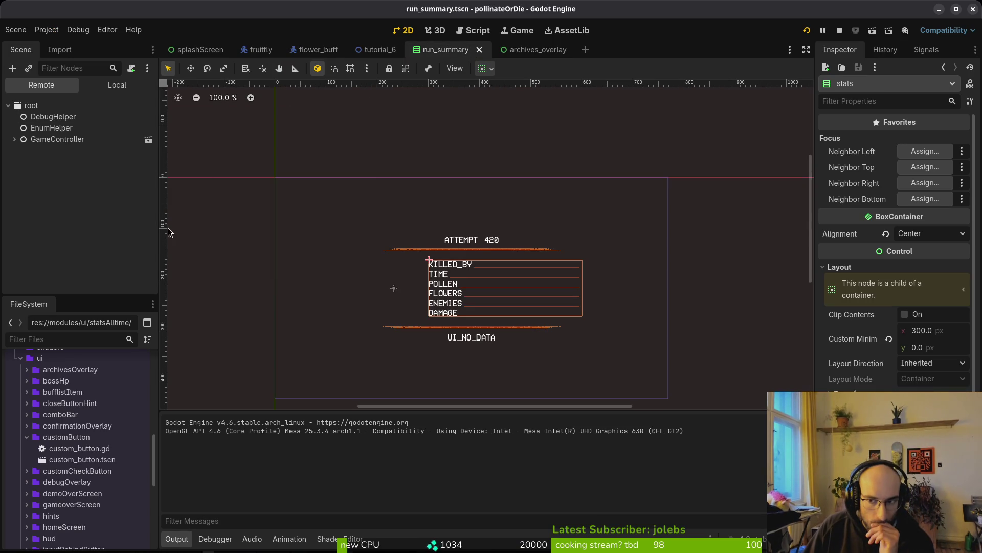
scroll(94, 447, "down", 5)
scroll(94, 446, "down", 3)
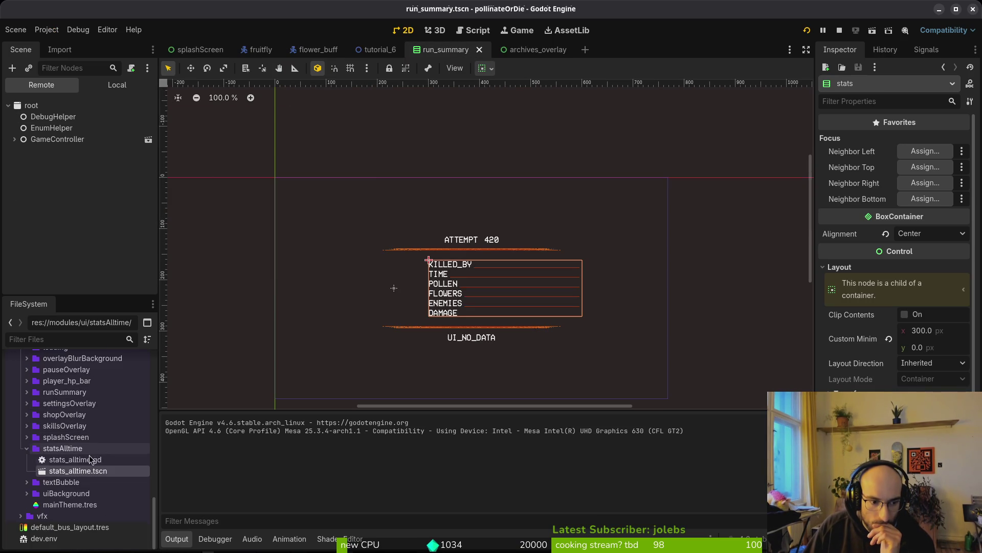
scroll(29, 491, "up", 2)
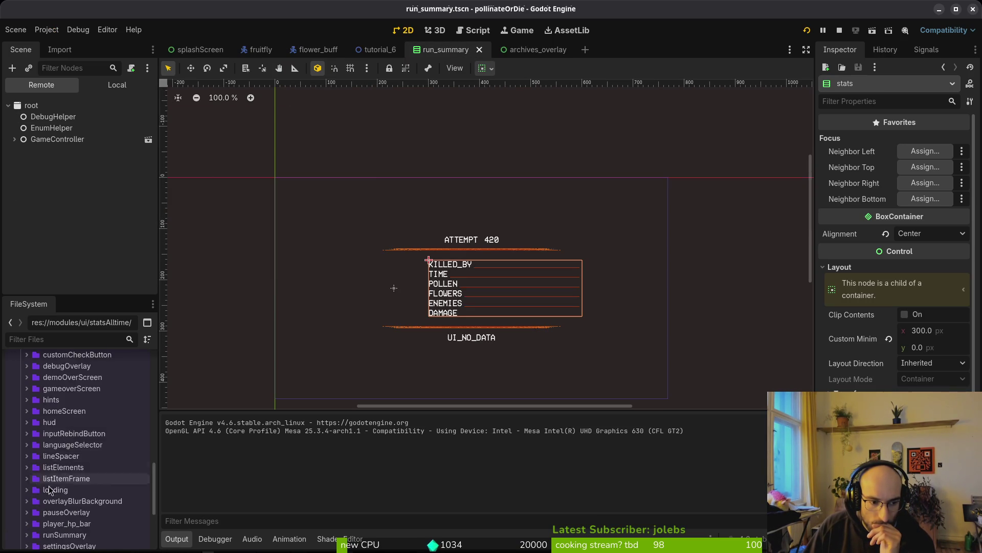
left_click(26, 472)
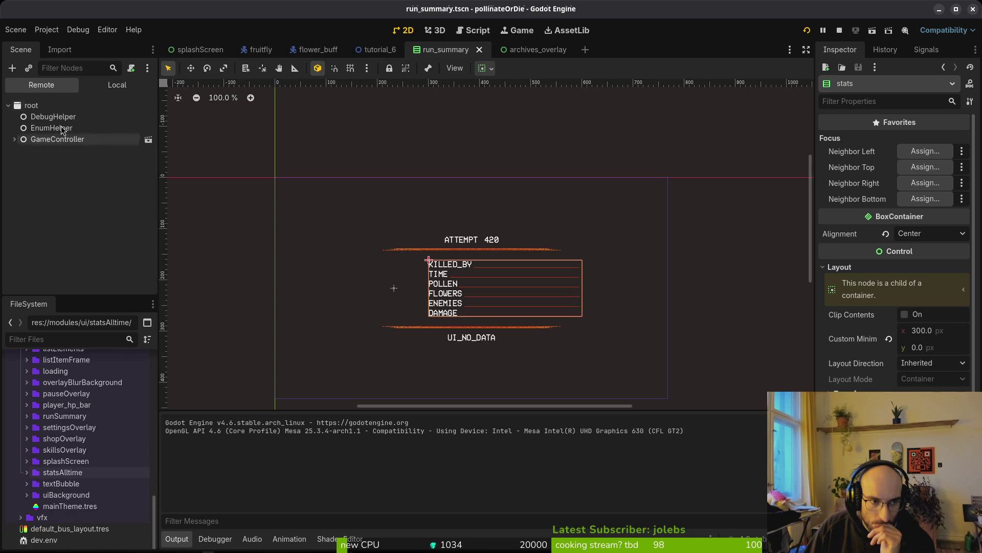
left_click(117, 84)
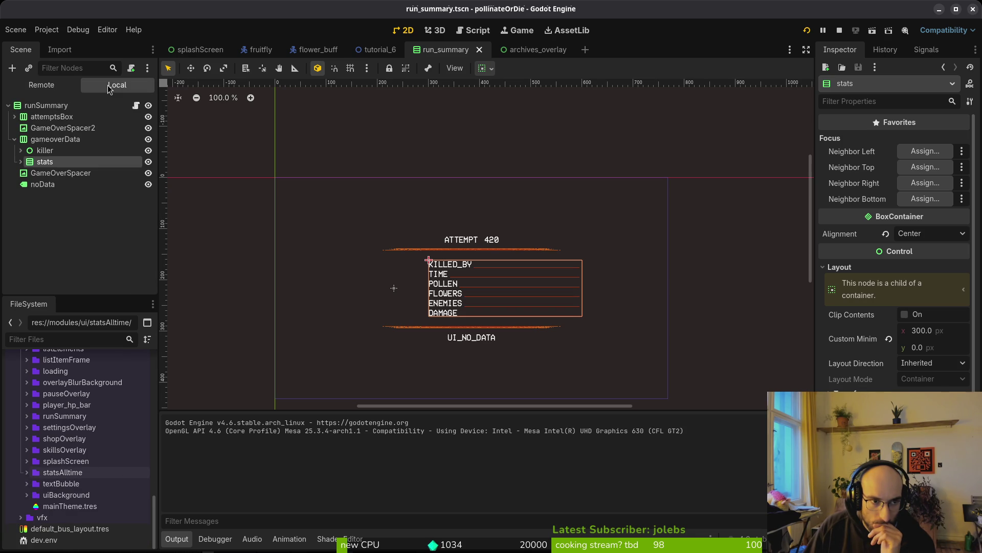
left_click(14, 139)
left_click(14, 139)
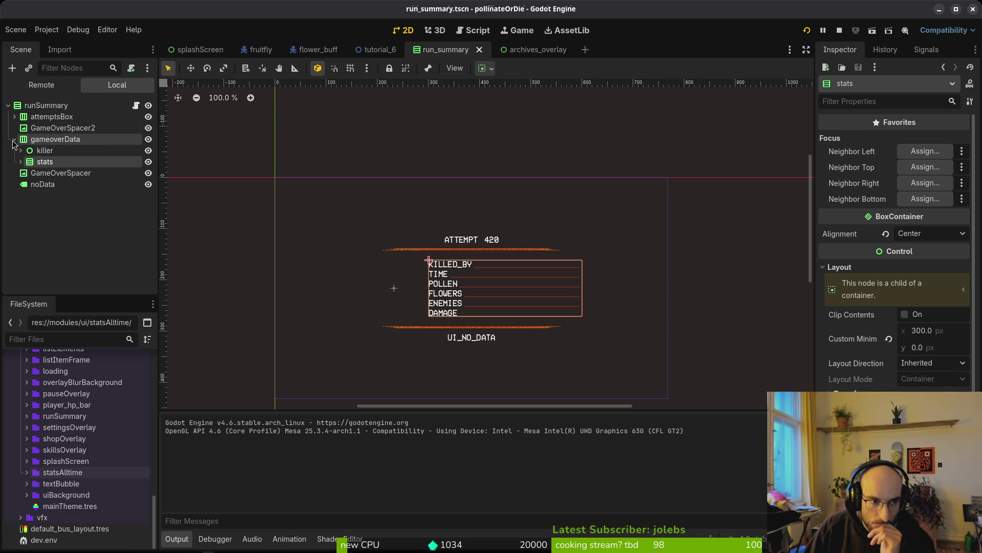
left_click(21, 150)
left_click(56, 173)
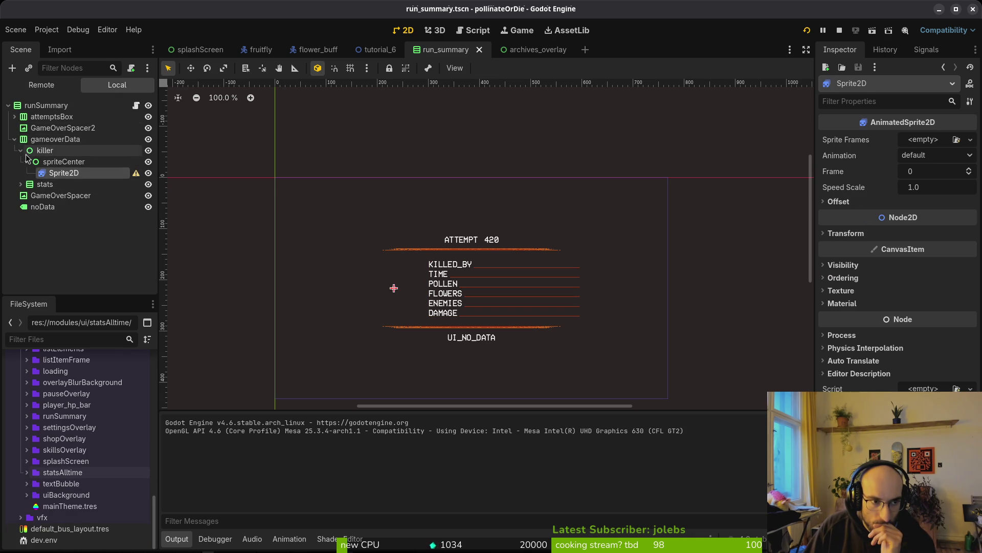
left_click(14, 139)
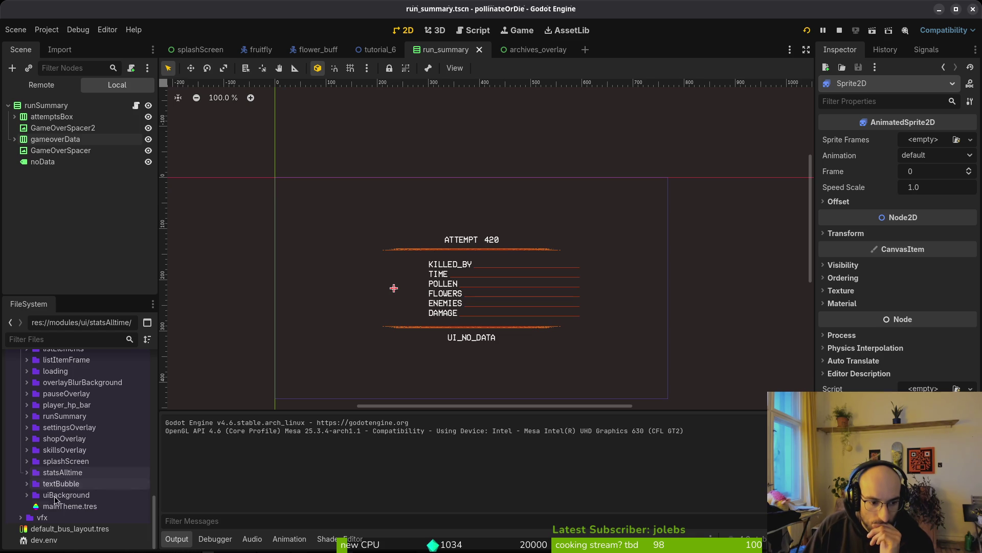
Step: Open data/enemy_hazards/spider_data.tres and inspect its Sprite Frames animations
scroll(51, 435, "up", 5)
scroll(51, 435, "up", 5)
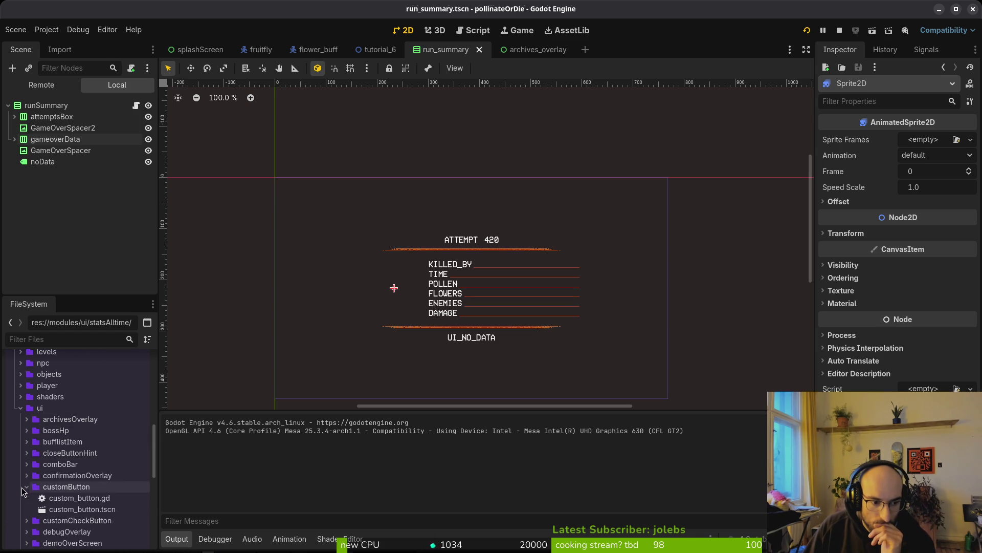
scroll(70, 448, "up", 5)
scroll(70, 448, "up", 2)
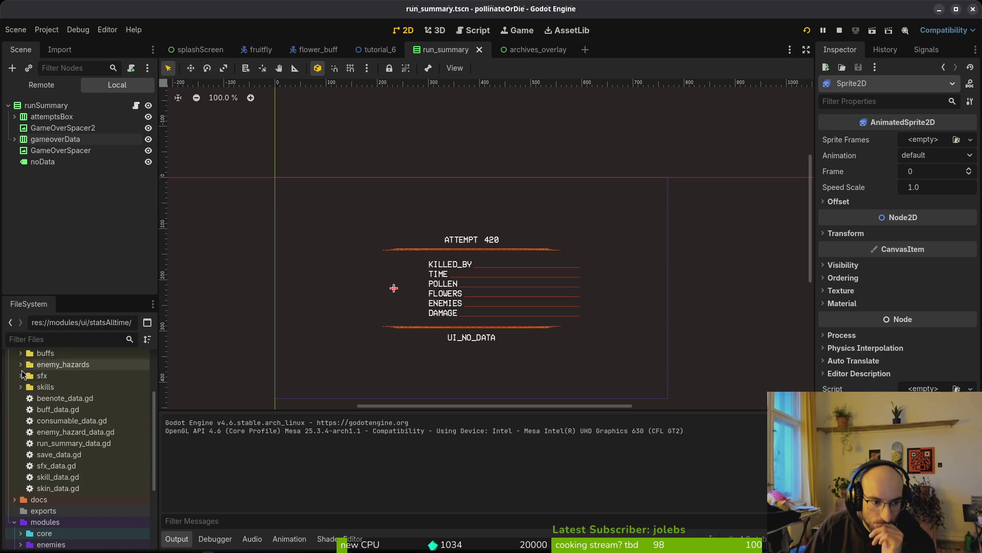
scroll(24, 432, "up", 5)
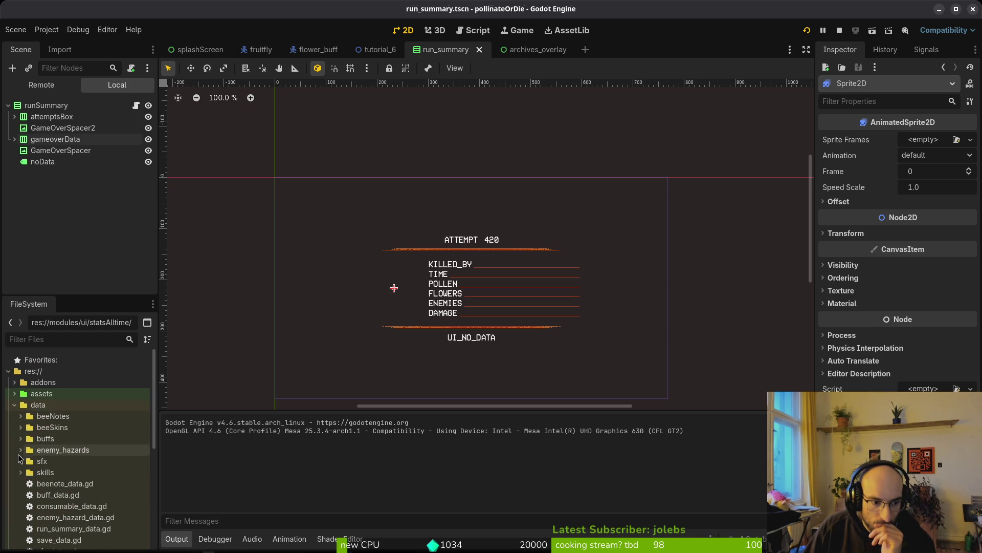
double_click(82, 450)
scroll(86, 462, "down", 5)
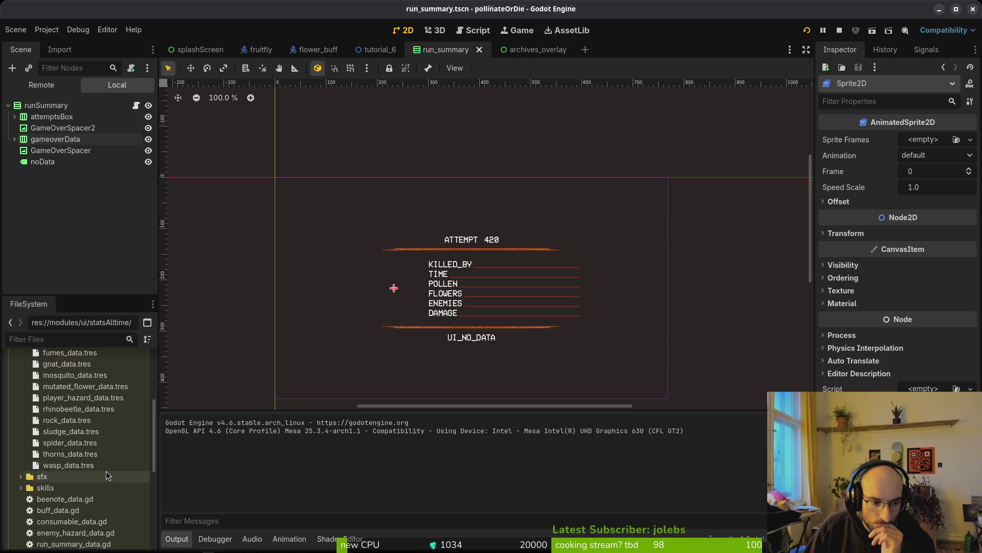
left_click(70, 442)
left_click(934, 204)
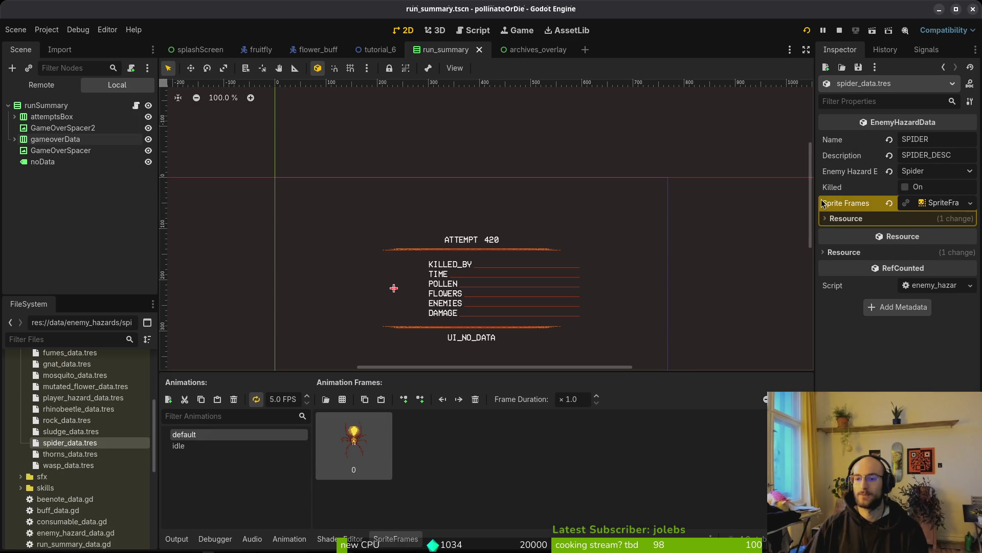
left_click(945, 203)
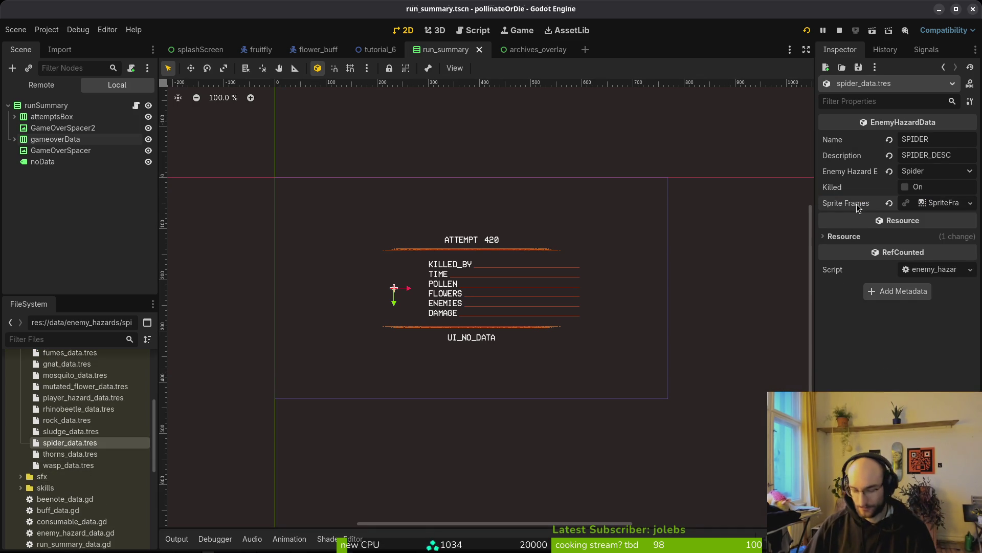
key("alt+Tab")
Step: Open enemy_hazard_data.gd through the Telescope file finder
key("space")
key("f")
key("f")
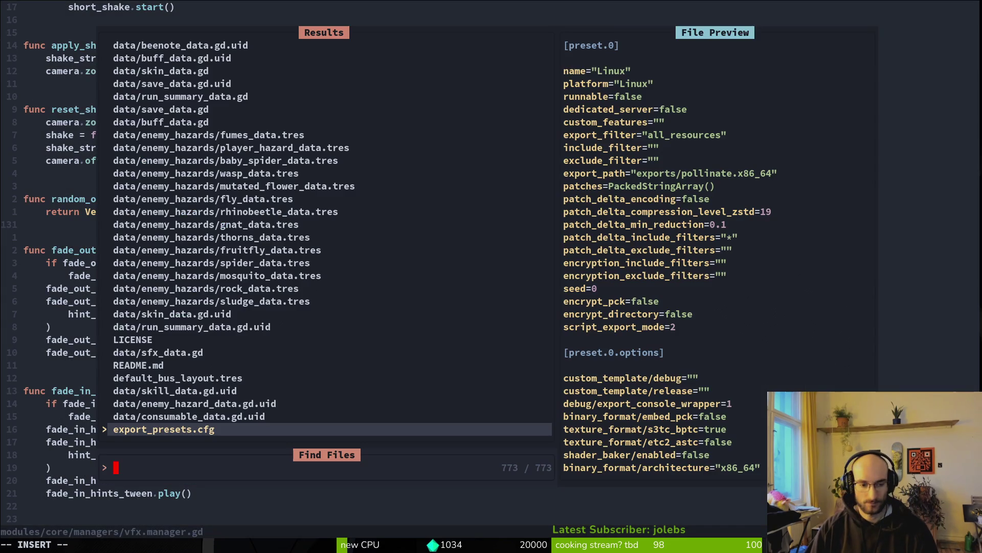
type("enha")
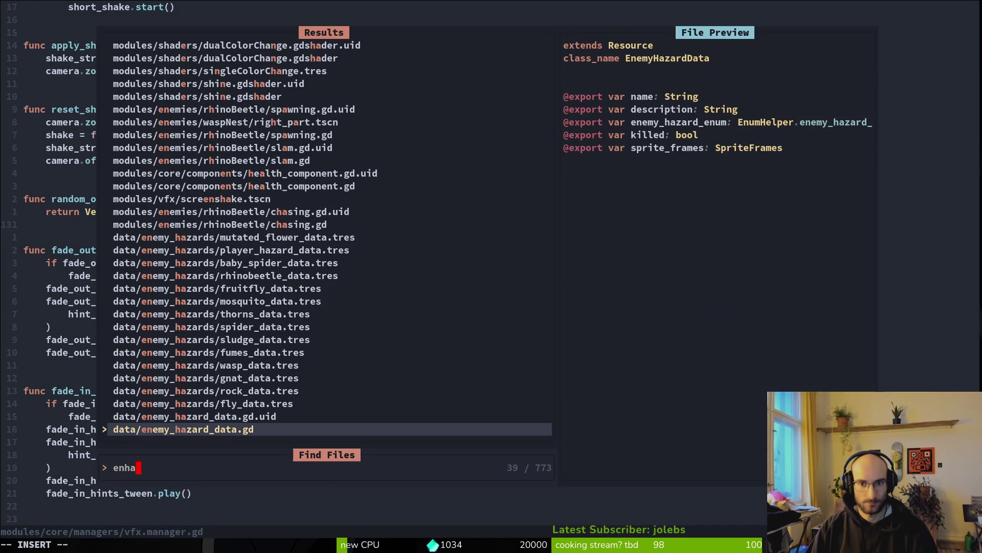
key("Return")
Step: Duplicate the sprite_frames export, prefix the copies with wiki_ and gameover_, and save
key("G")
key("V")
key("y")
key("p")
key("w")
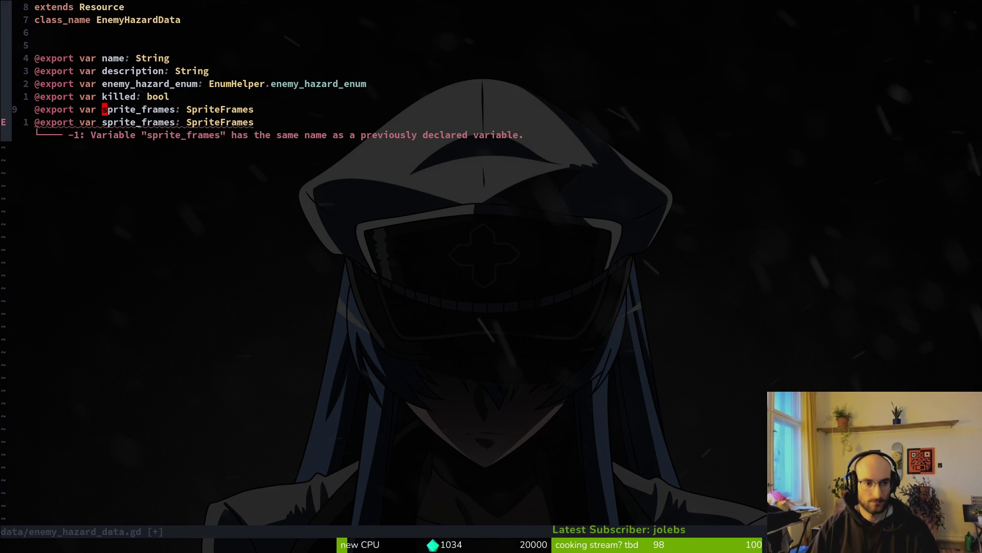
type("wiki_")
key("Escape")
type("jb")
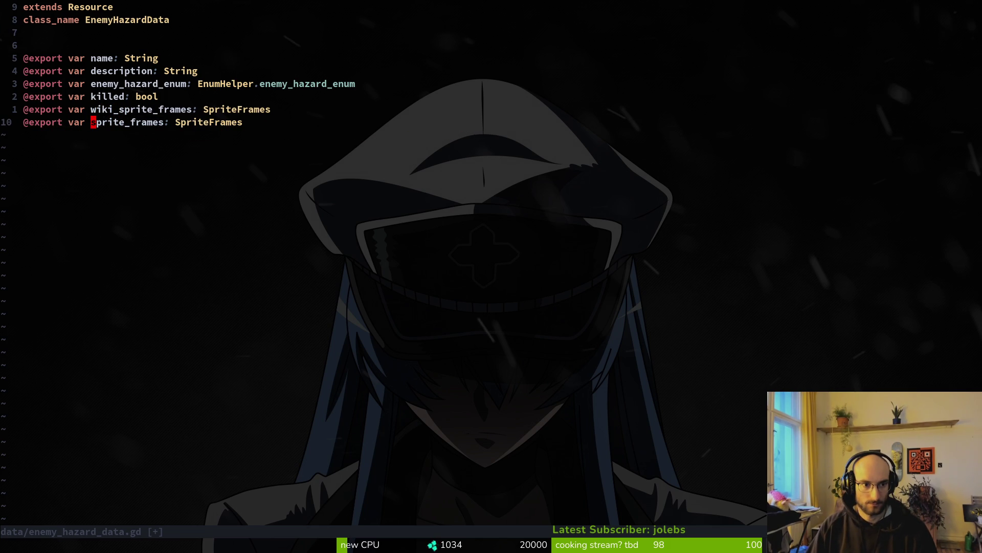
type("gameover_")
key("Escape")
type(":w")
key("Return")
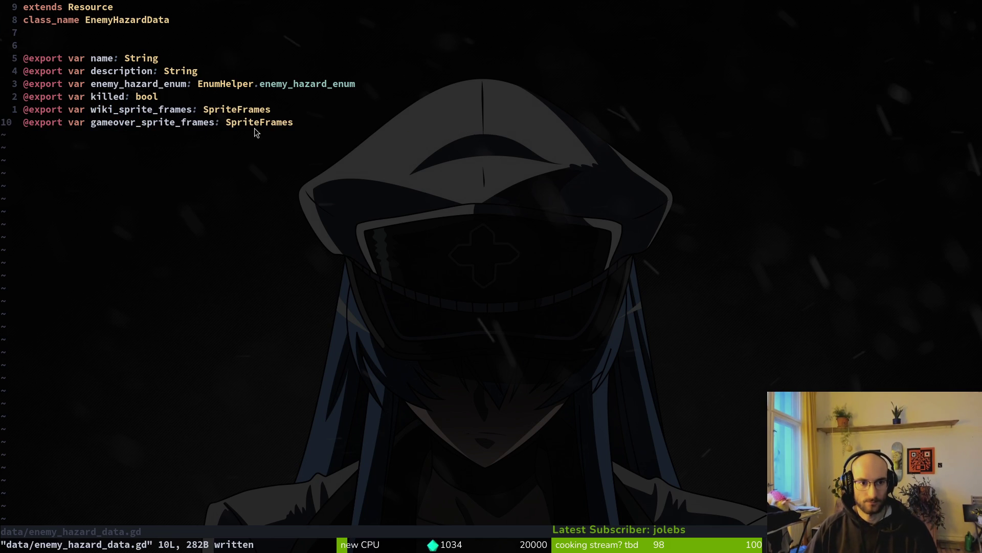
Step: Test-run the game, then undo the wiki_ rename, keeping sprite_frames plus gameover_sprite_frames, and save
key("alt+Tab")
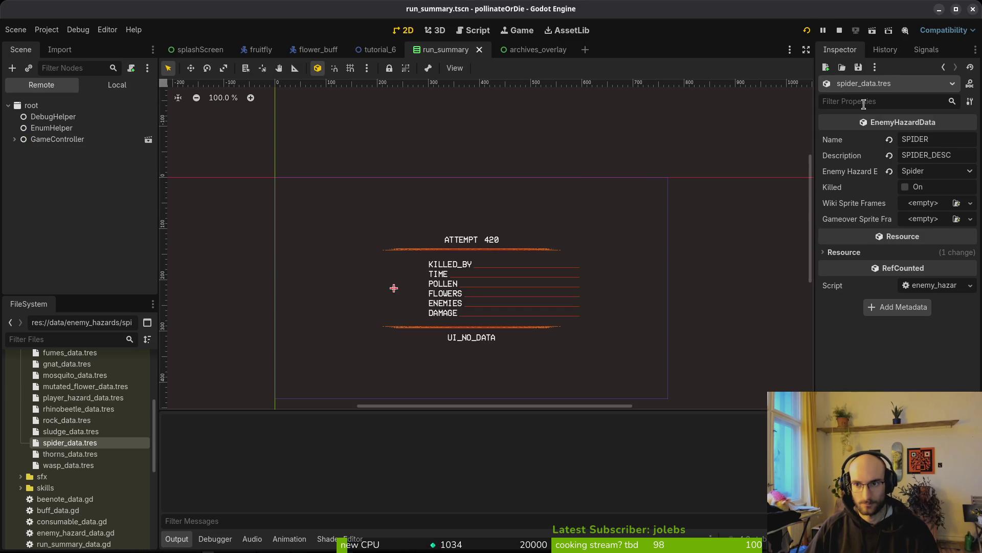
key("F5")
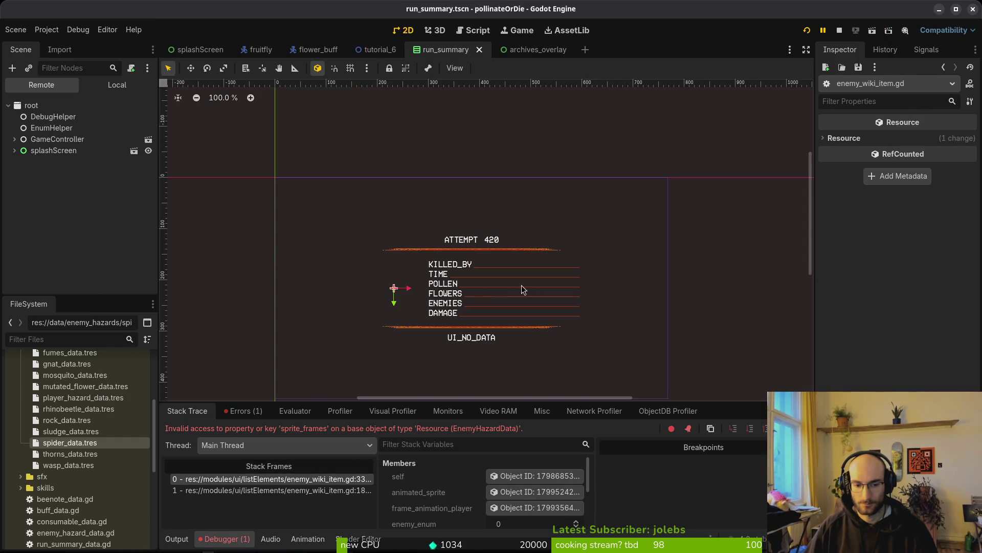
key("alt+Tab")
key("u")
key("u")
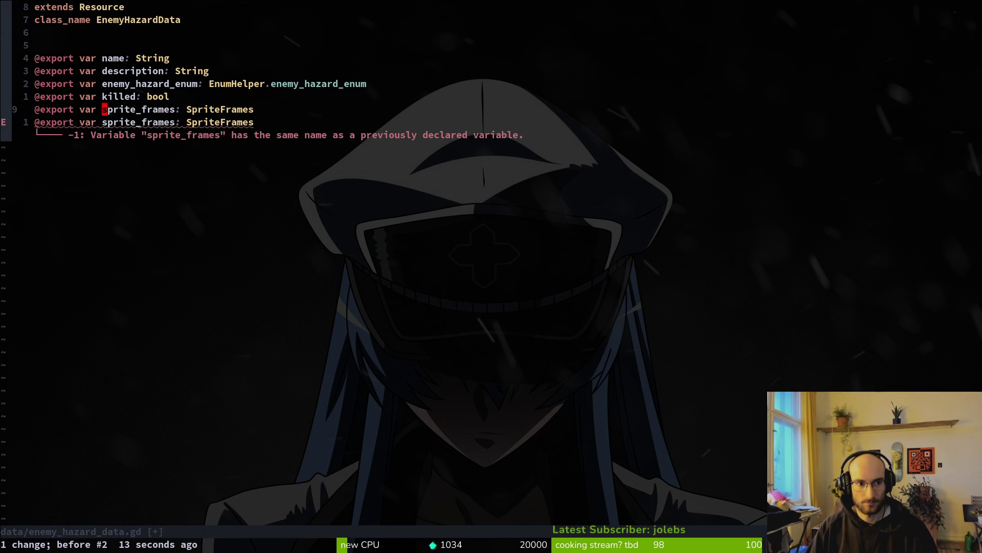
type("i")
type("gameove")
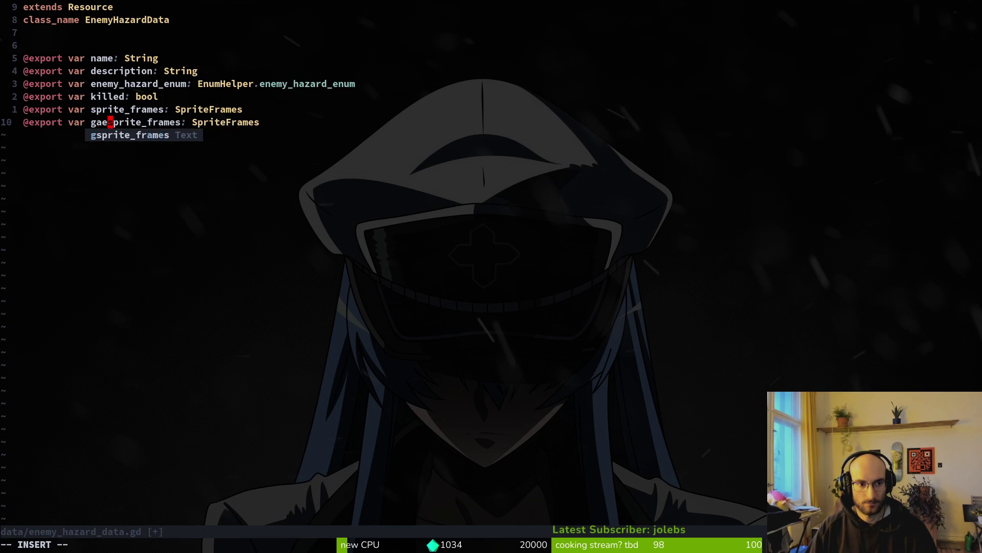
type("r_")
key("Escape")
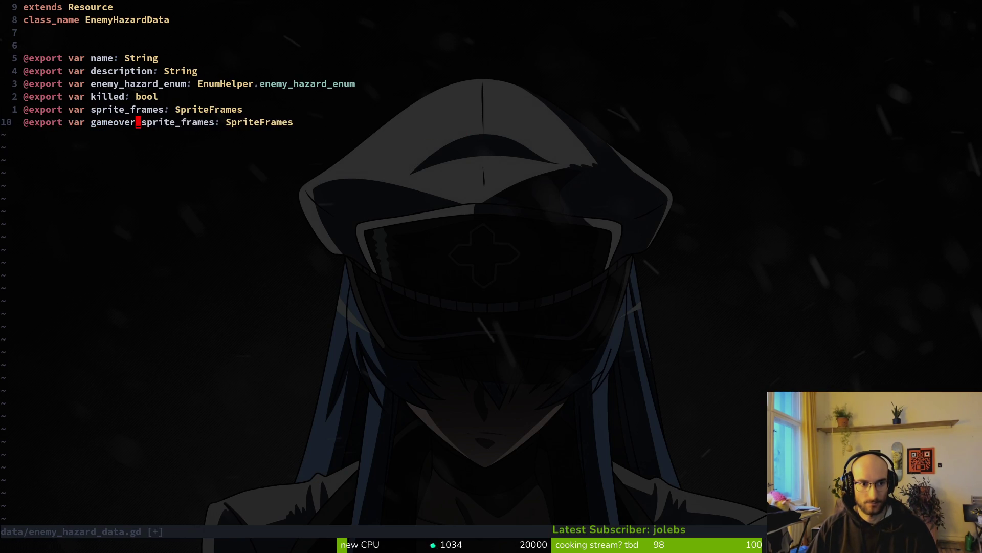
type(":w")
key("Return")
key("alt+Tab")
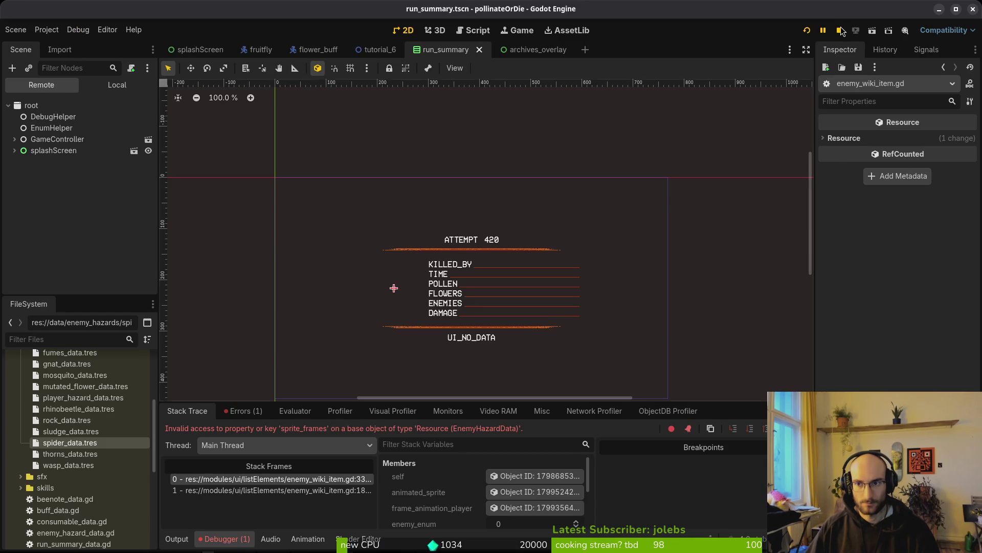
Step: Run the project, continue the saved game, and enter the boss2 spider level
left_click(842, 31)
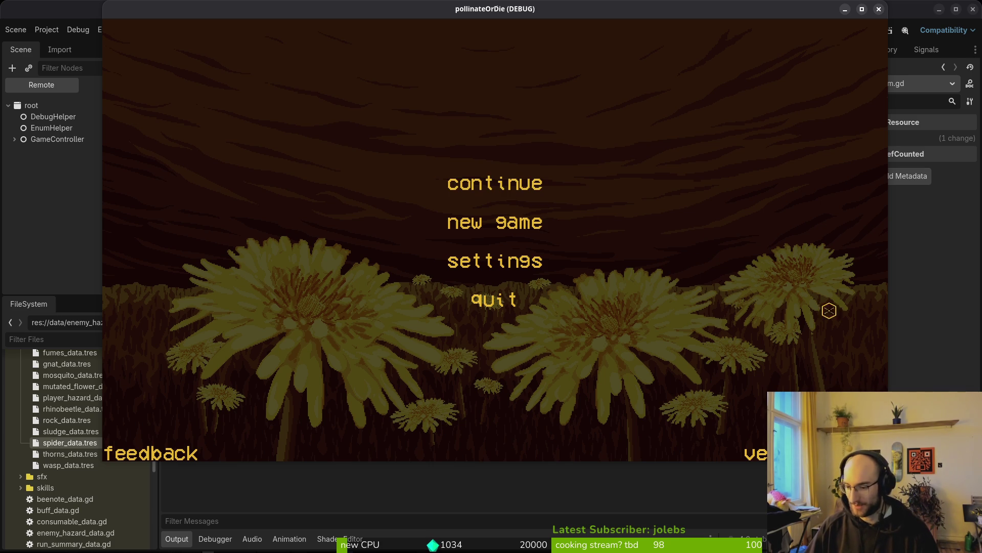
left_click(501, 187)
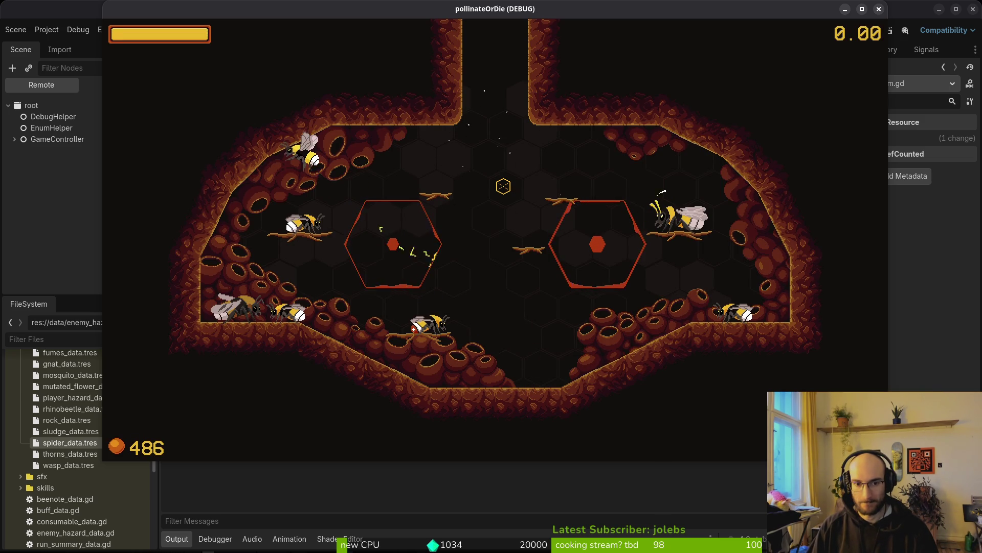
key("Escape")
key("Return")
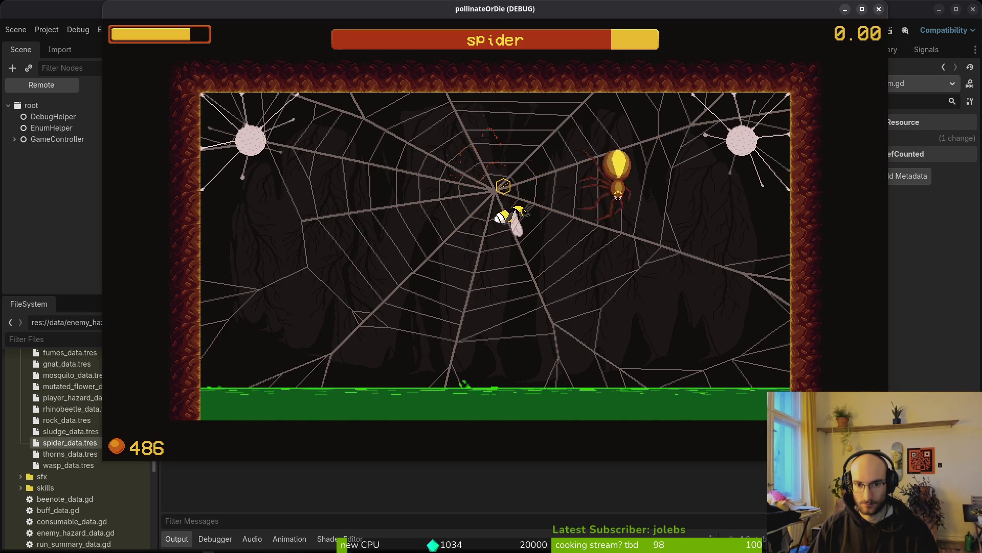
Step: Fight the spider boss, dodging falling rocks until the bee dies, then choose rebirth
key("s")
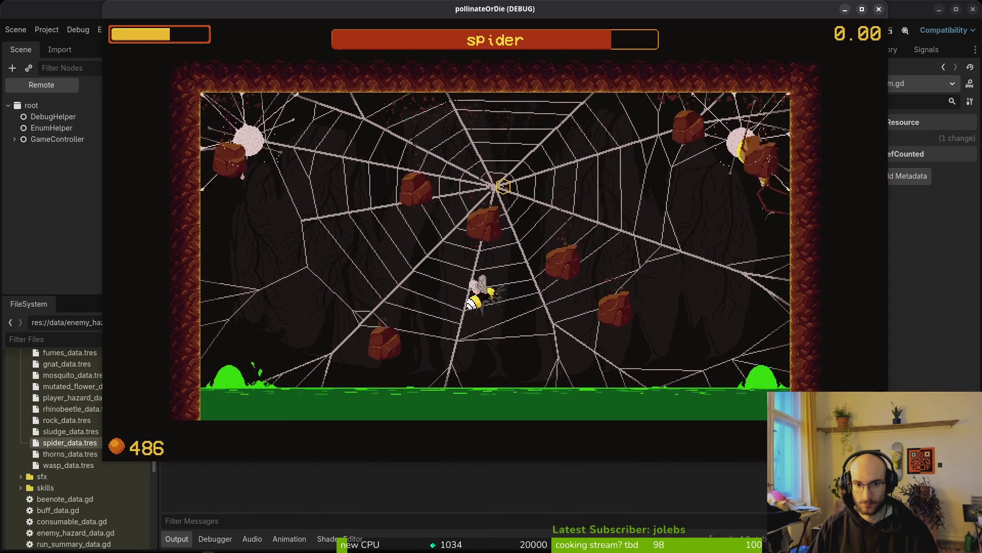
key("a")
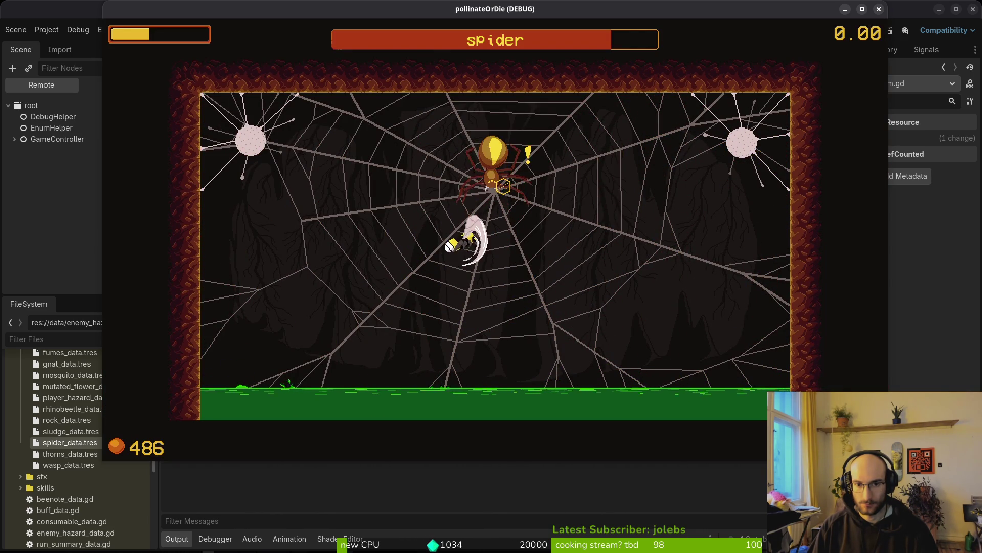
key("a")
key("s")
key("d")
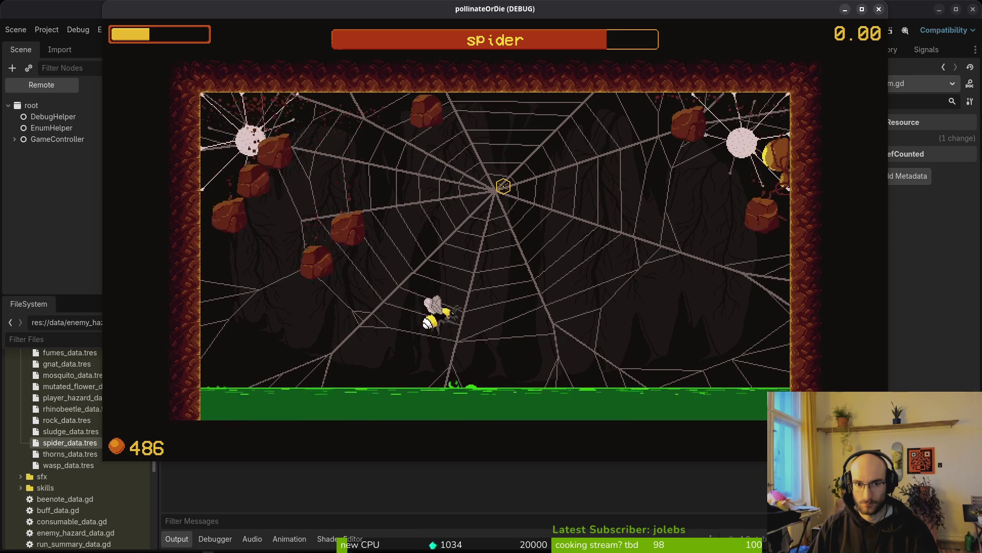
key("s")
key("w")
key("w")
key("a")
key("d")
key("a")
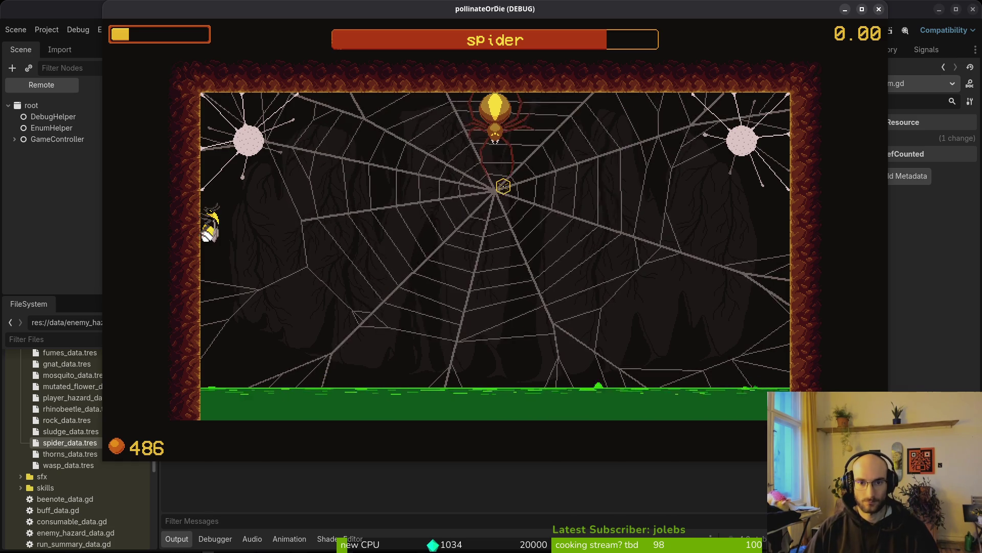
key("s")
key("d")
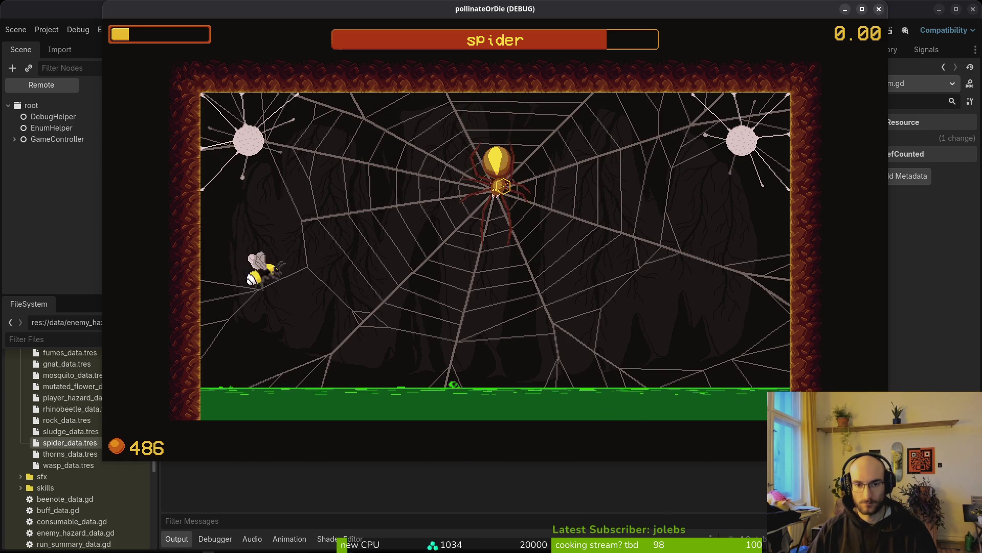
key("s")
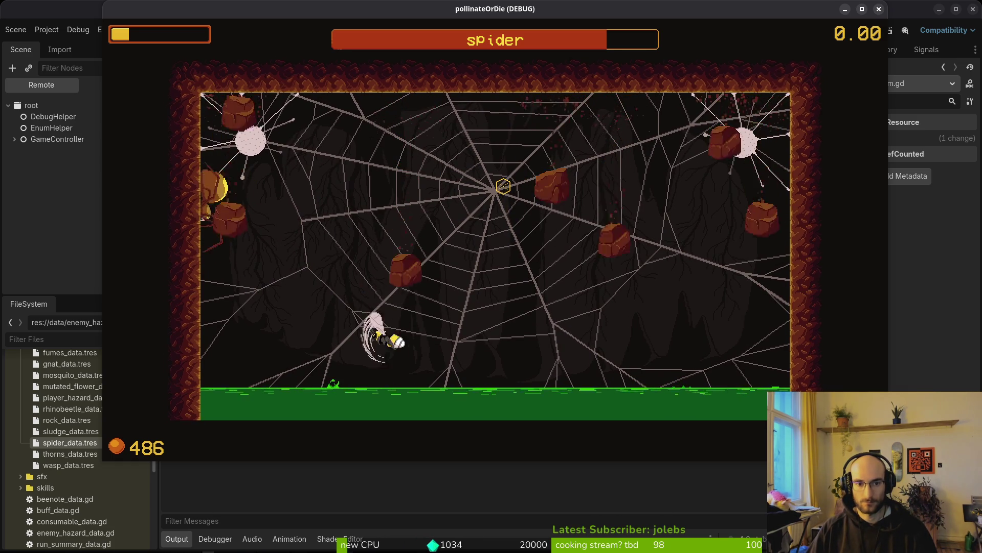
key("w")
key("a")
key("w")
key("a")
key("w")
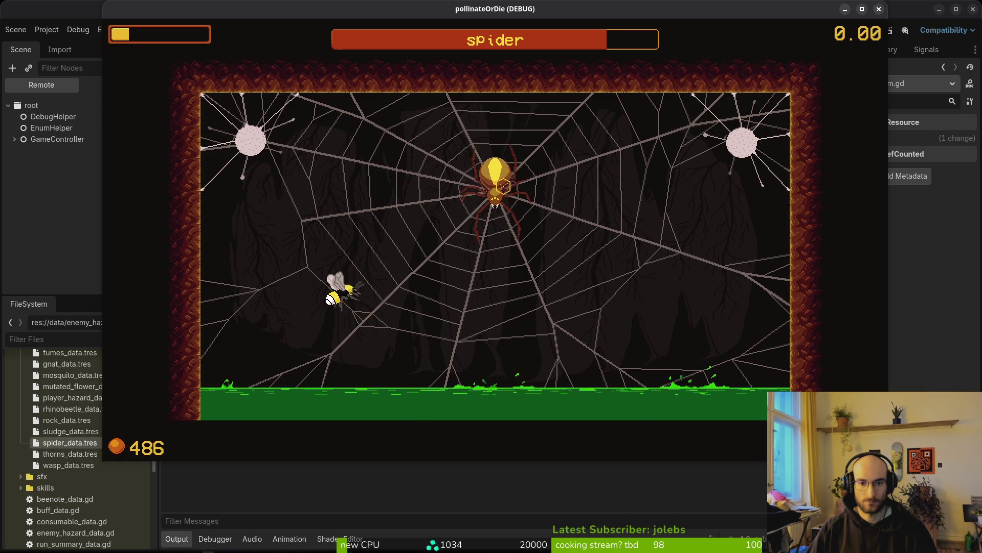
key("a")
key("w")
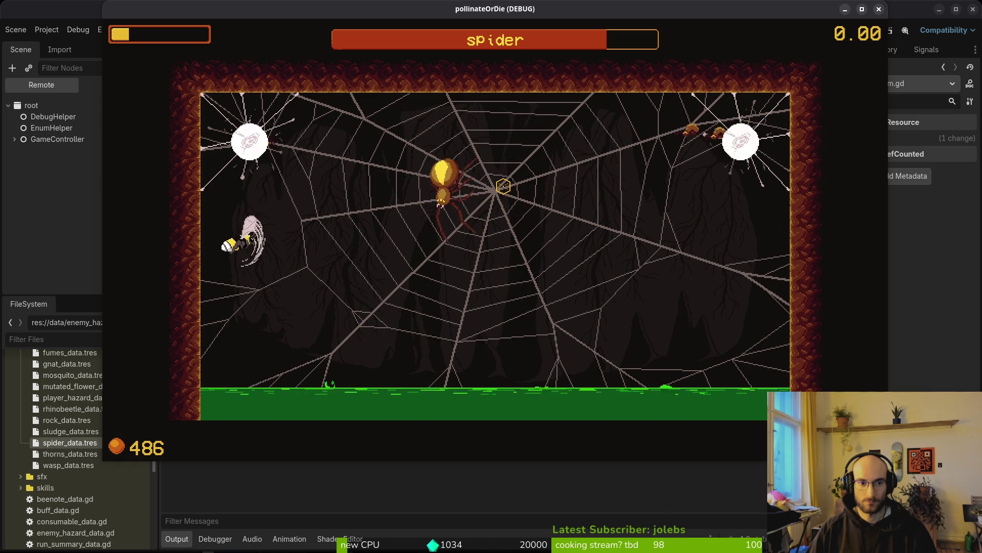
key("d")
key("d")
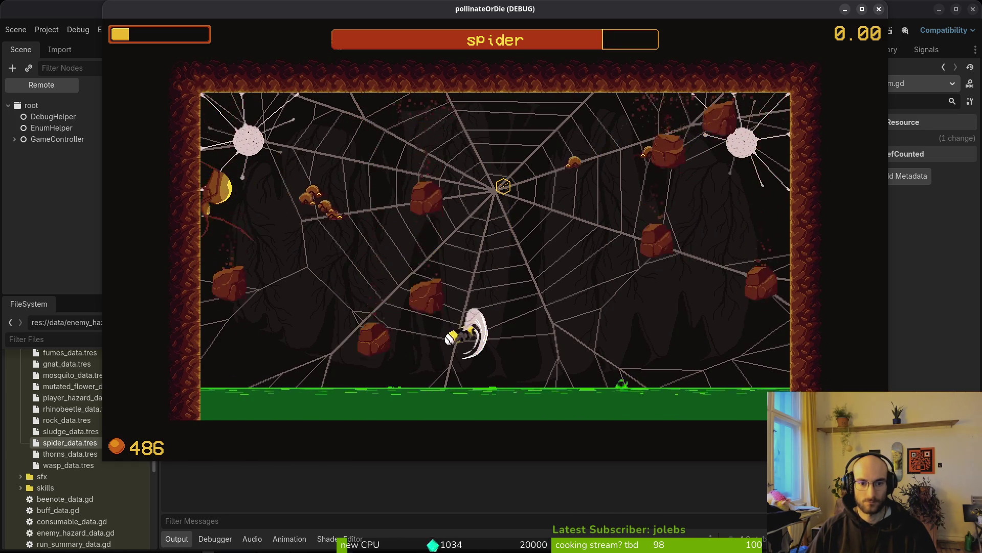
key("a")
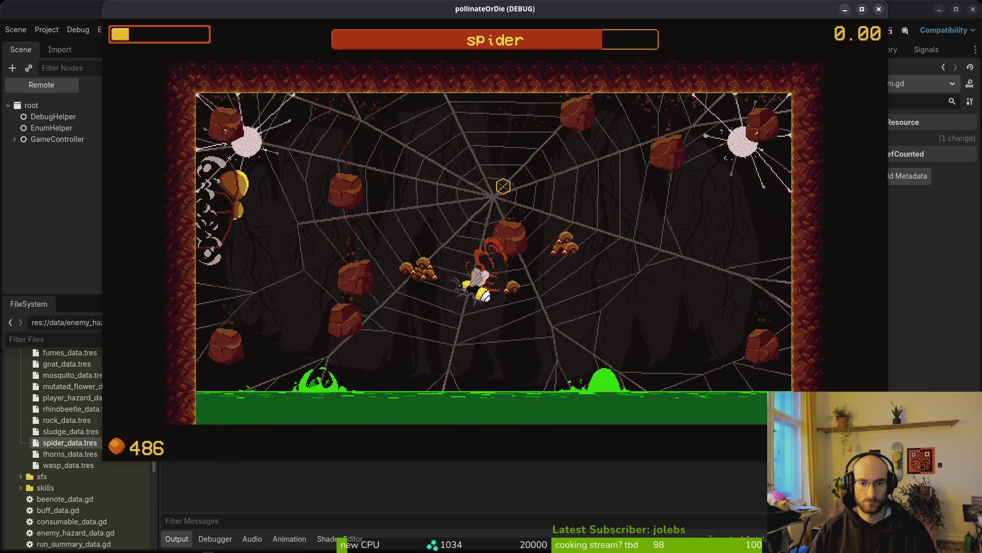
key("space")
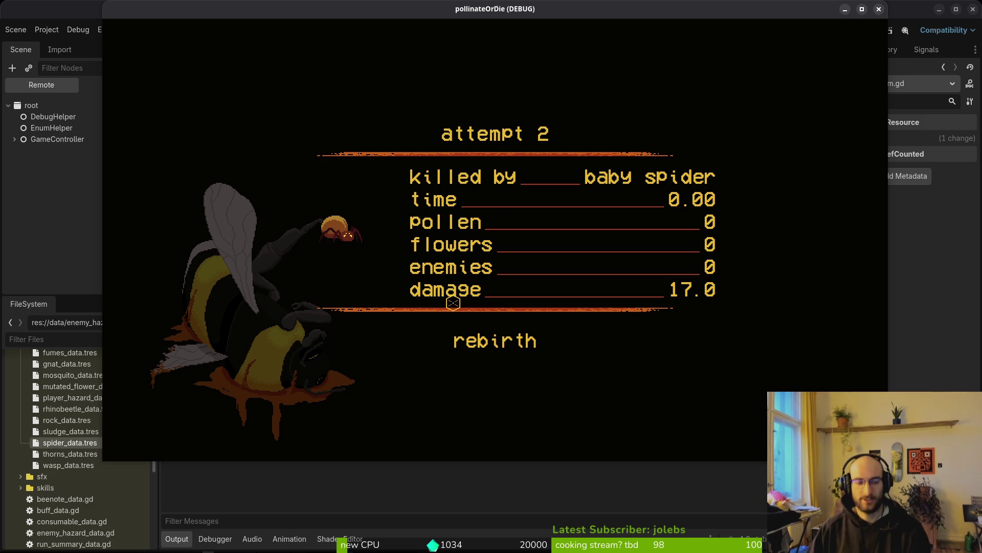
left_click(489, 339)
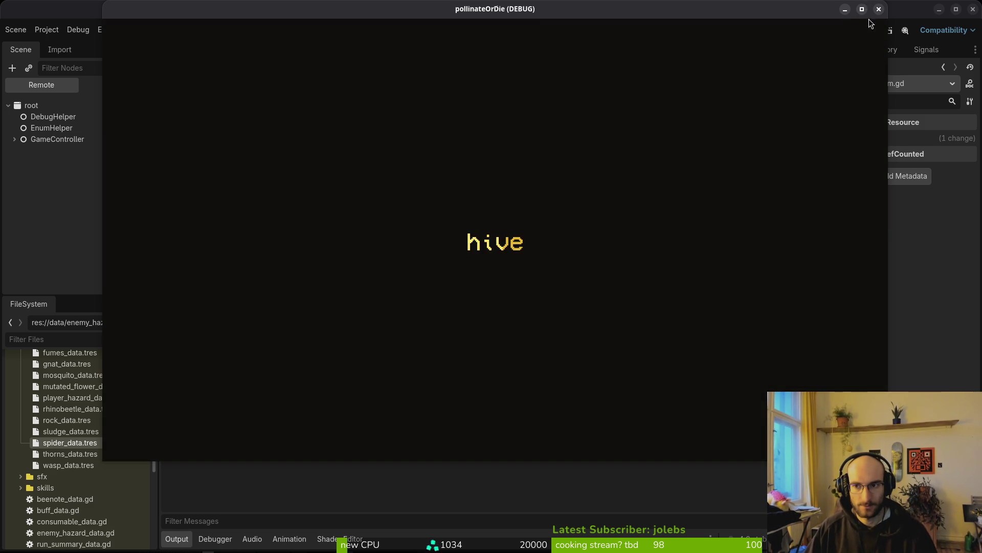
Step: Stop the debug run, inspect the killer Sprite2D under gameoverData, and launch the Files manager
left_click(878, 9)
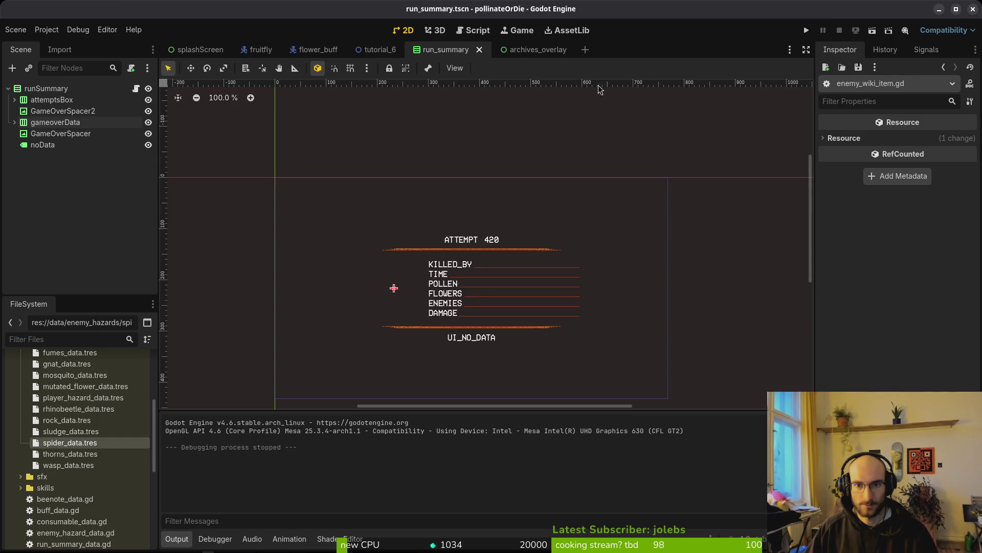
left_click(15, 122)
left_click(21, 133)
left_click(47, 156)
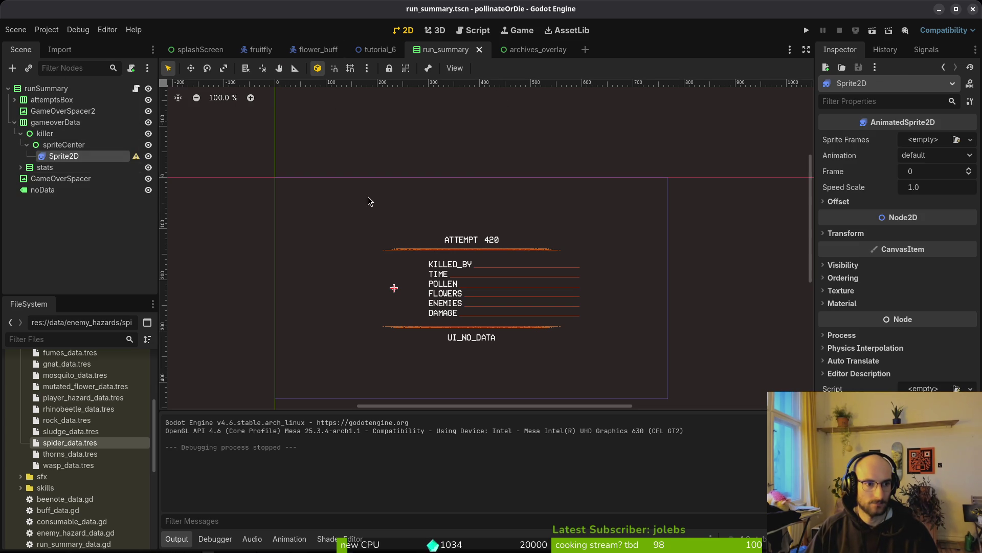
left_click(846, 233)
left_click(846, 235)
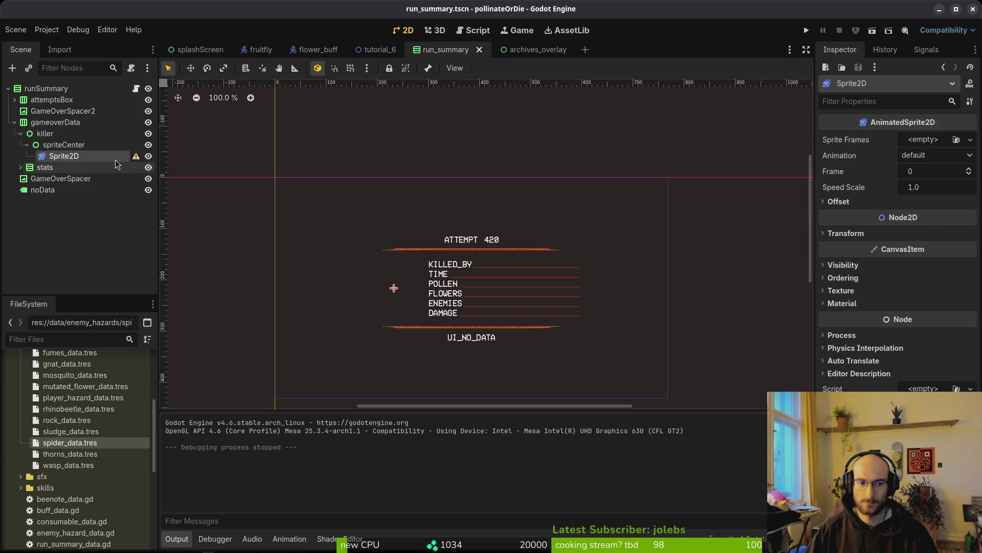
key("super+e")
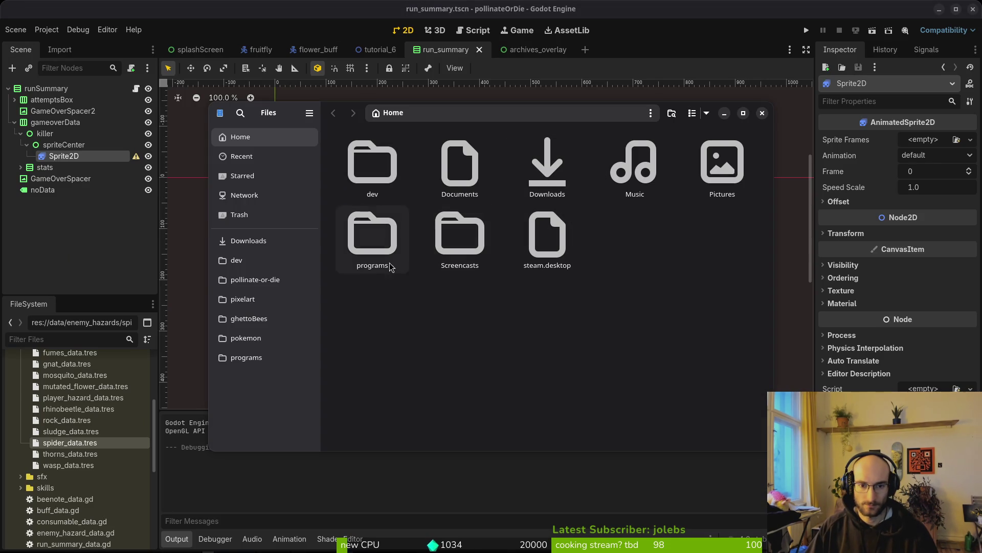
Step: Browse the pollinate-or-die project's assets/aseprite folder and open babySpiderScaled.aseprite in Aseprite
left_click(259, 281)
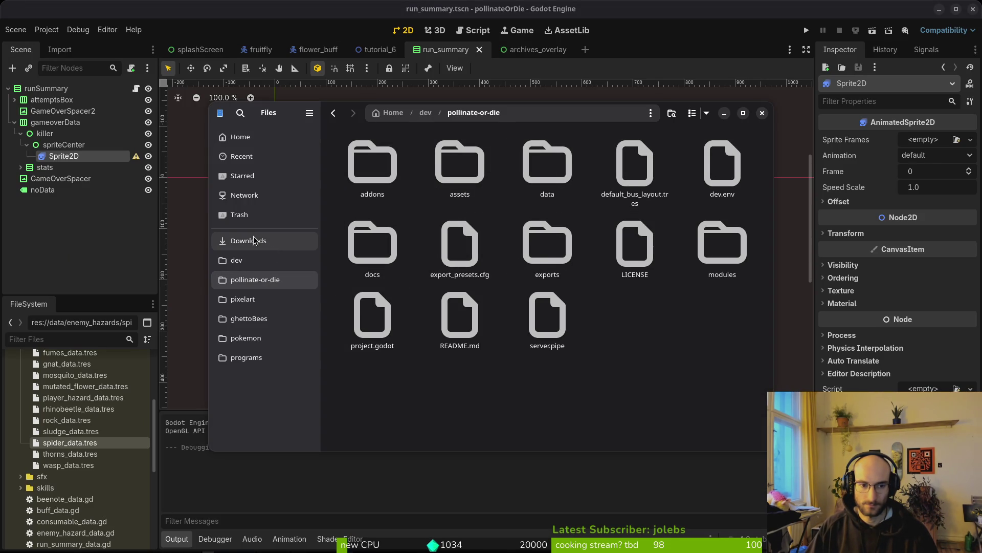
double_click(450, 161)
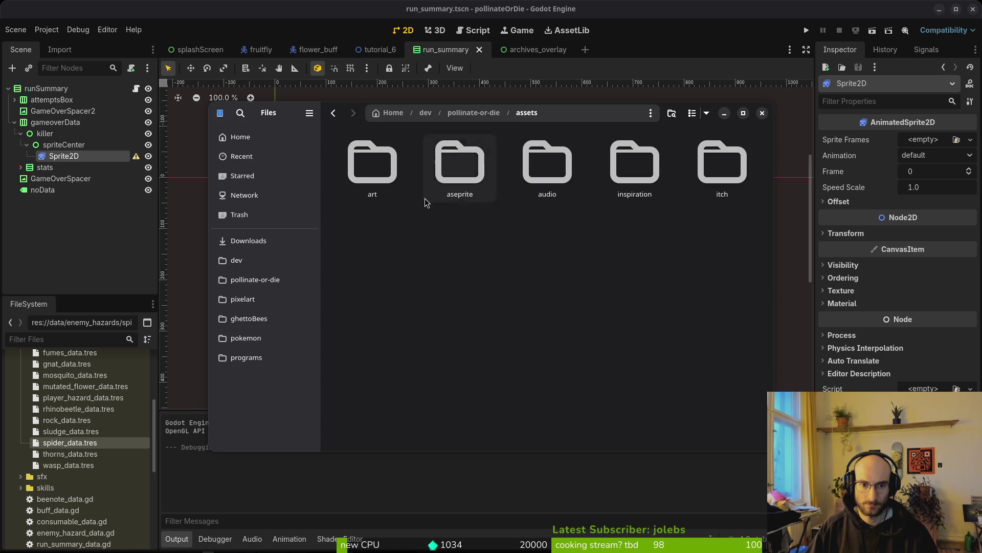
double_click(449, 174)
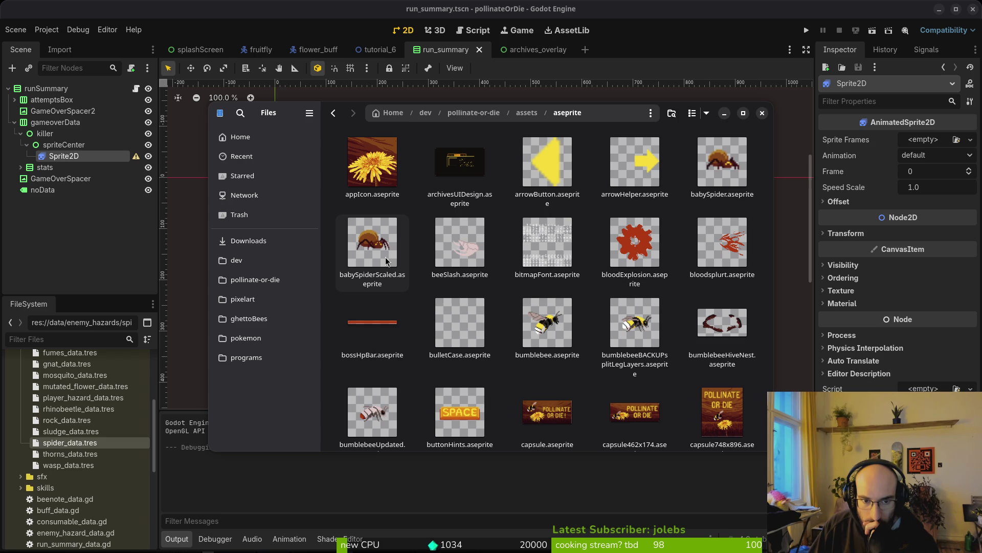
double_click(387, 261)
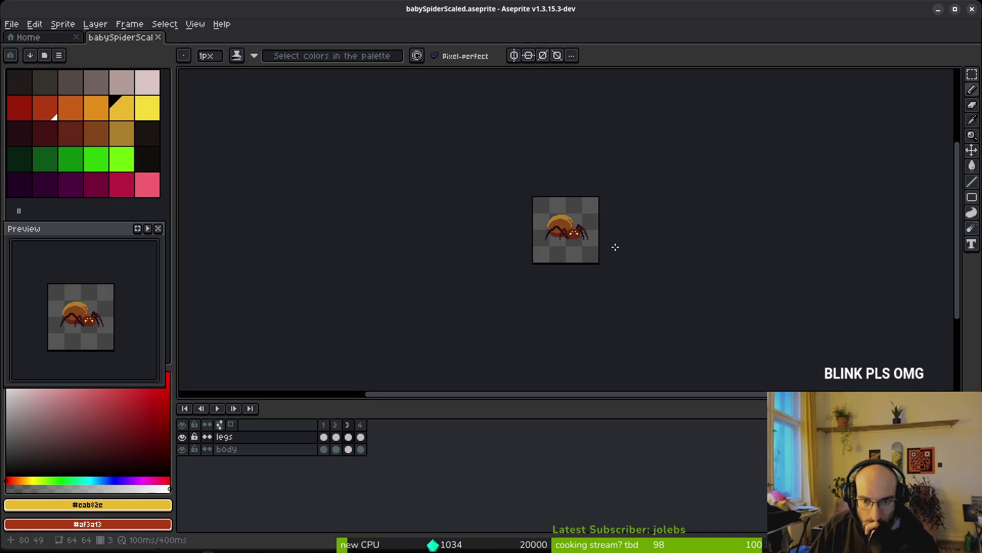
Step: Reopen babySpiderScaled.aseprite from the start page's recent files and close the duplicate copy
scroll(570, 251, "down", 3)
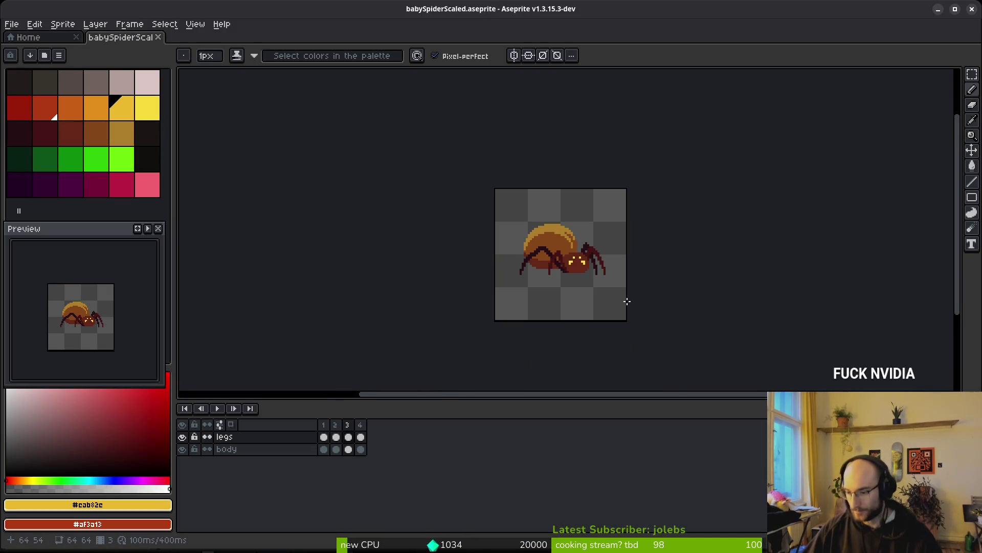
left_click(54, 41)
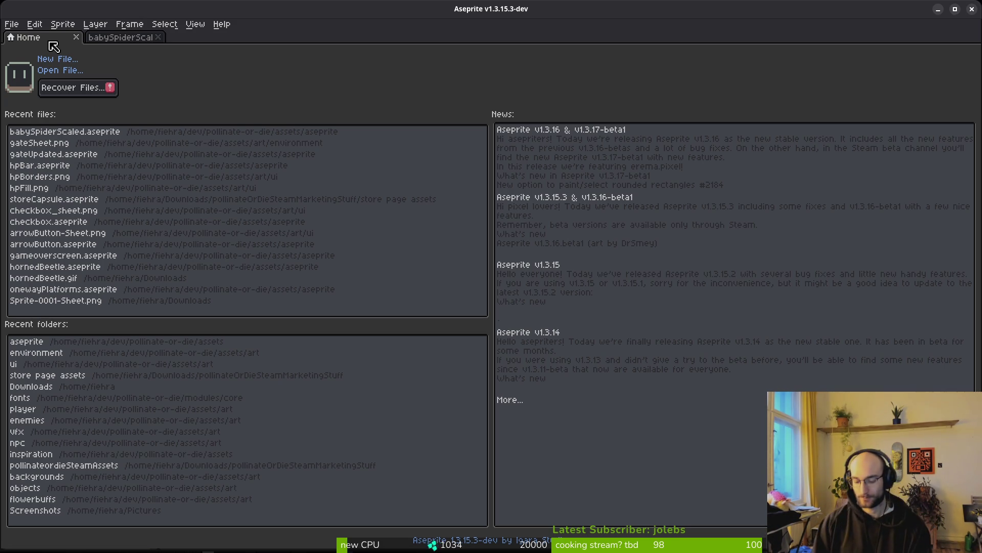
left_click(102, 132)
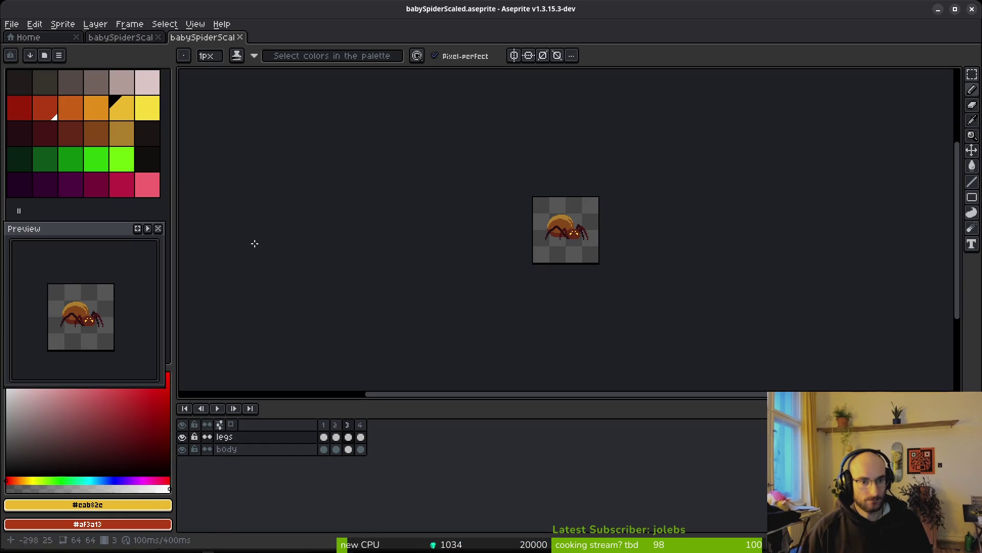
left_click(240, 38)
scroll(562, 256, "up", 3)
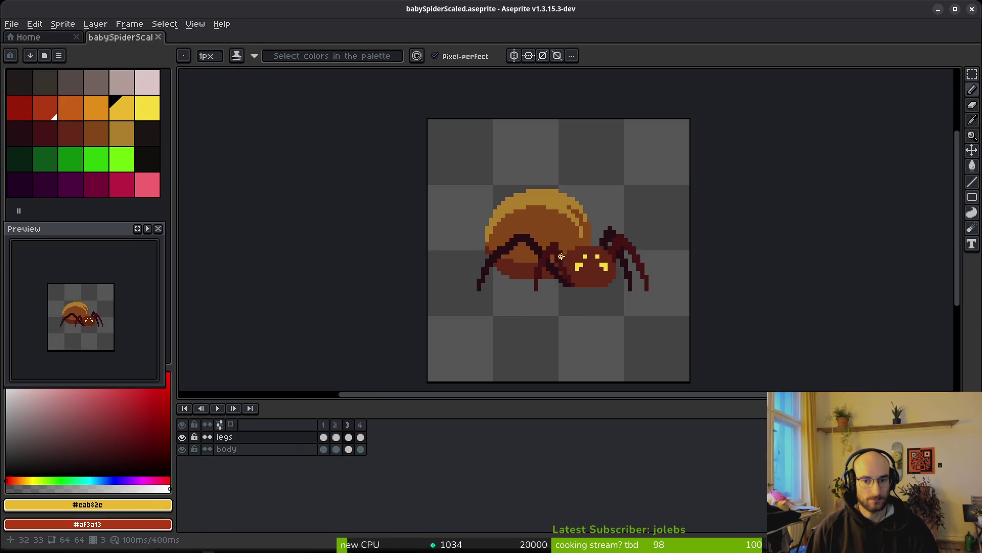
scroll(564, 256, "down", 1)
left_click(28, 37)
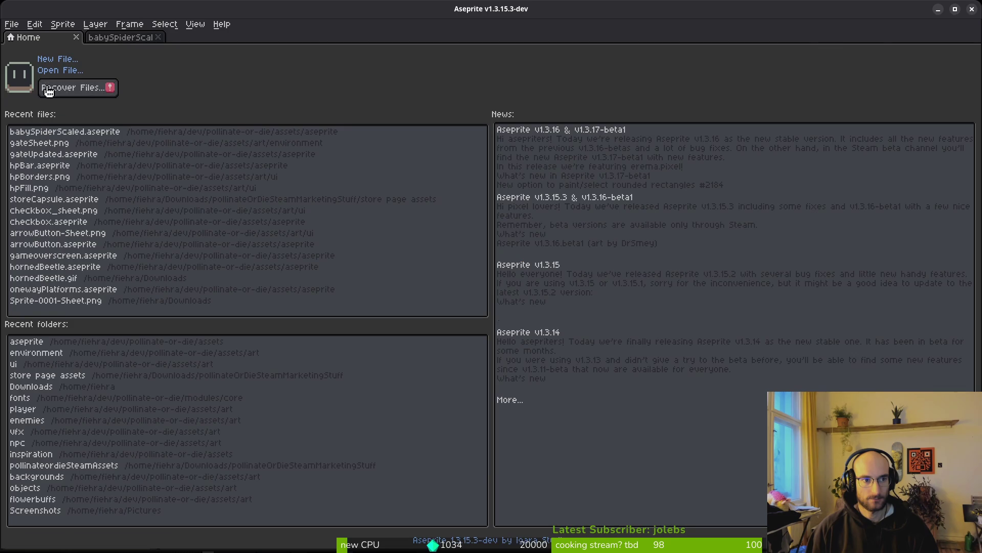
Step: Open spiderScaled.aseprite from assets/aseprite and inspect it, then return to Godot
left_click(64, 71)
left_click(49, 46)
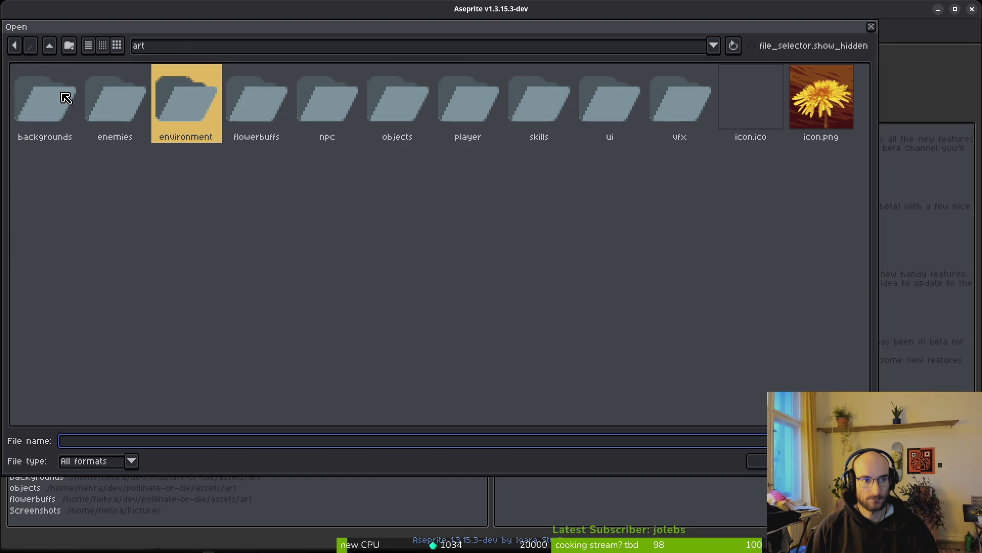
left_click(50, 45)
double_click(105, 99)
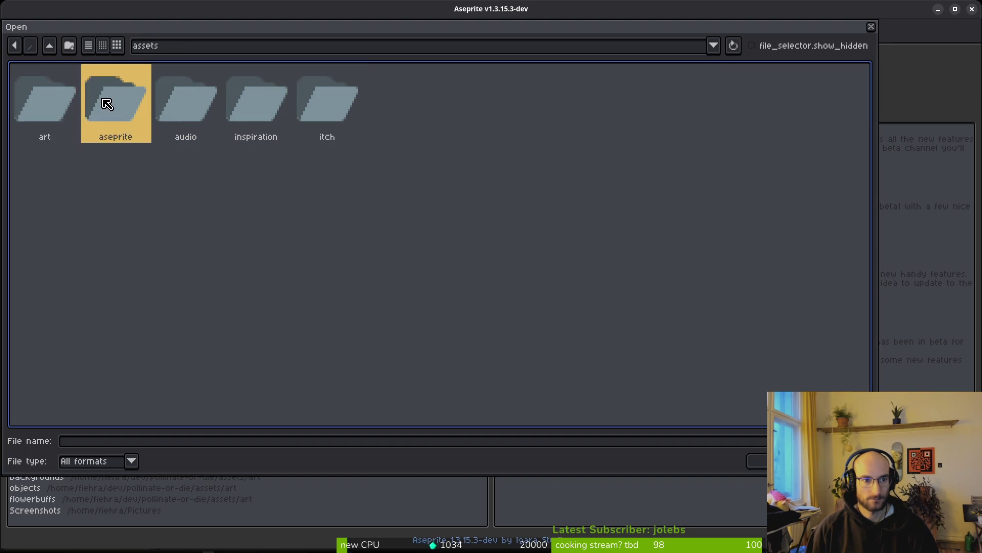
scroll(558, 277, "down", 10)
mouse_move(865, 177)
left_mouse_down()
mouse_move(859, 388)
mouse_move(817, 333)
mouse_move(819, 366)
left_mouse_up()
scroll(440, 406, "down", 2)
left_click(217, 358)
left_click(757, 462)
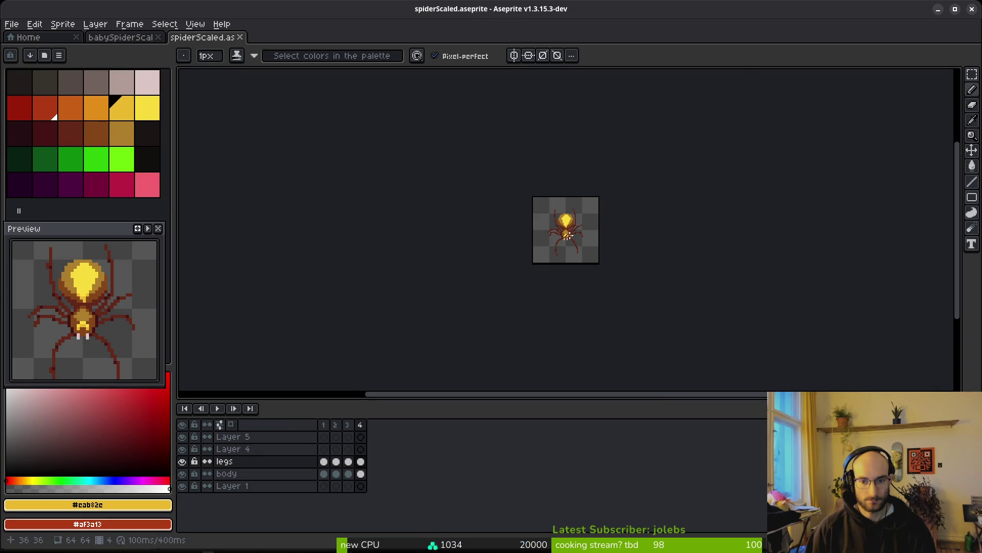
scroll(569, 235, "up", 5)
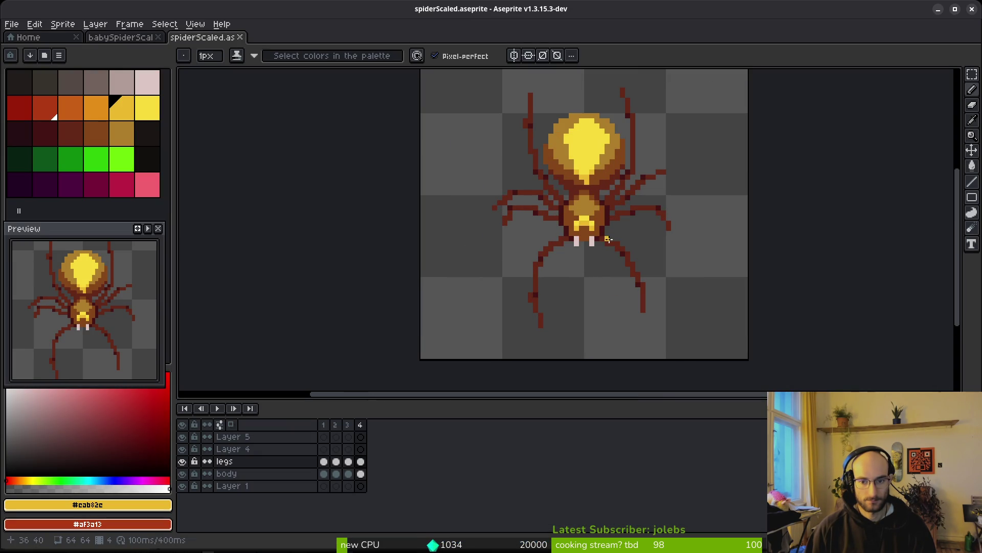
scroll(608, 229, "down", 4)
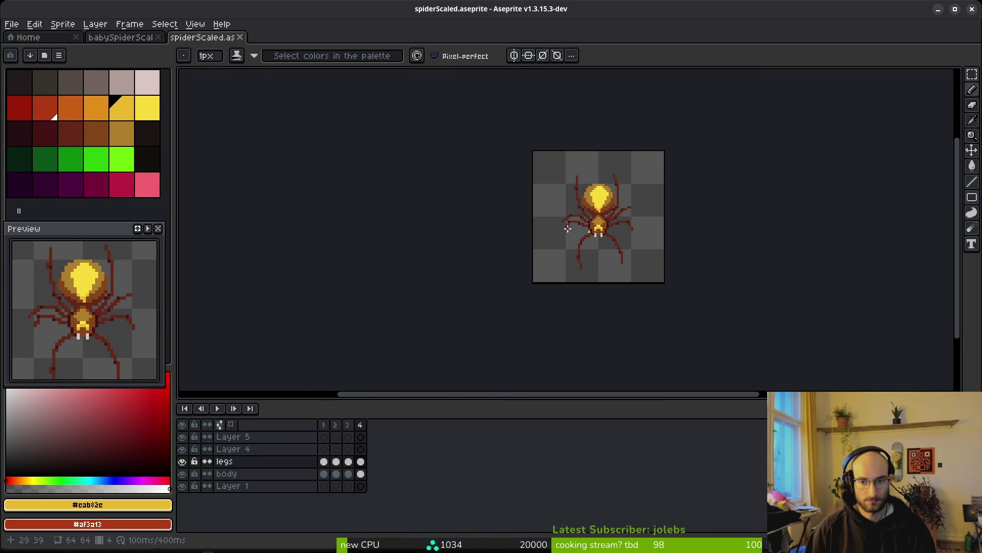
key("alt+Tab")
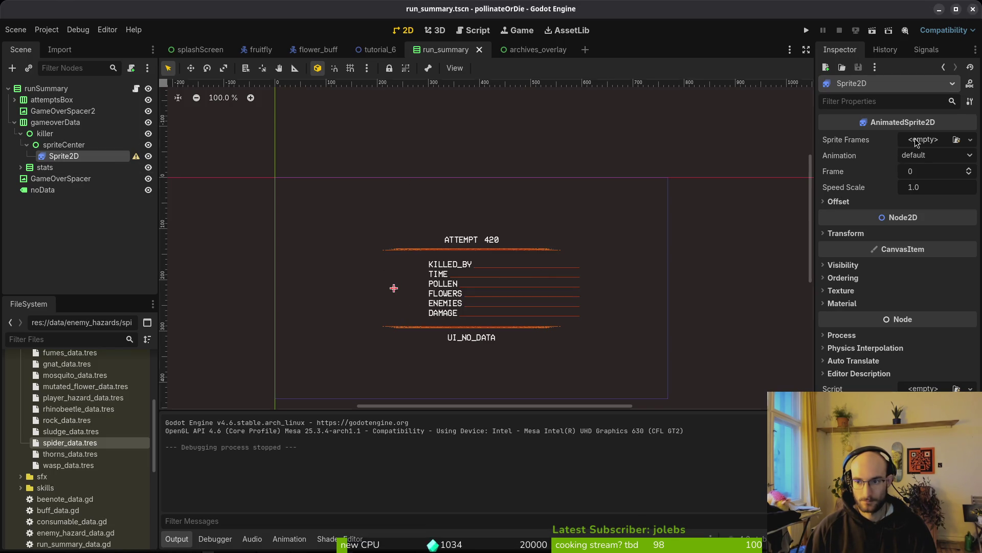
Step: Give the killer Sprite2D's Sprite Frames a new SpriteFrames resource
left_click(971, 139)
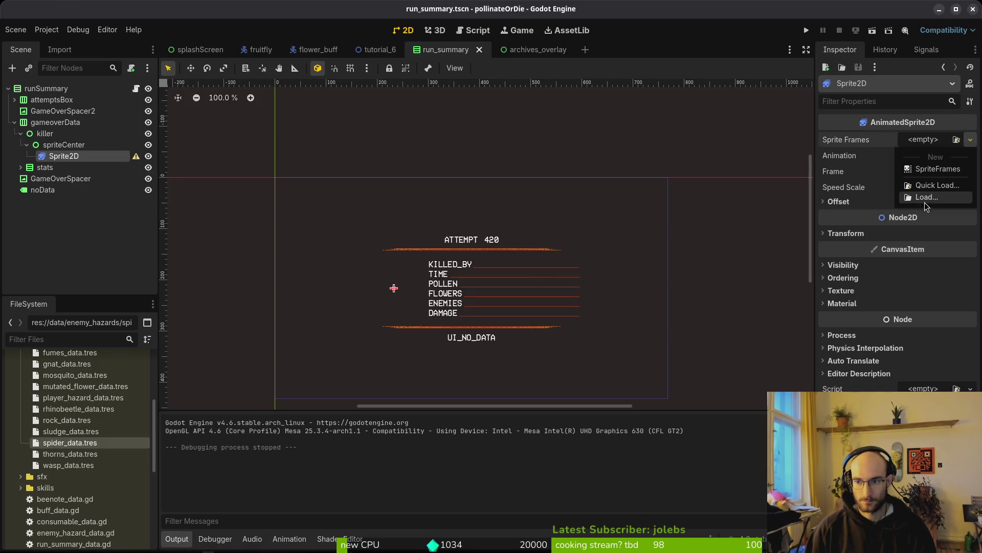
left_click(937, 170)
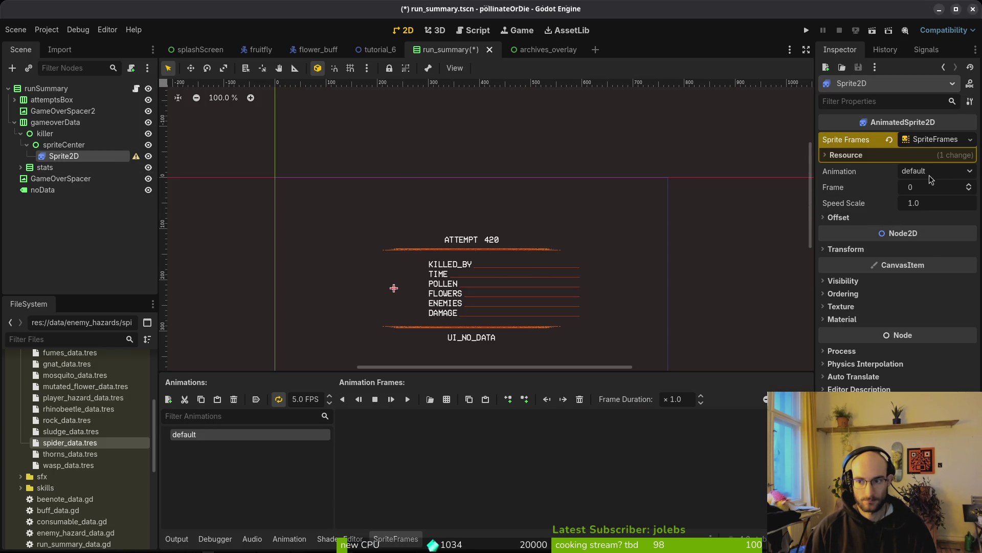
left_click(932, 139)
left_click(933, 144)
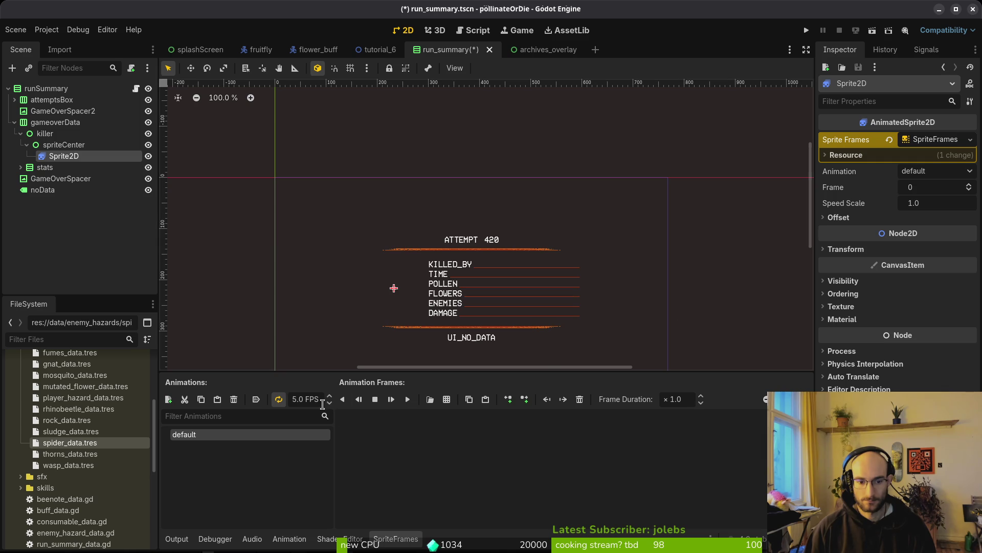
Step: Auto-slice assets/art/enemies/spiderWiki.png and add its first frame to the default animation
left_click(450, 403)
double_click(386, 162)
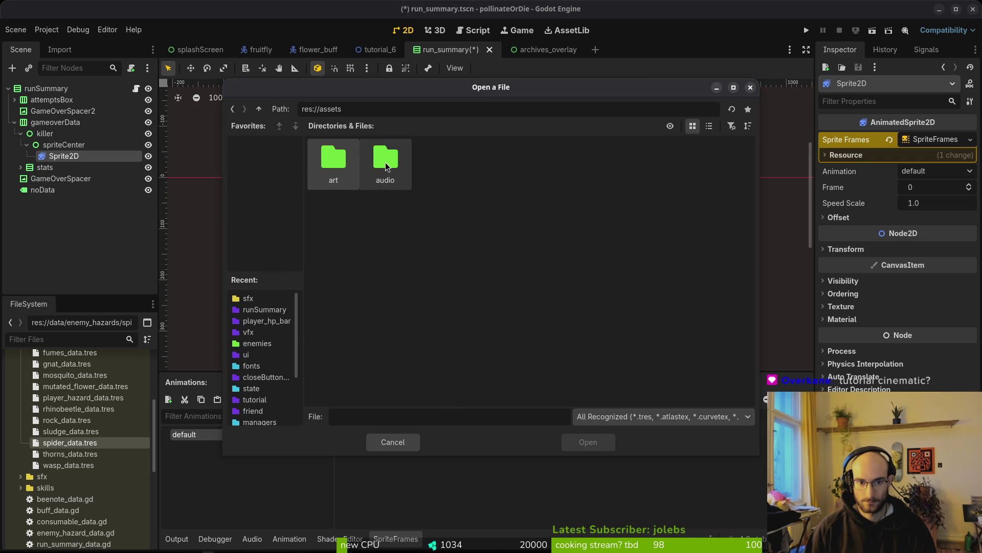
double_click(337, 163)
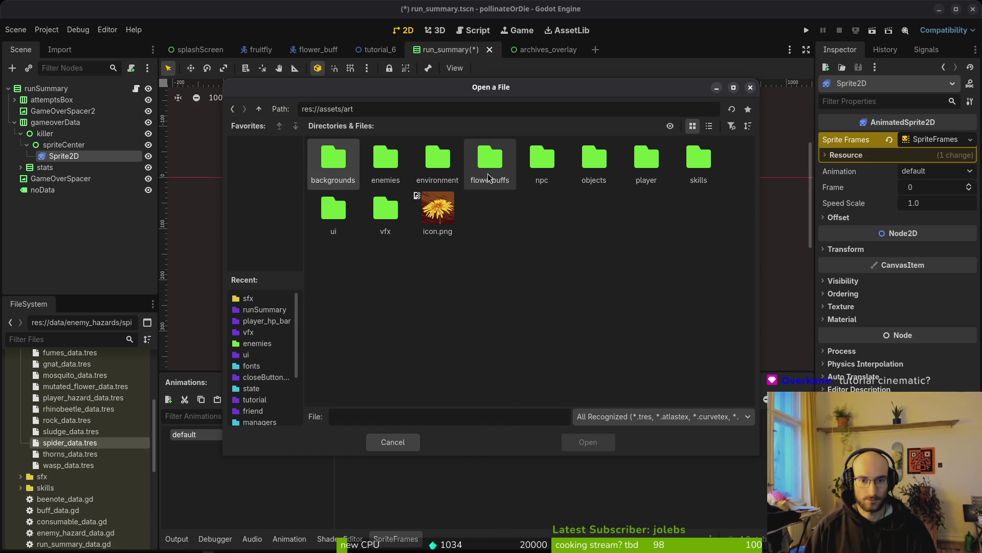
double_click(394, 156)
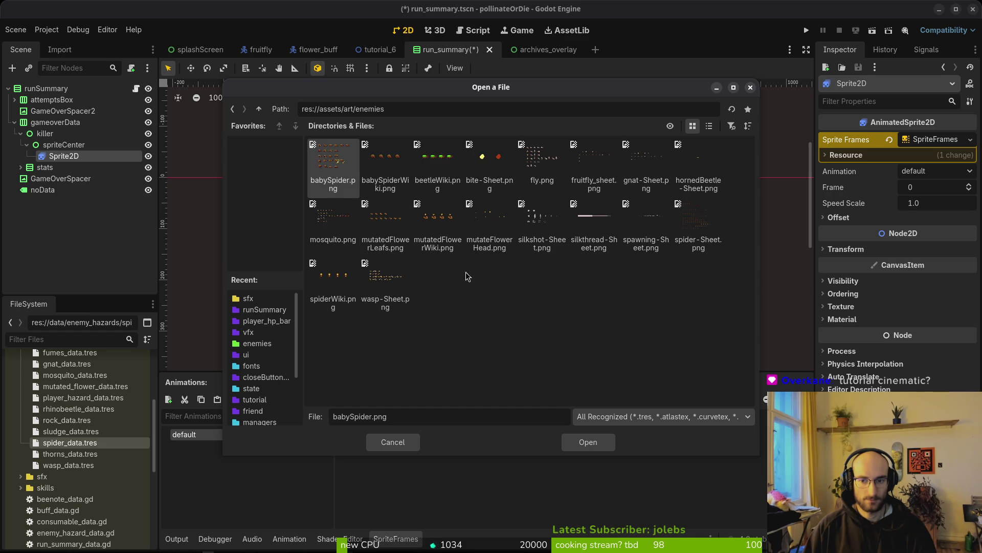
left_click(333, 284)
left_click(589, 442)
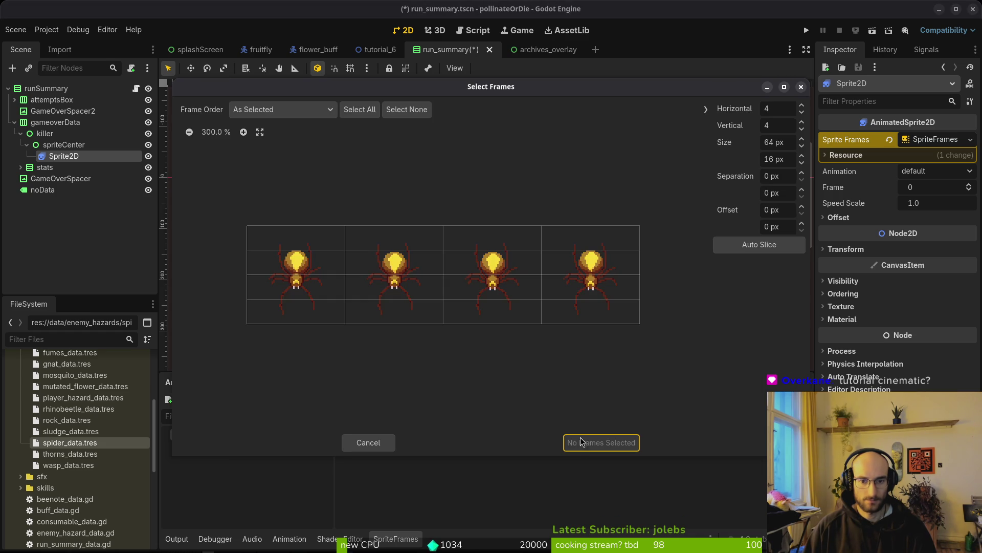
left_click(763, 246)
left_click(295, 274)
left_click(601, 443)
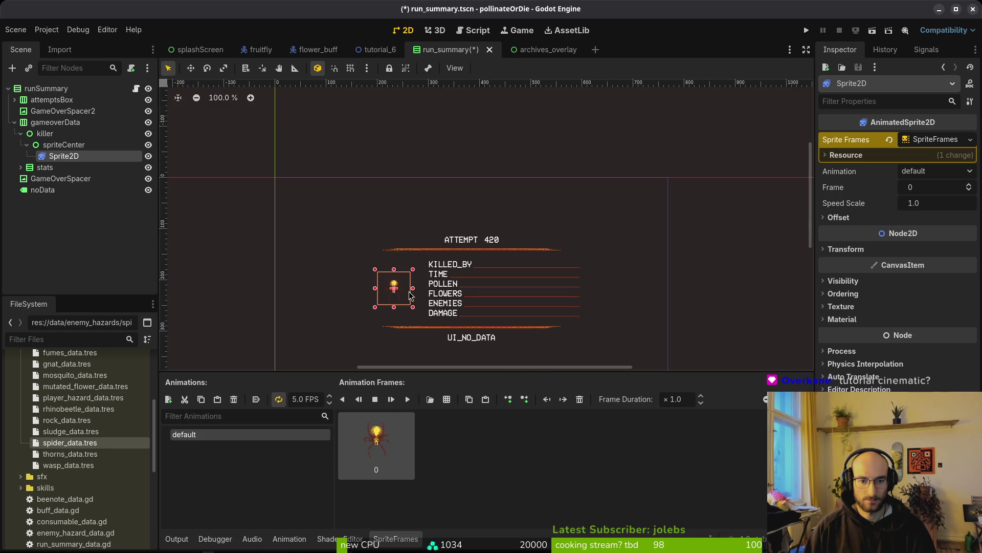
Step: Check the spriteCenter and killer nodes' layout settings, then go back to the Sprite2D
scroll(410, 295, "up", 5)
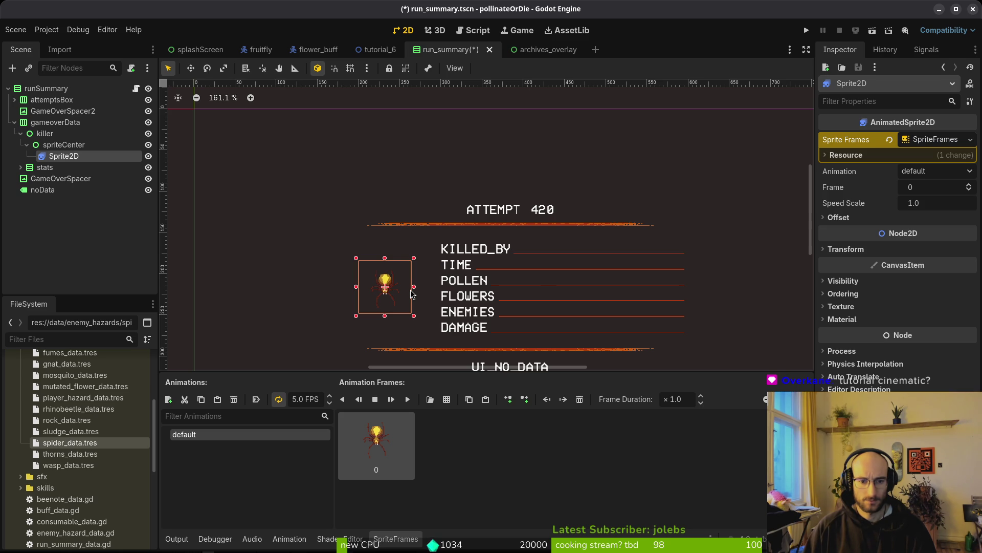
scroll(411, 293, "up", 7)
left_click(46, 148)
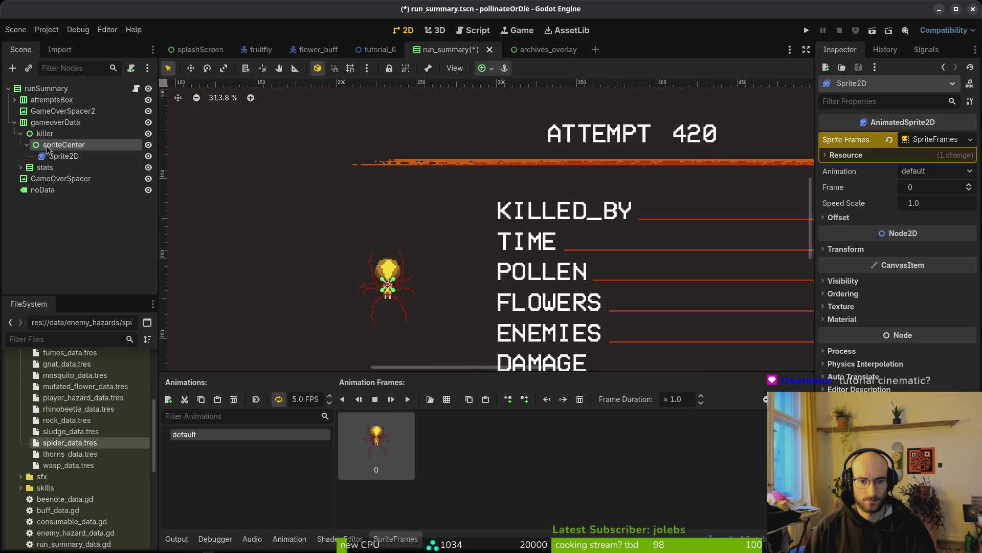
left_click(49, 136)
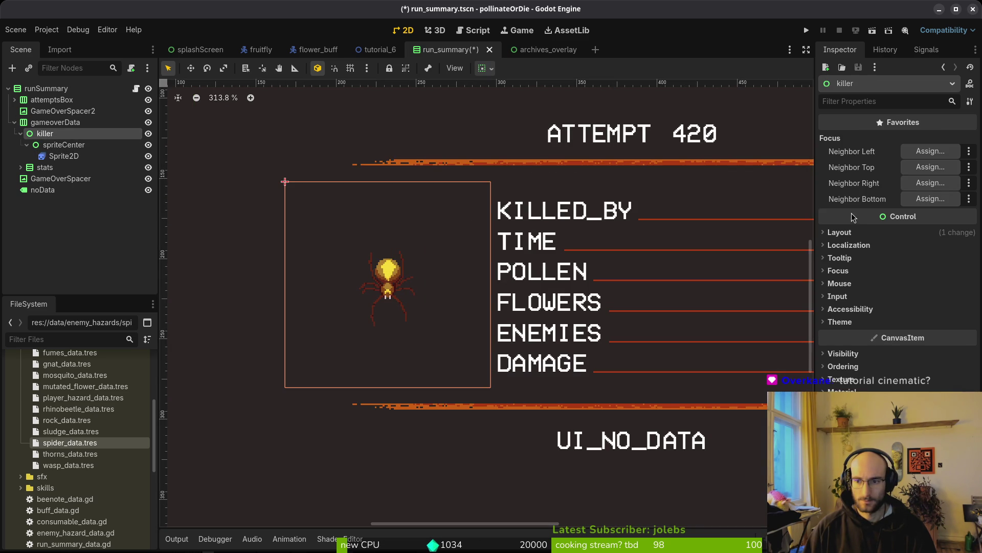
left_click(839, 232)
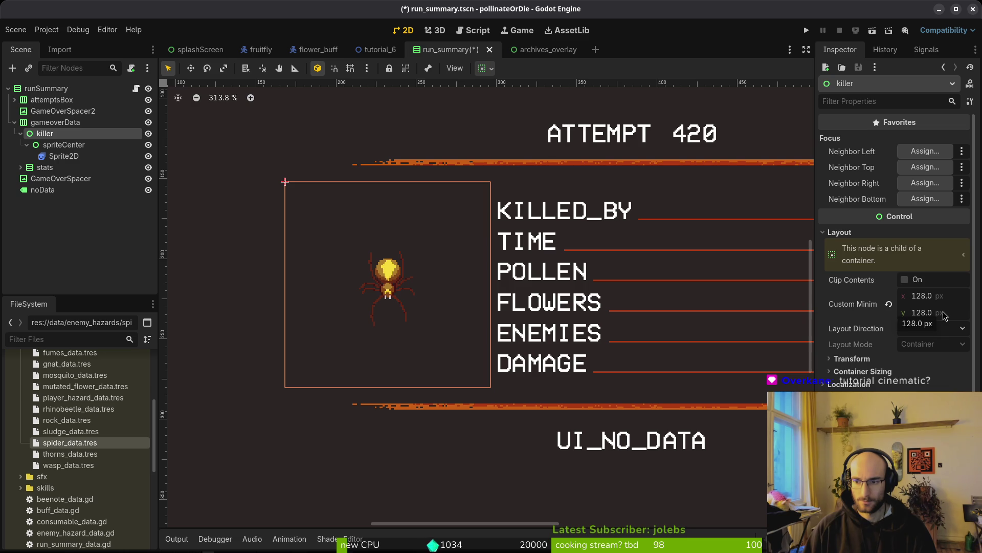
key("Down")
key("Down")
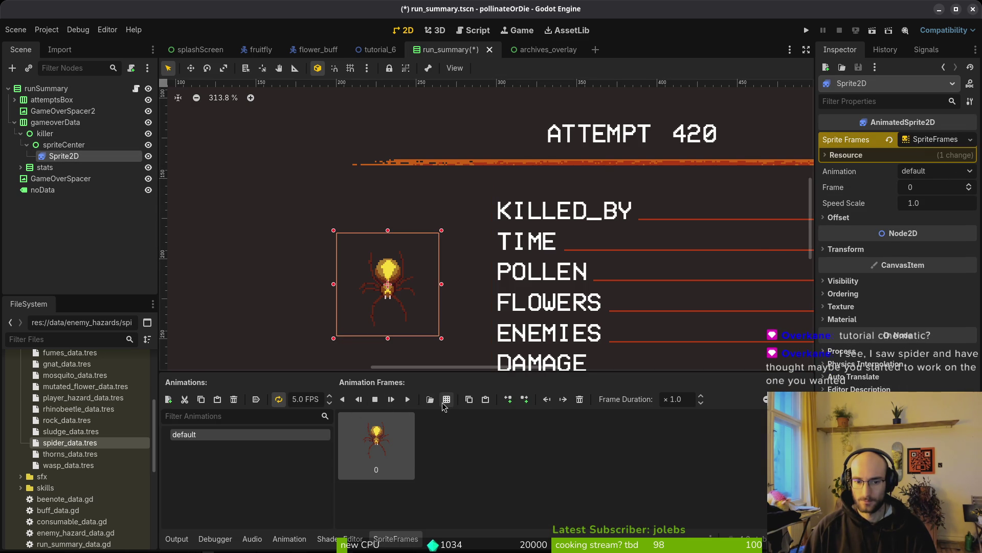
Step: Add the first four 128 px frames from spider-Sheet.png and delete the old single frame
left_click(446, 399)
left_click(698, 225)
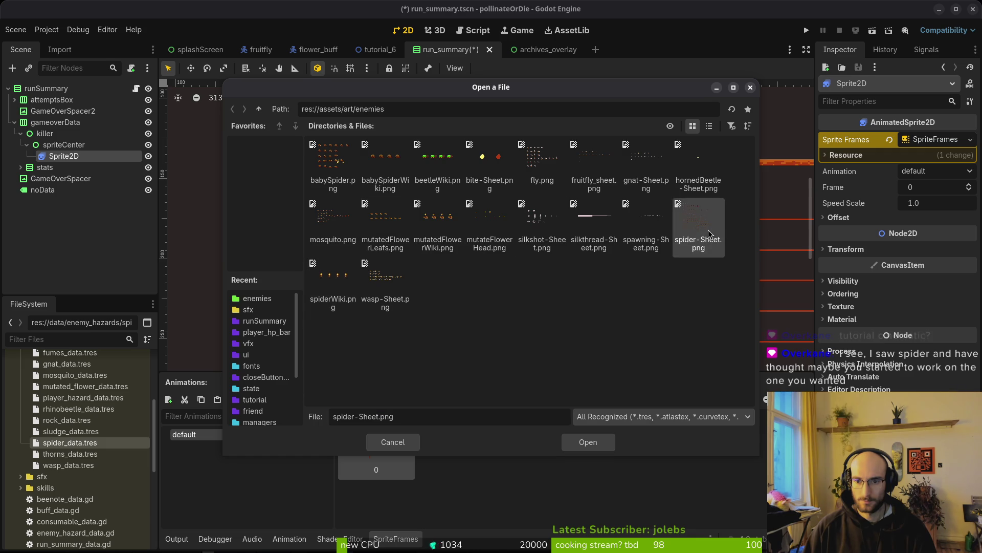
left_click(588, 441)
left_click(763, 245)
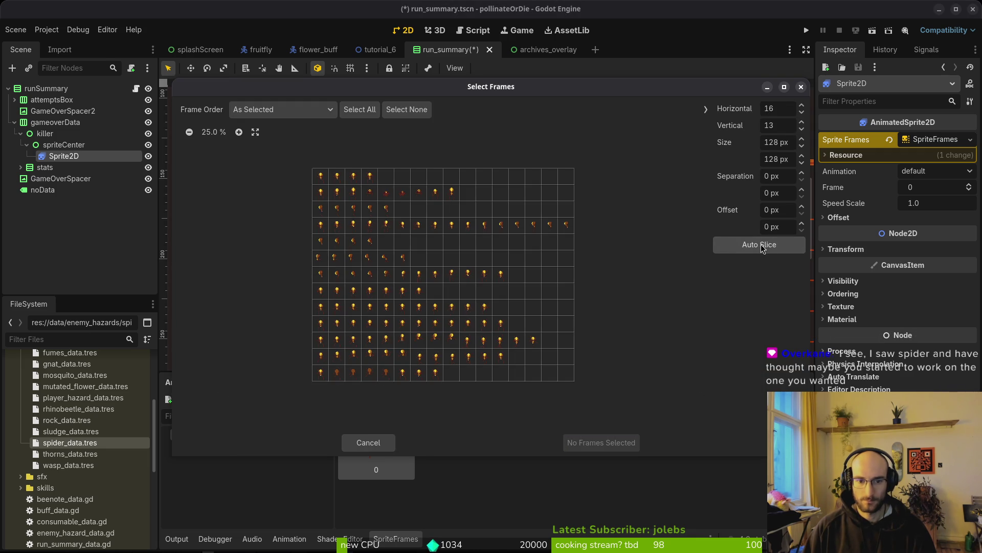
left_click_drag(321, 177, 367, 179)
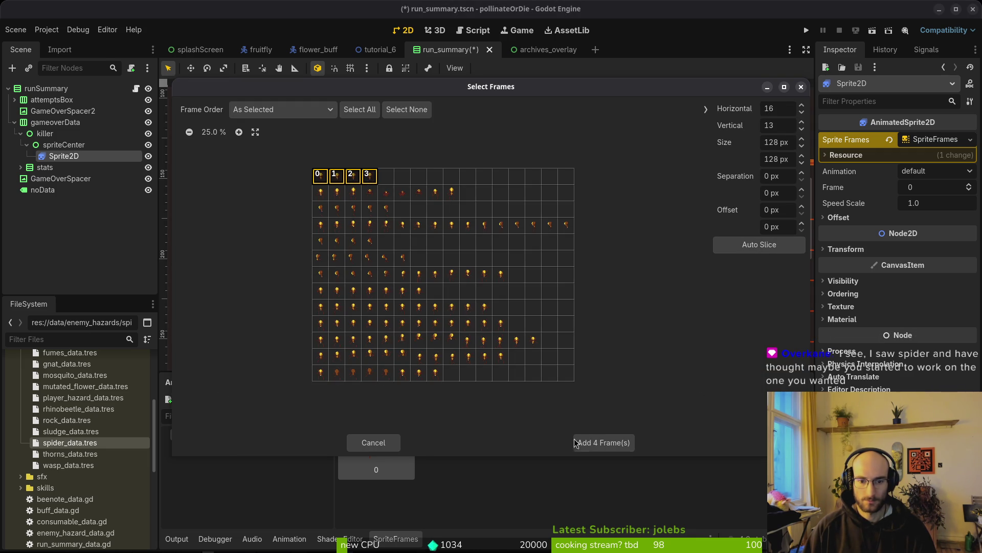
left_click(607, 442)
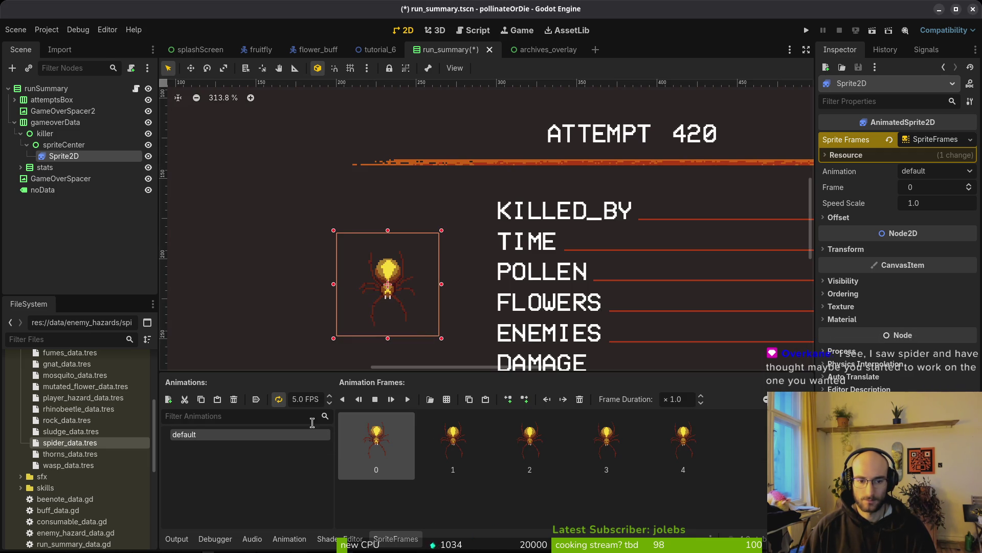
key("Delete")
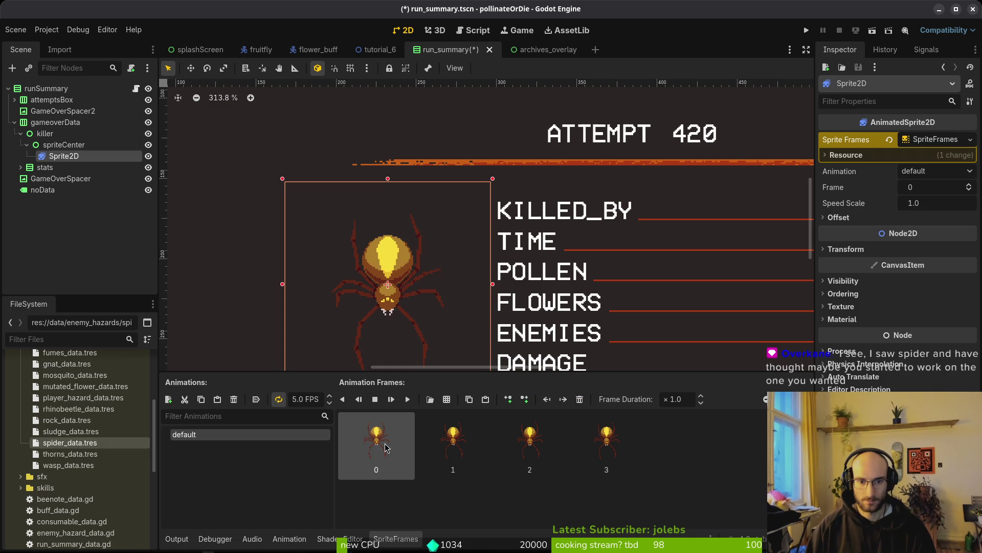
Step: Revert the Sprite Frames property to empty and save the run_summary scene
scroll(435, 284, "down", 2)
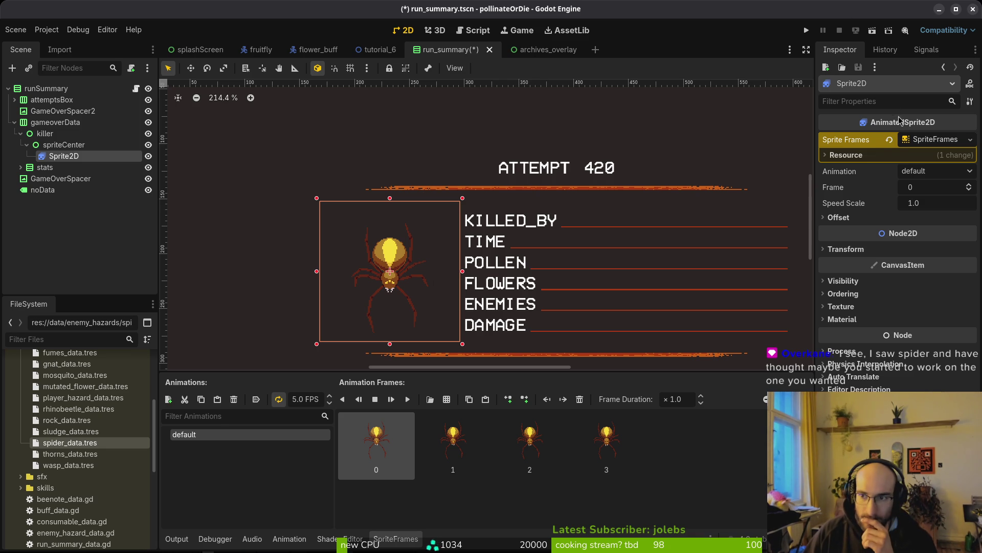
left_click(891, 145)
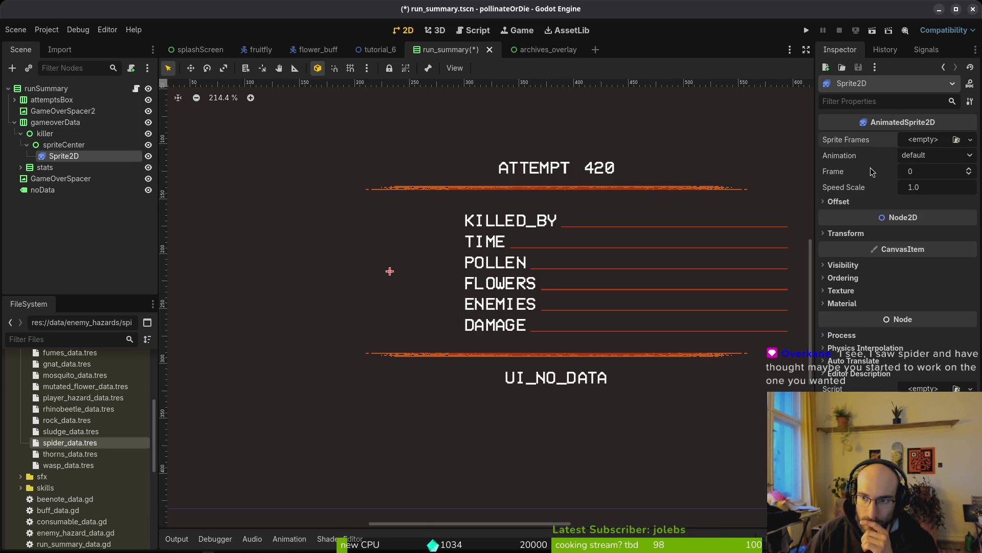
key("ctrl+s")
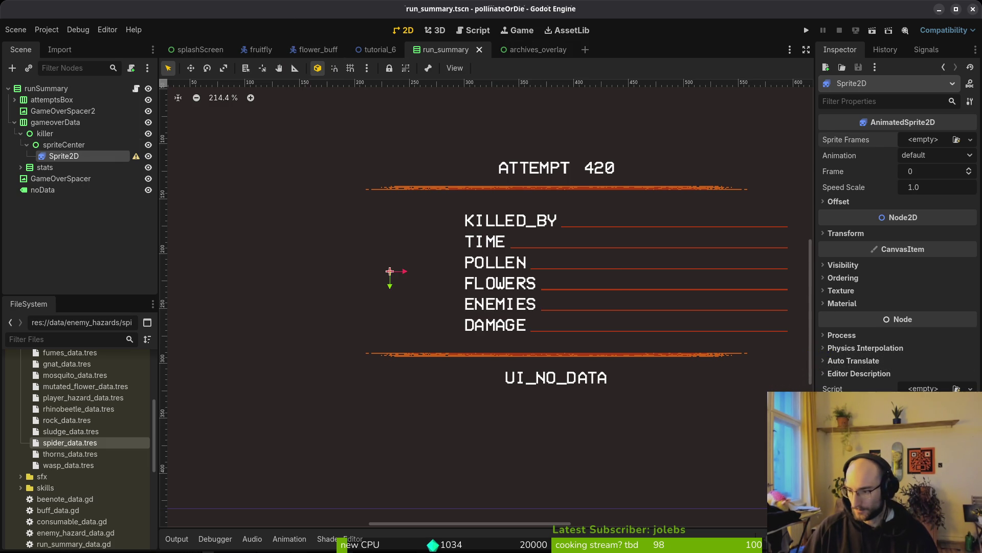
key("alt+Tab")
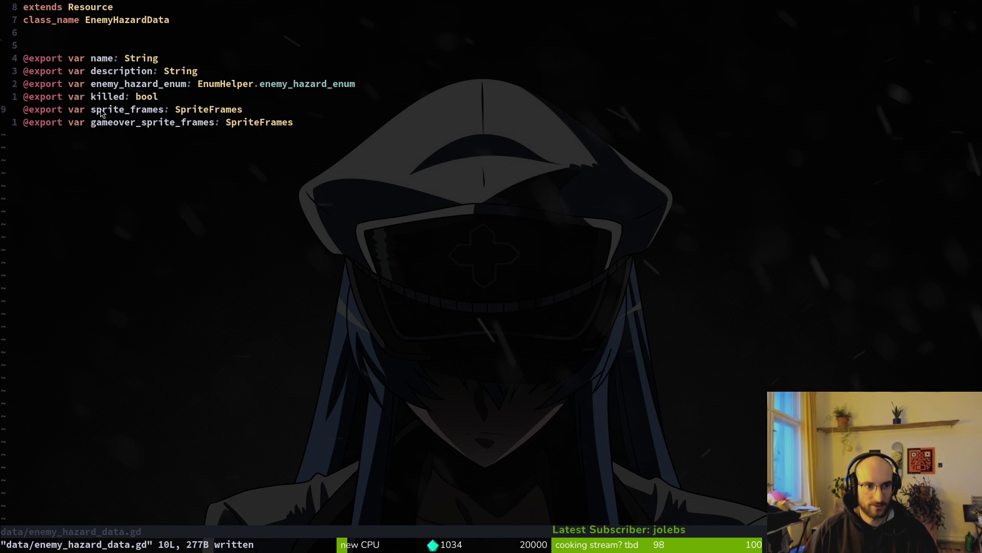
Step: Rename the EnemyHazardData field to wiki_sprite_frames and save enemy_hazard_data.gd
type("iwiki_")
key("Escape")
type(":w")
key("Return")
Step: Grep the project for sprite_frames and open the enemy_wiki_item.gd match
key("space")
type("fgsprite_frames")
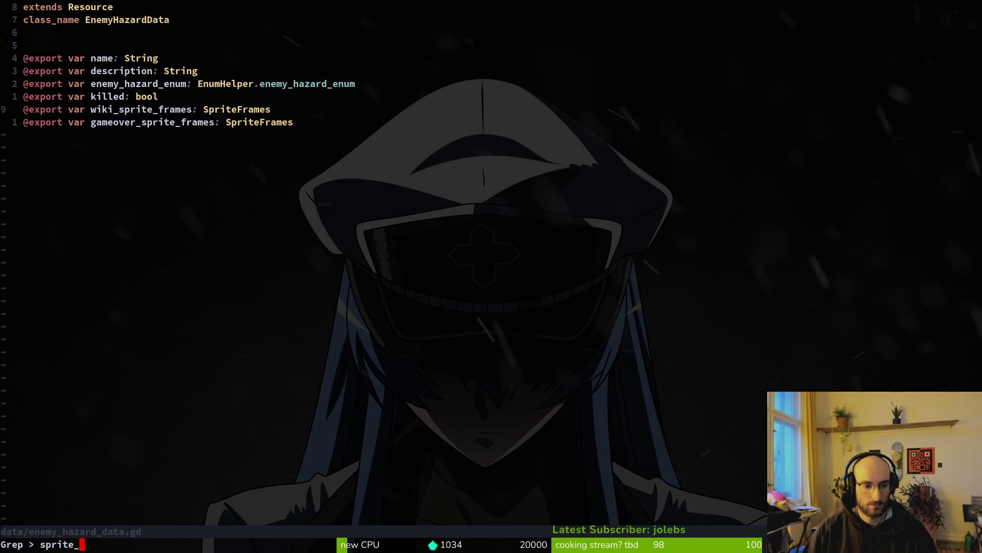
key("Return")
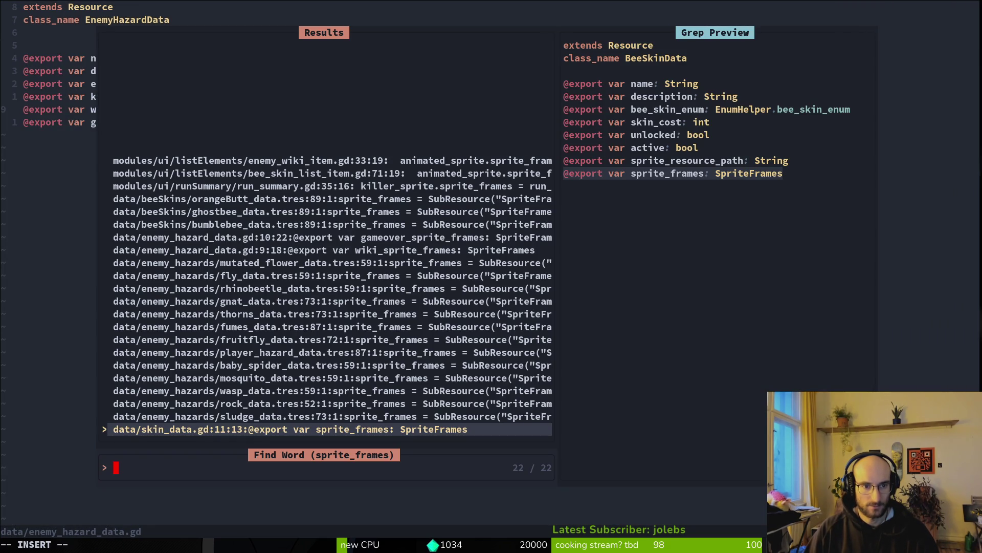
left_click(328, 160)
left_click(256, 173)
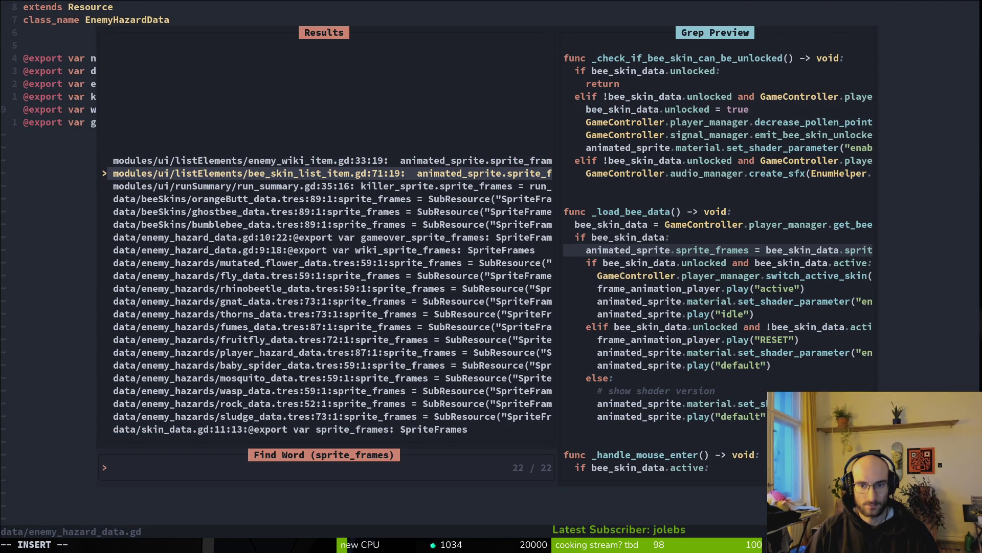
left_click(327, 161)
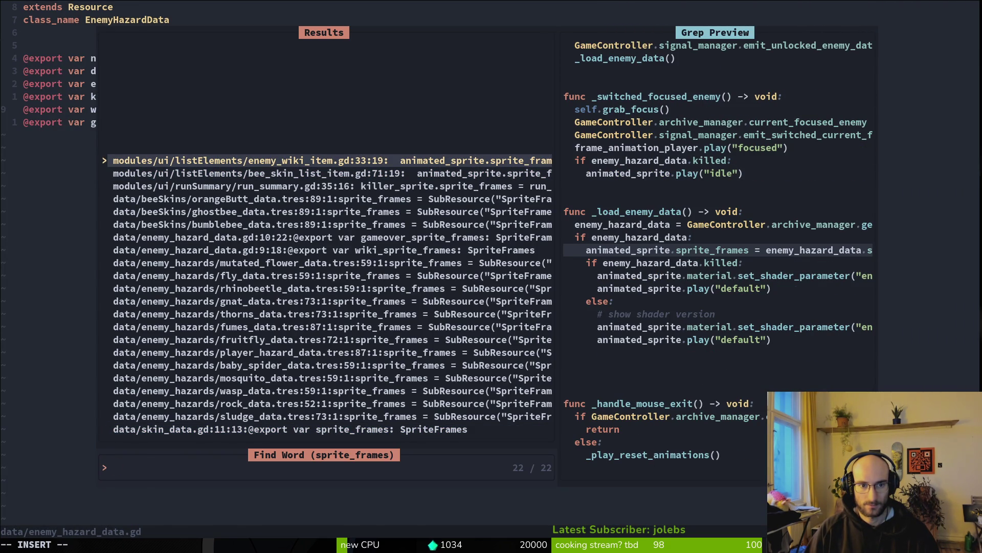
key("Return")
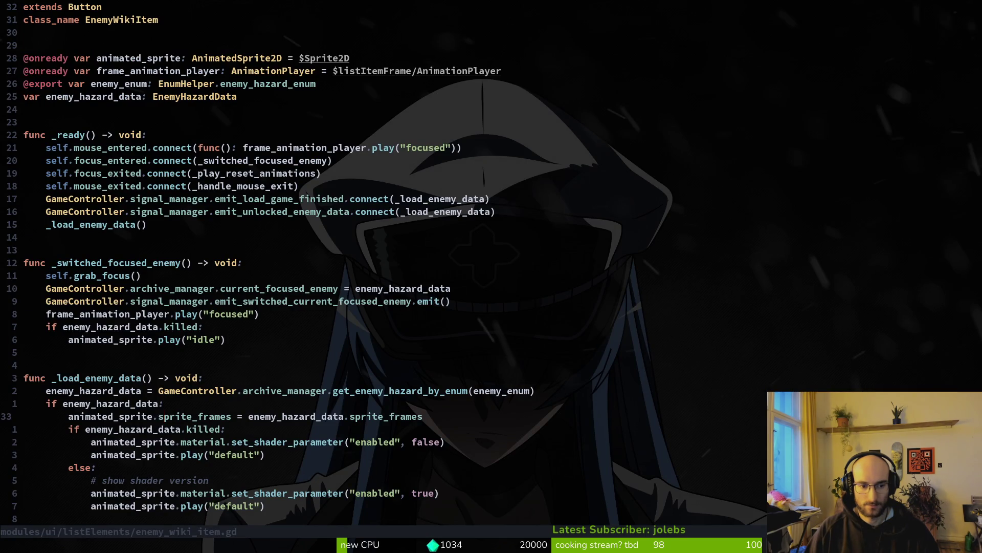
Step: Change line 33's sprite_frames property to wiki_sprite_frame, undoing a stray edit
key("c")
key("i")
key("w")
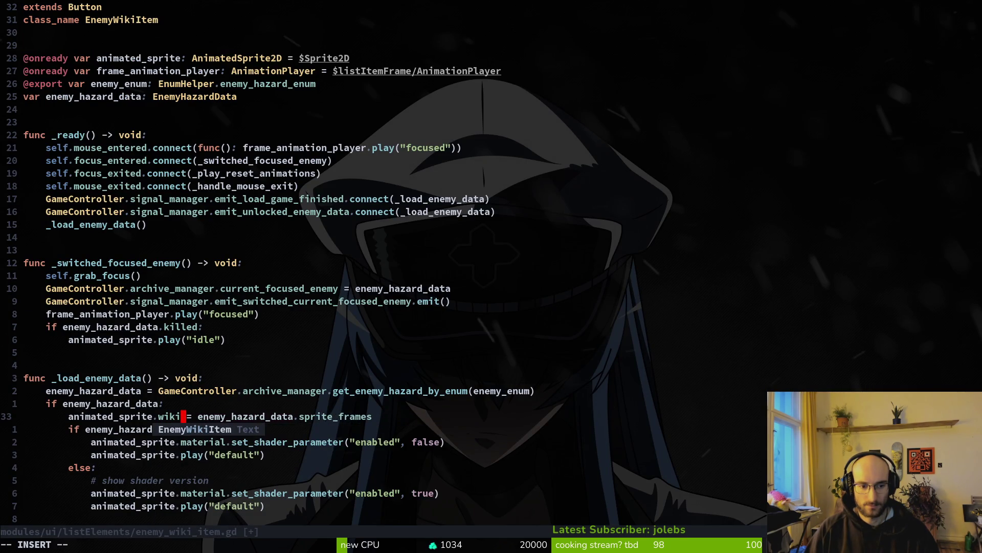
type("w")
key("BackSpace")
type("wiki")
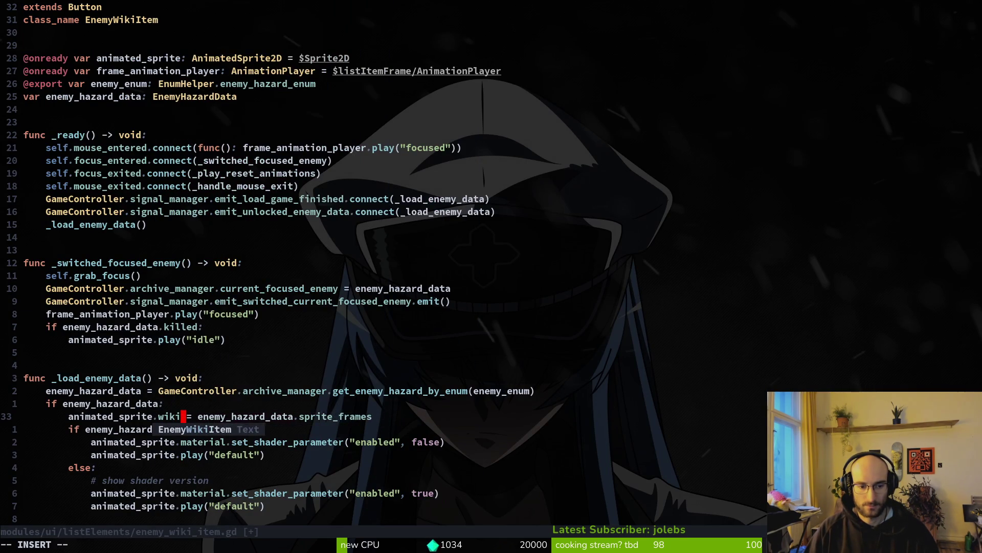
key("Escape")
key("ctrl+6")
key("ctrl+6")
type("ard_data.sprite_frame")
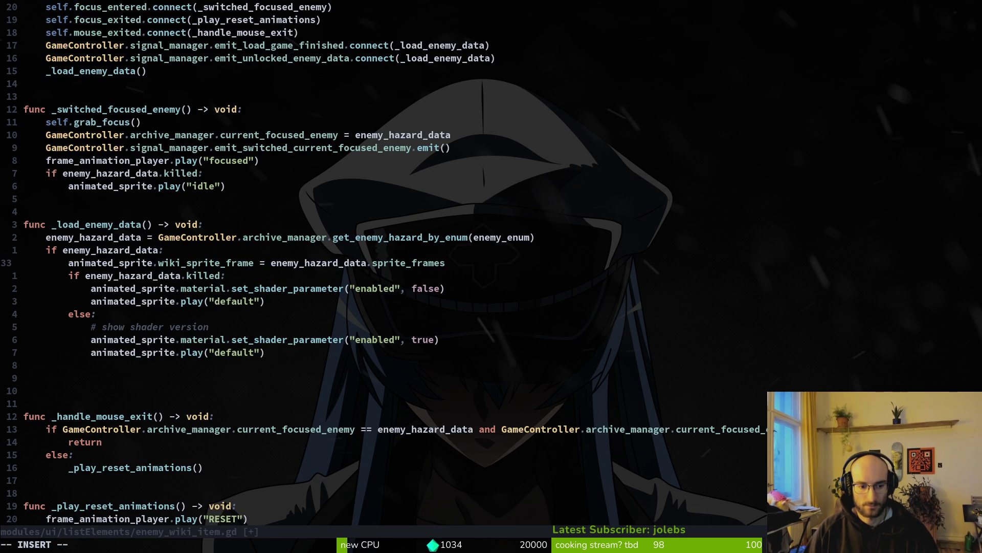
key("Escape")
key("u")
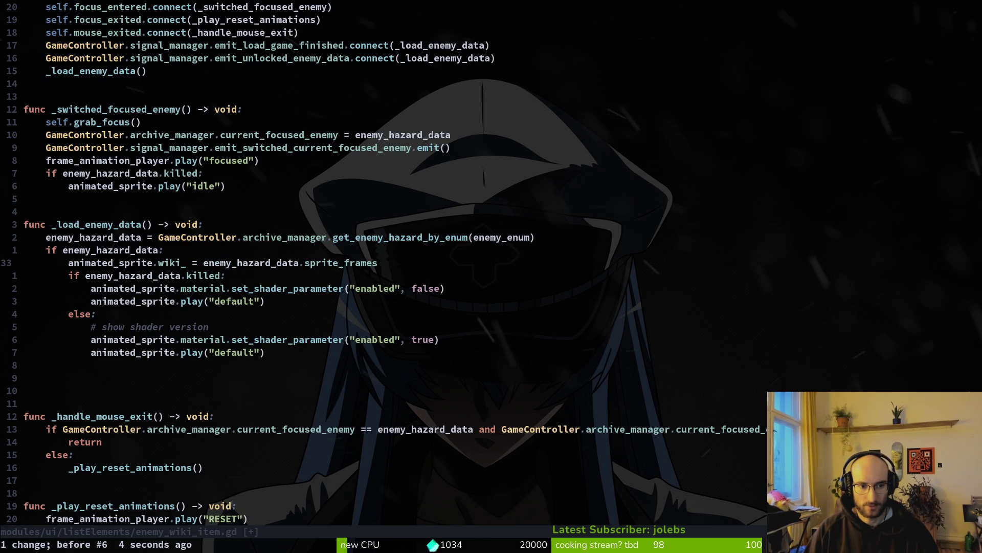
key("u")
key("ctrl+r")
key("ctrl+r")
Step: Add the missing s to make wiki_sprite_frames on line 33, then save enemy_wiki_item.gd
key("A")
key("Escape")
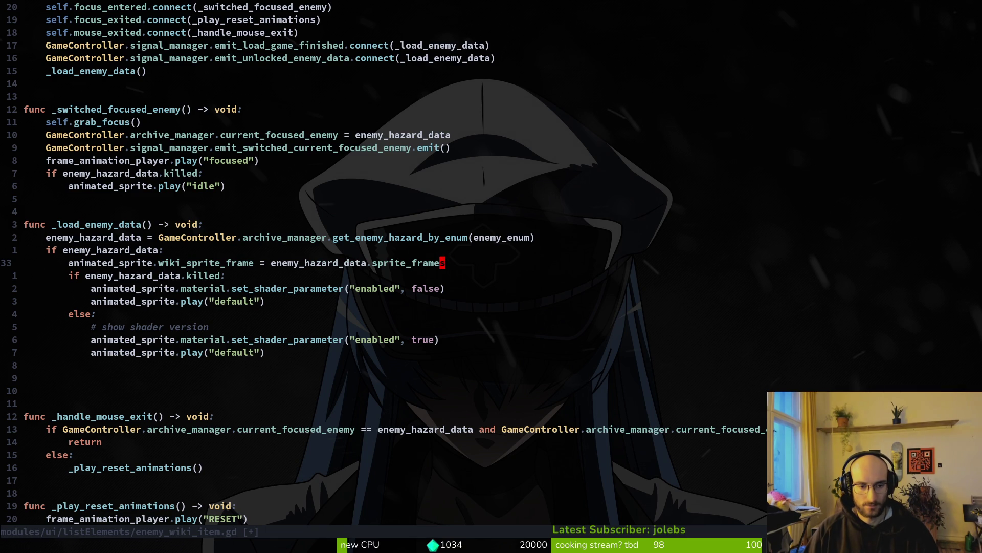
key("h")
key("B")
key("h")
key("h")
key("h")
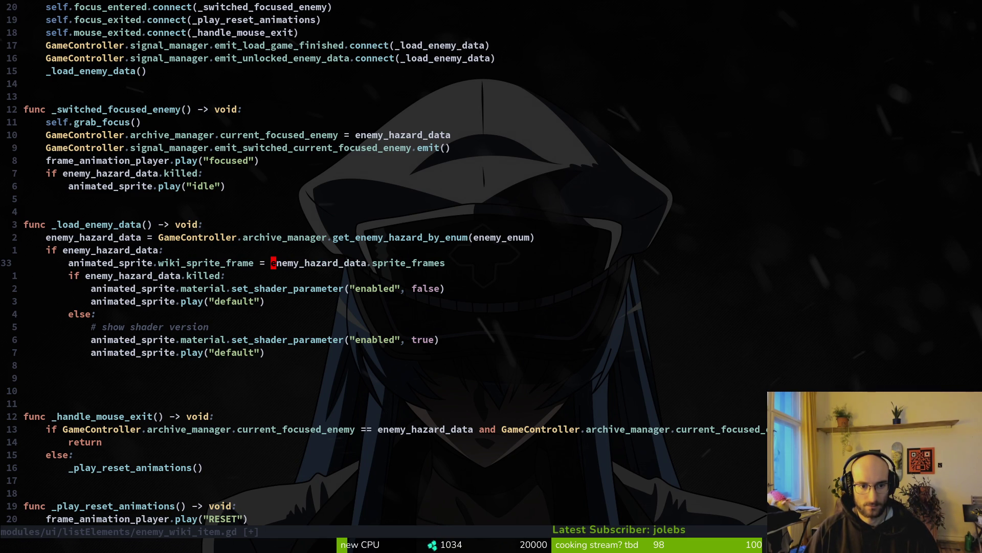
type("a.s")
key("Escape")
type(":write")
key("Return")
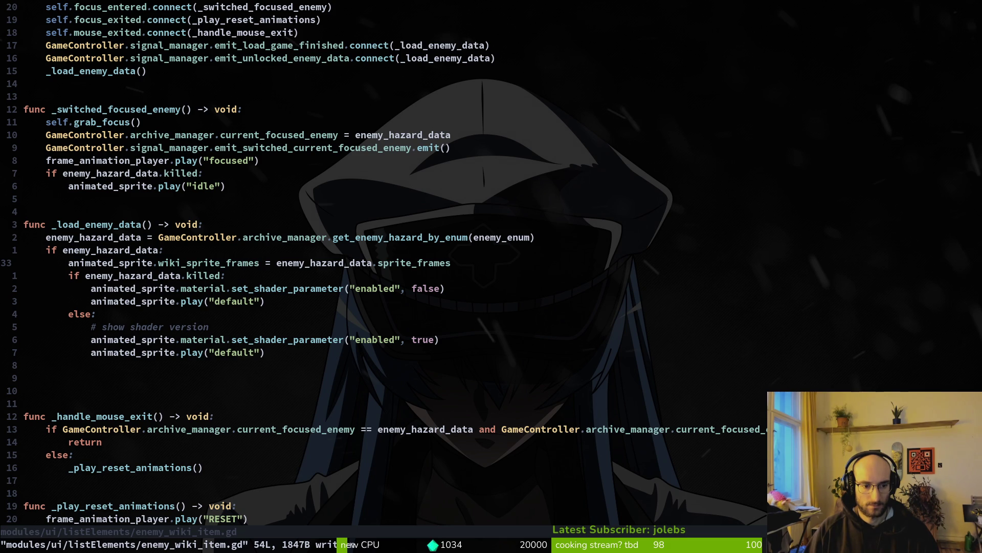
Step: Search the project for sprite_frames and open the run_summary.gd match
key("space")
key("p")
key("s")
key("ctrl+shift+v")
key("Return")
key("Return")
key("Down")
key("Return")
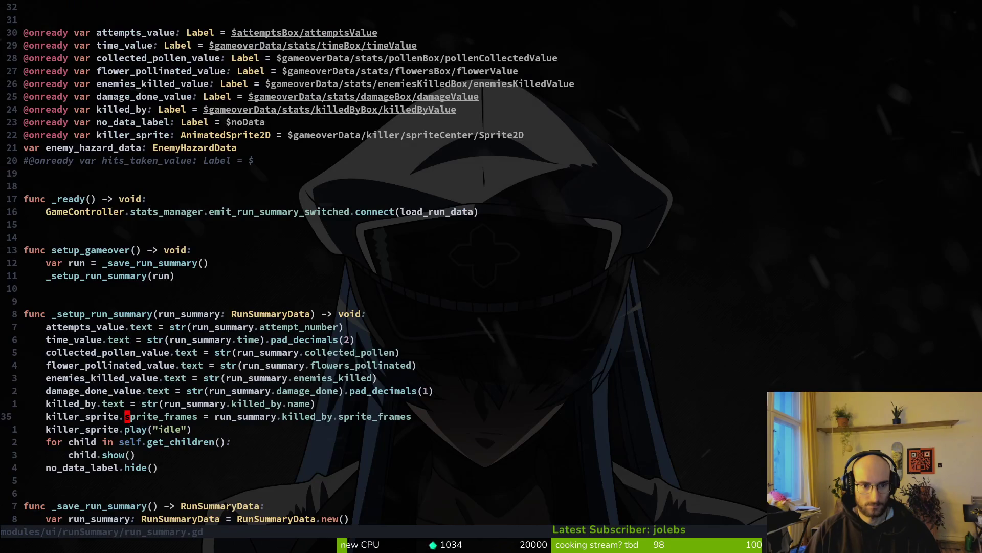
Step: Duplicate the killer sprite frames line with wiki_ and gameover_ prefixes, then delete the wiki_ line
key("y")
key("y")
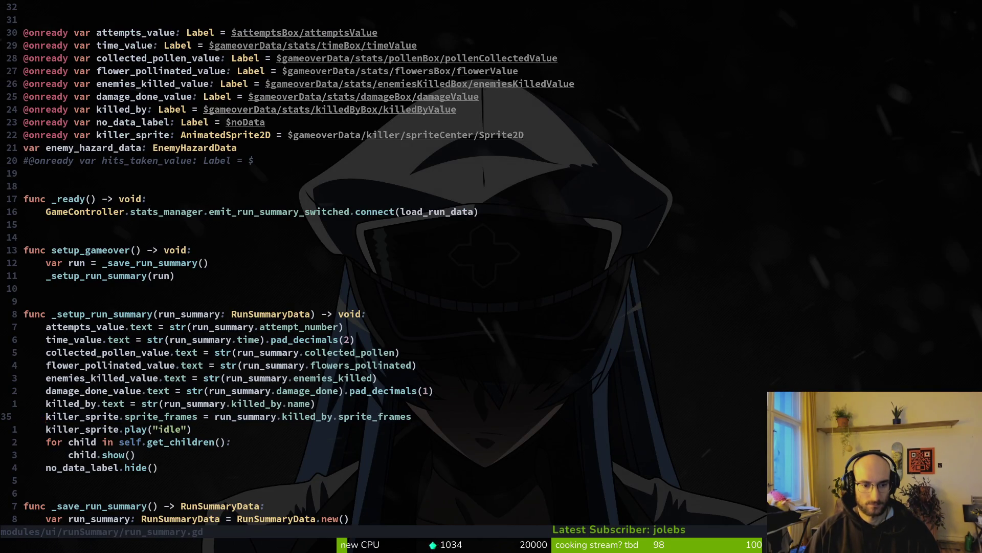
key("P")
key("w")
key("w")
type("ite.wiki_")
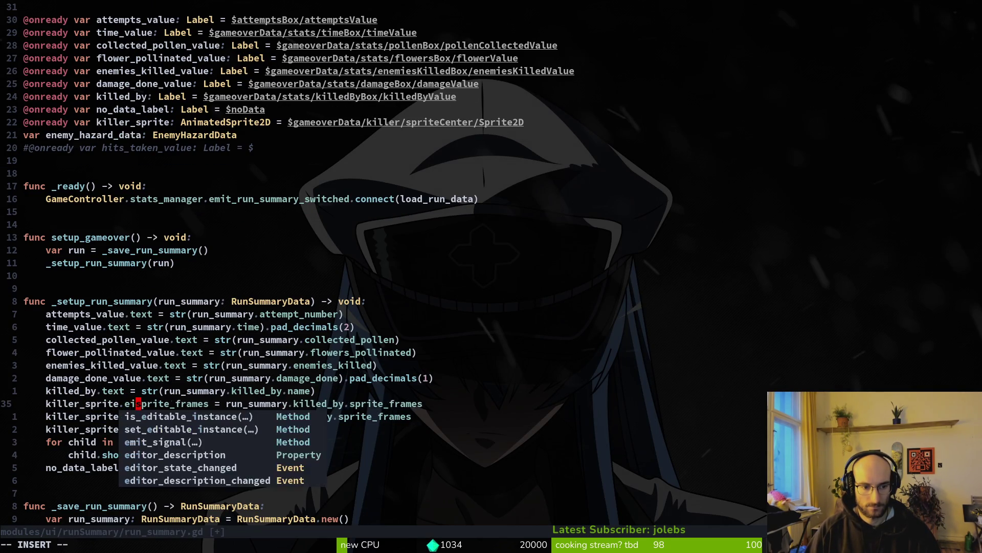
key("Escape")
type("jbigameover_")
key("Escape")
key("w")
key("k")
key("w")
key("w")
key("w")
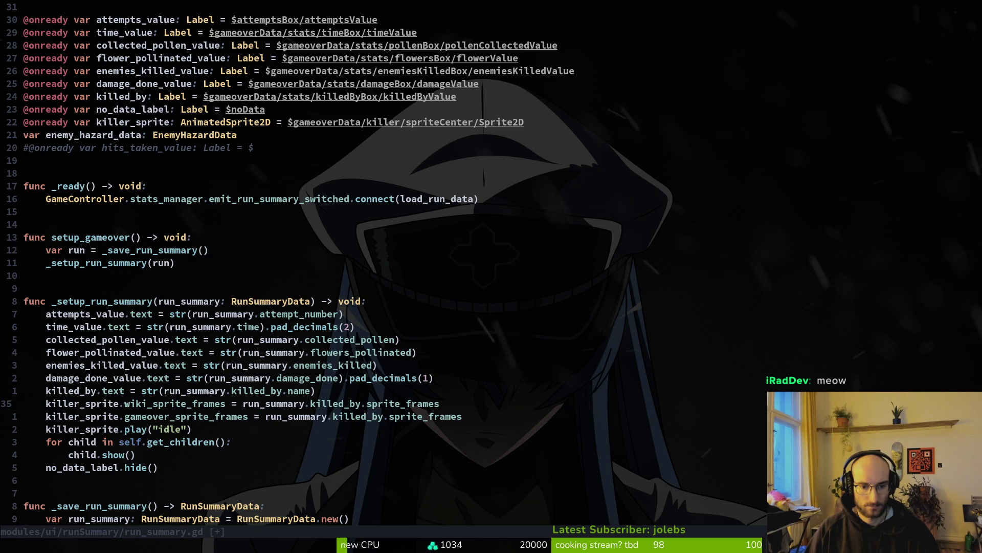
key("d")
key("d")
key("w")
key("w")
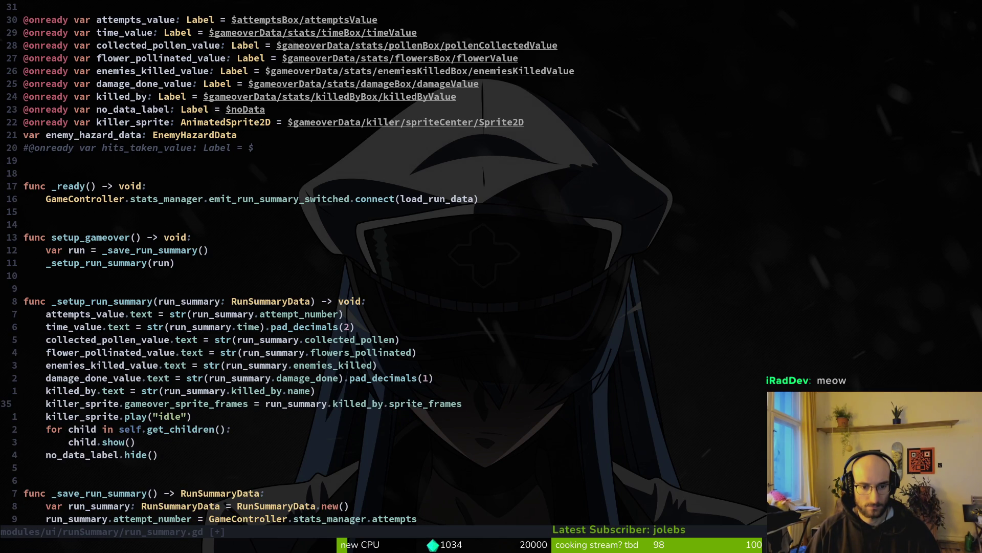
Step: Complete the killer sprite assignment as gameover_sprite_frames from killed_by and save run_summary.gd
key("space")
key("f")
key("f")
type("runsu")
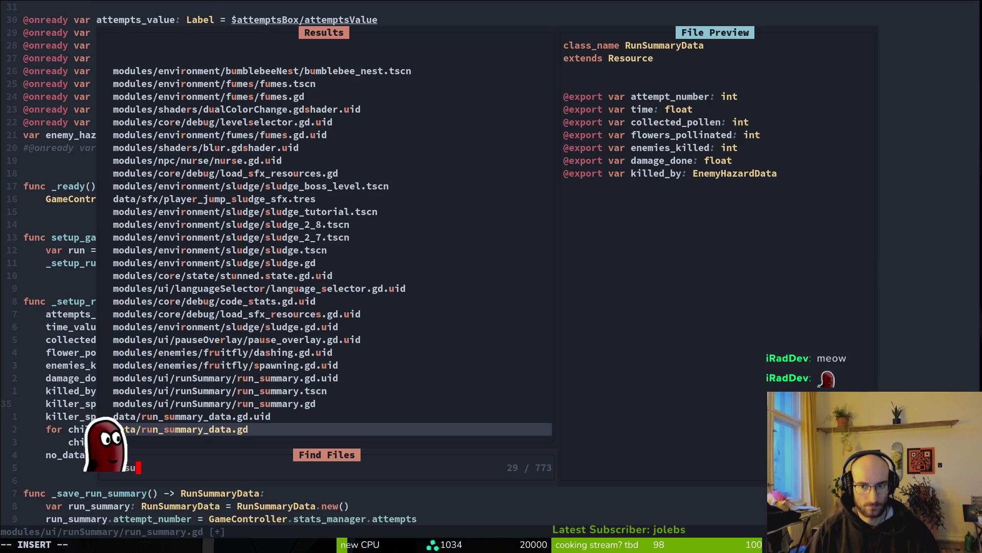
key("Escape")
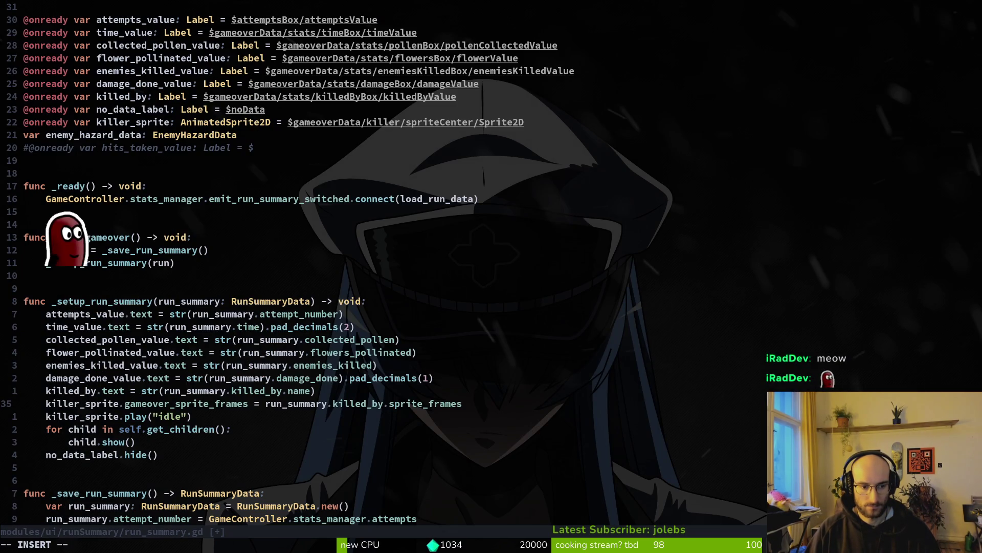
type("g")
key("Tab")
key("Delete")
key("Delete")
key("Delete")
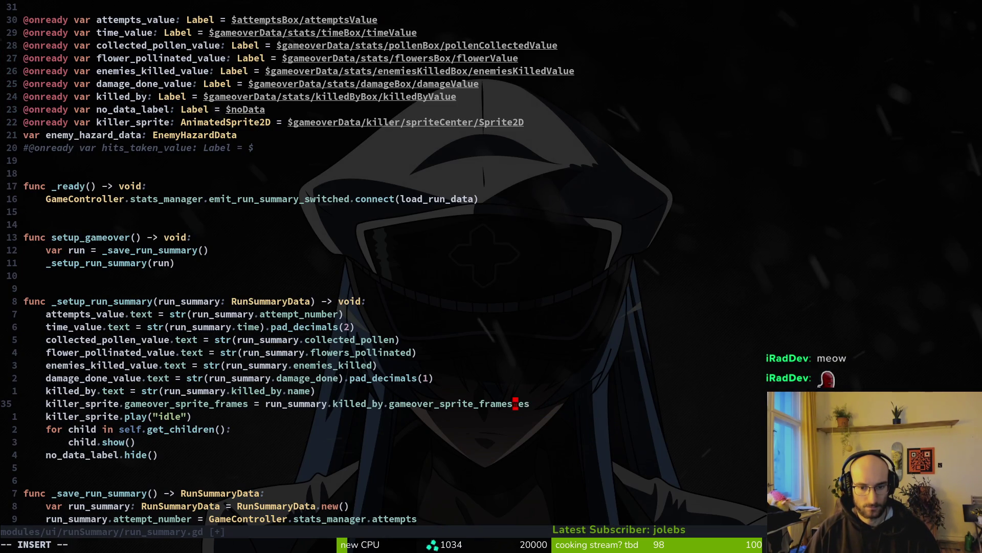
key("Escape")
type(":write")
key("Return")
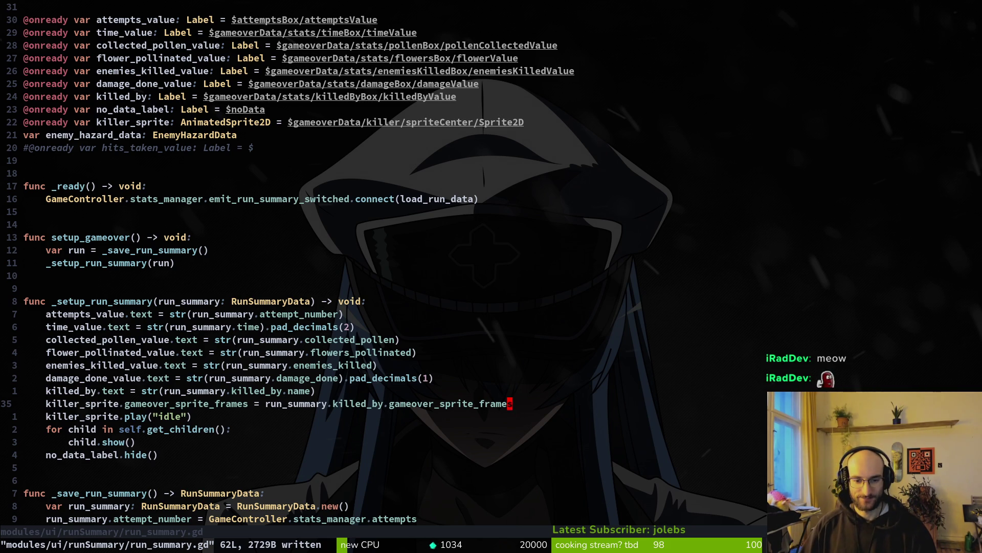
Step: Review line 35 and the stats_manager assignments around line 50
scroll(319, 318, "down", 2)
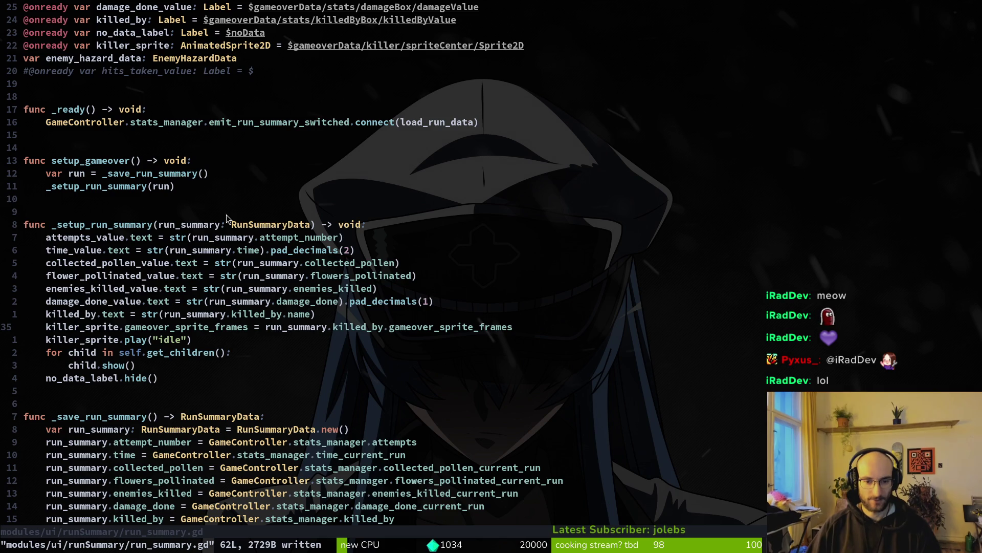
key("0")
key("f")
key("v")
scroll(240, 322, "down", 3)
left_click(320, 403)
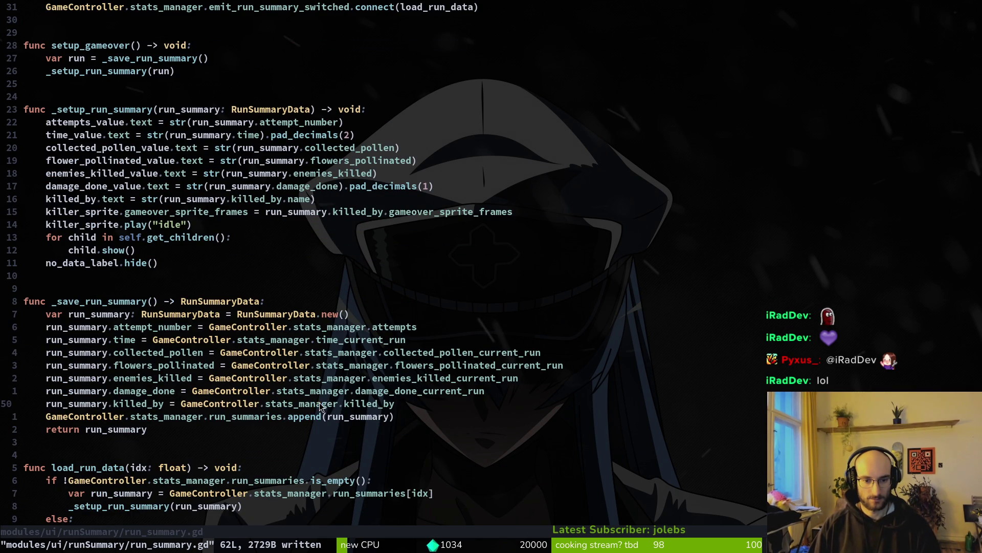
scroll(193, 353, "down", 5)
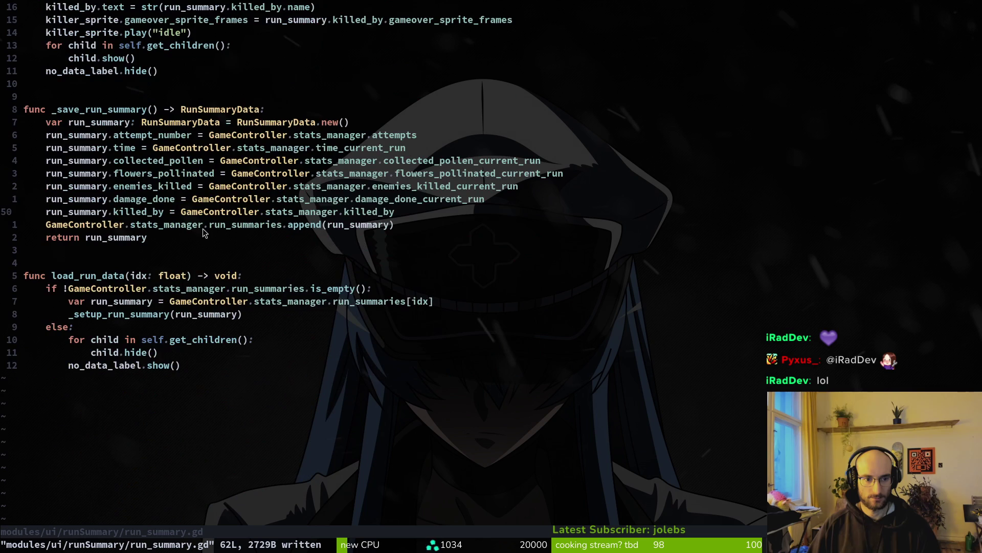
scroll(189, 357, "up", 1)
scroll(189, 356, "up", 8)
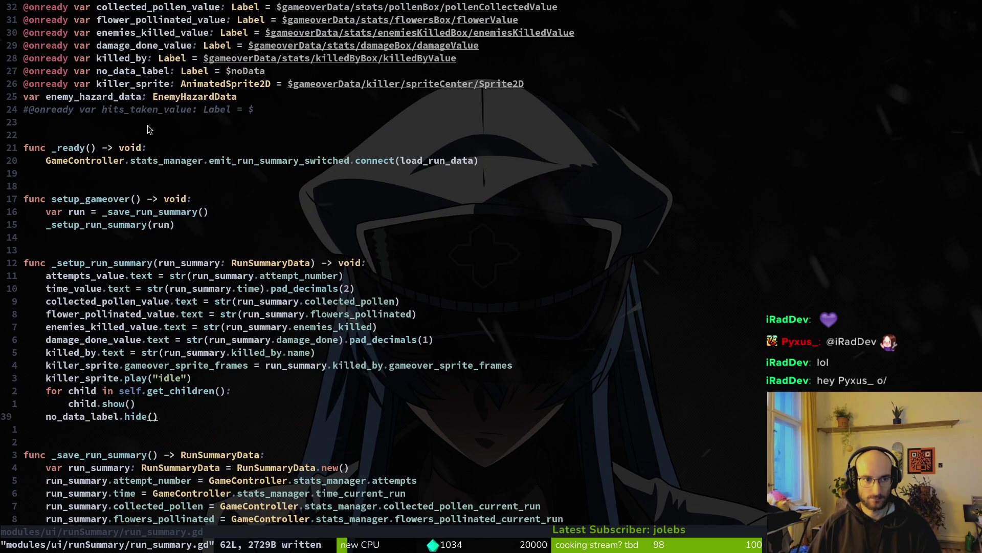
key("ctrl+shift+v")
key("Down")
key("Escape")
key("space")
type("pssprite_frames")
key("Return")
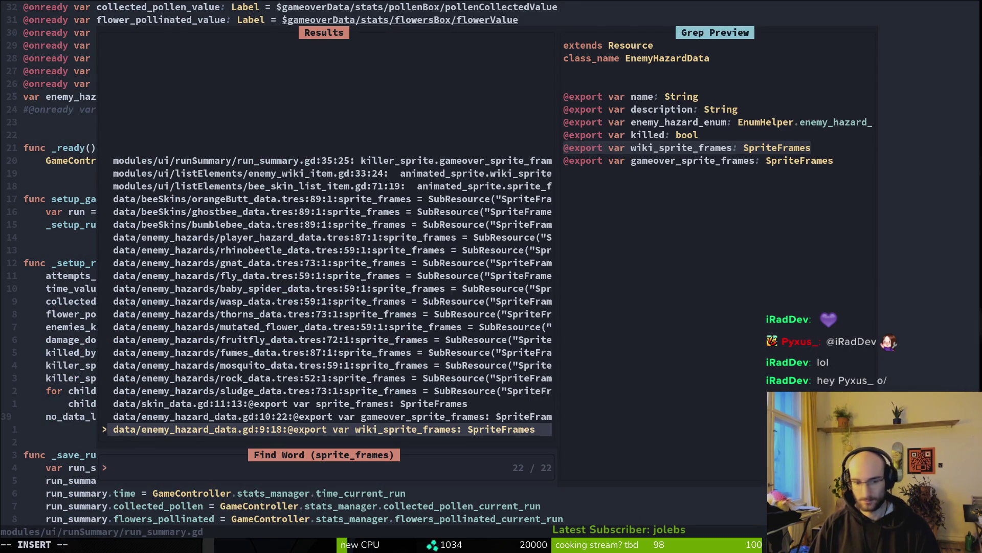
key("Down")
key("Down")
key("Down")
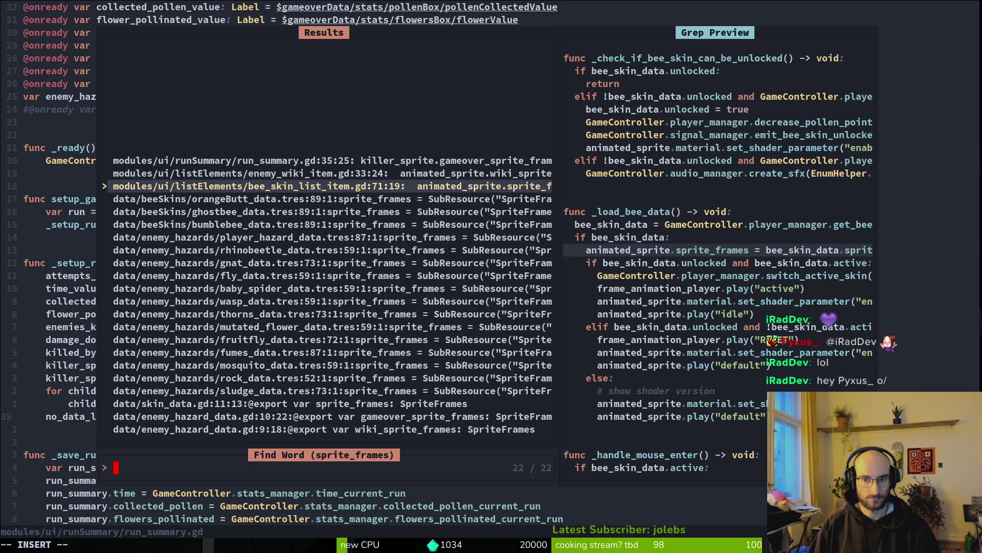
key("Down")
key("Down")
key("Down")
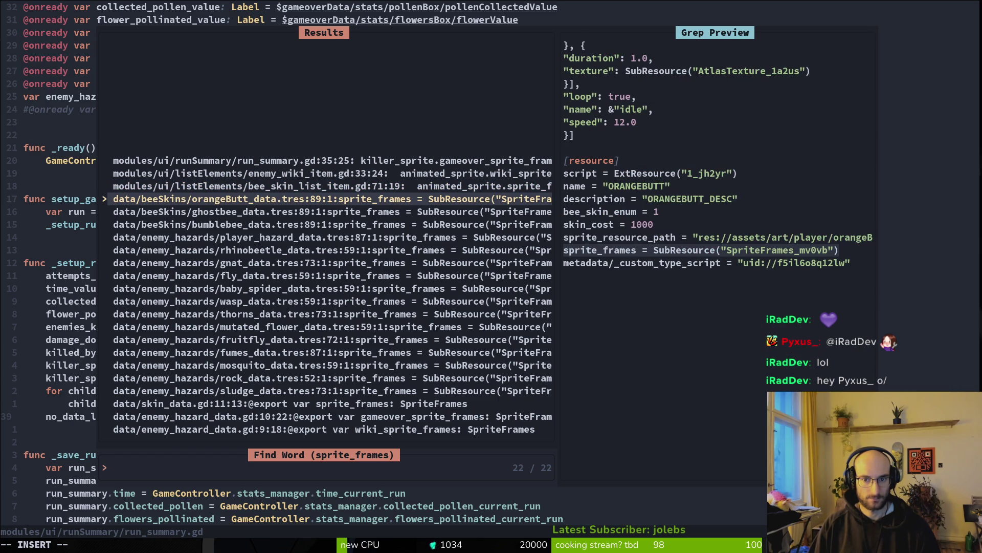
key("Down")
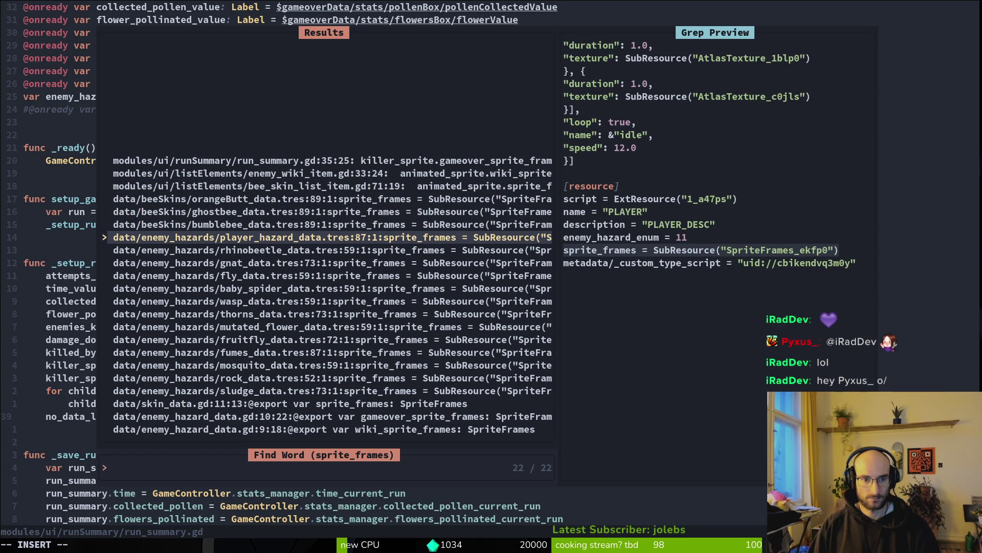
key("Down")
key("Down")
key("Down")
key("Down")
key("Down")
key("Down")
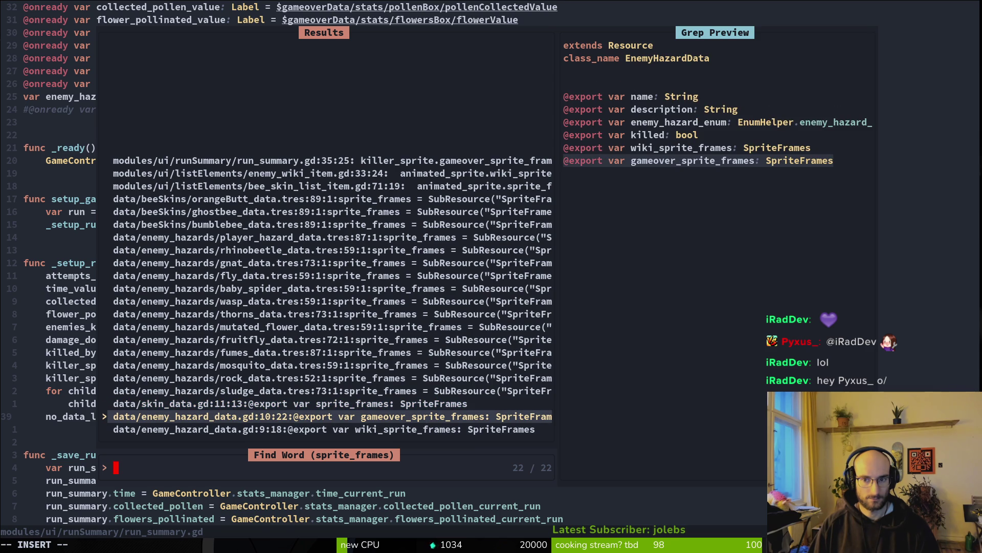
key("Down")
key("Up")
key("Up")
key("Up")
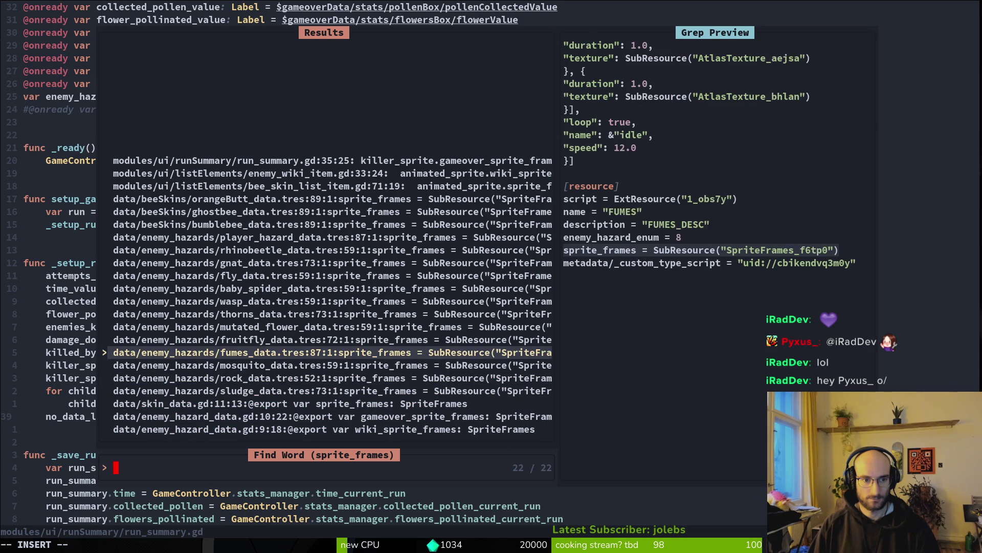
type("k")
key("Up")
key("Escape")
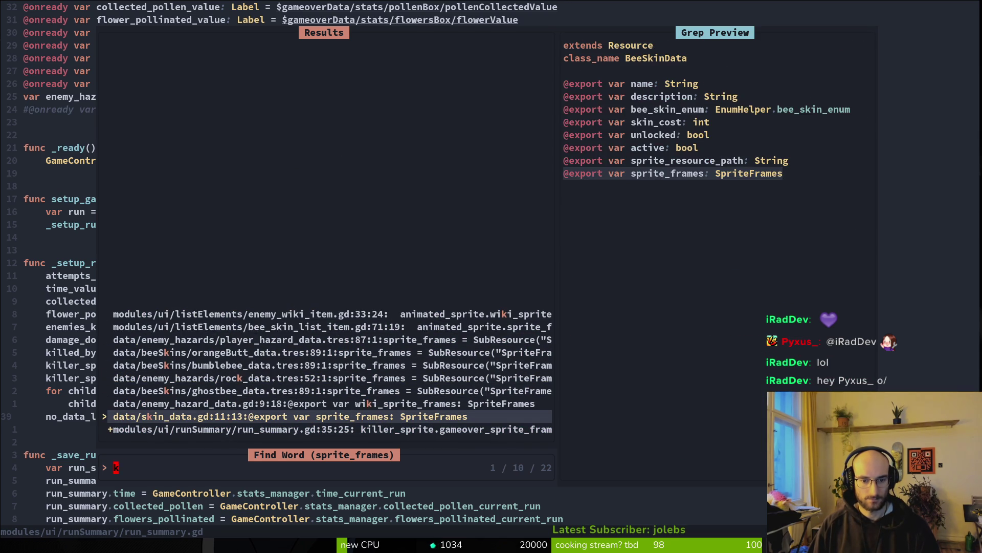
key("Escape")
key("ctrl+s")
key("alt+Tab")
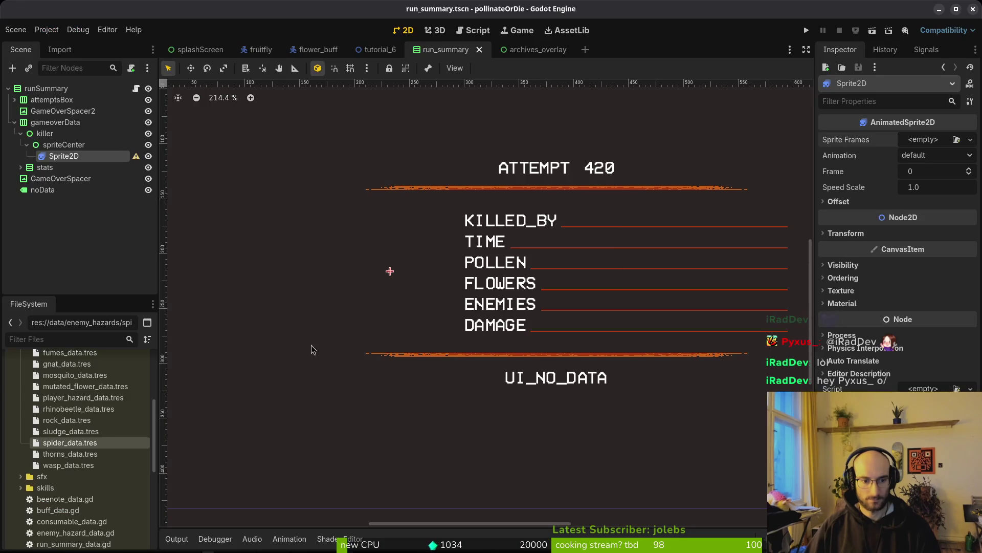
Step: Select baby_spider_data.tres and fly_data.tres, then run the game to hit the sprite_frames error
scroll(77, 434, "up", 3)
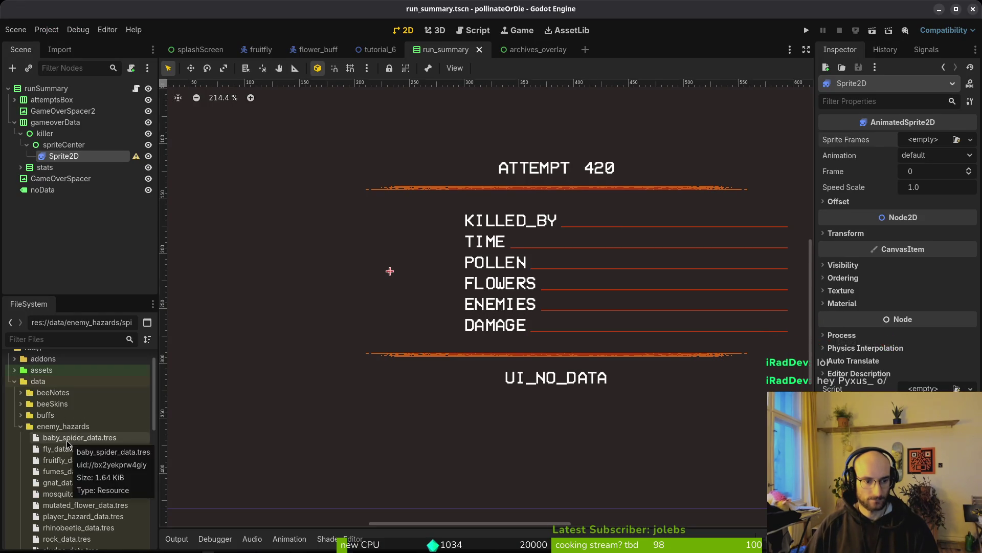
left_click(77, 438)
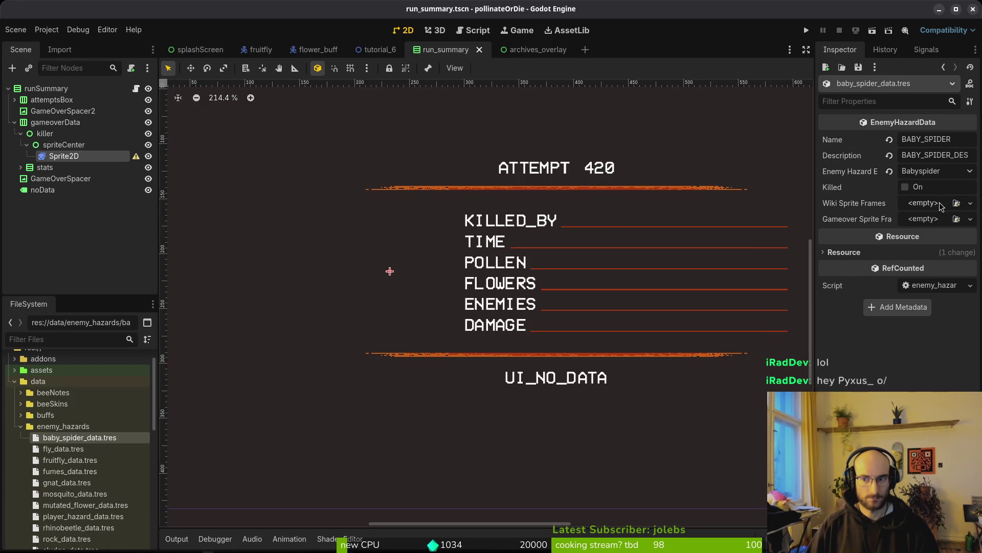
left_click(74, 449)
key("F5")
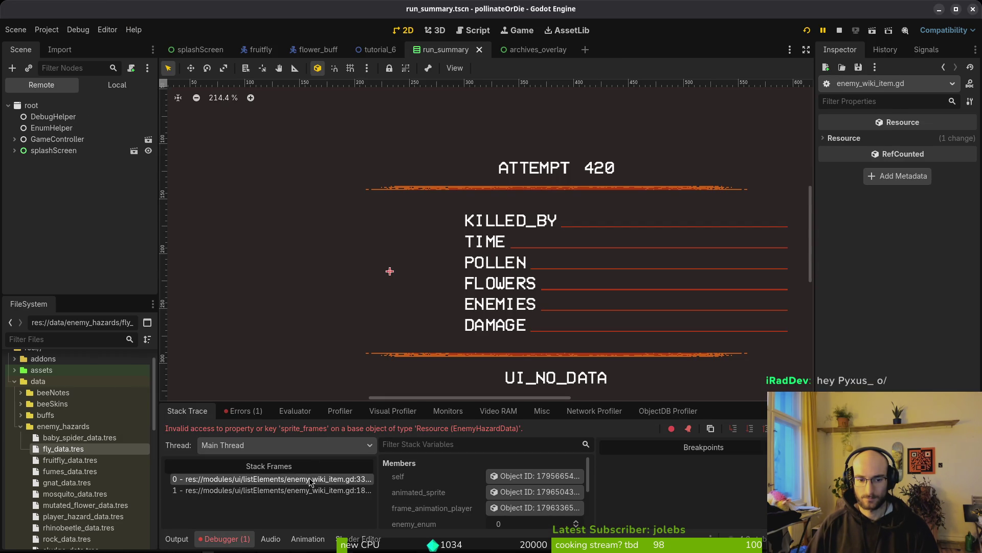
key("F5")
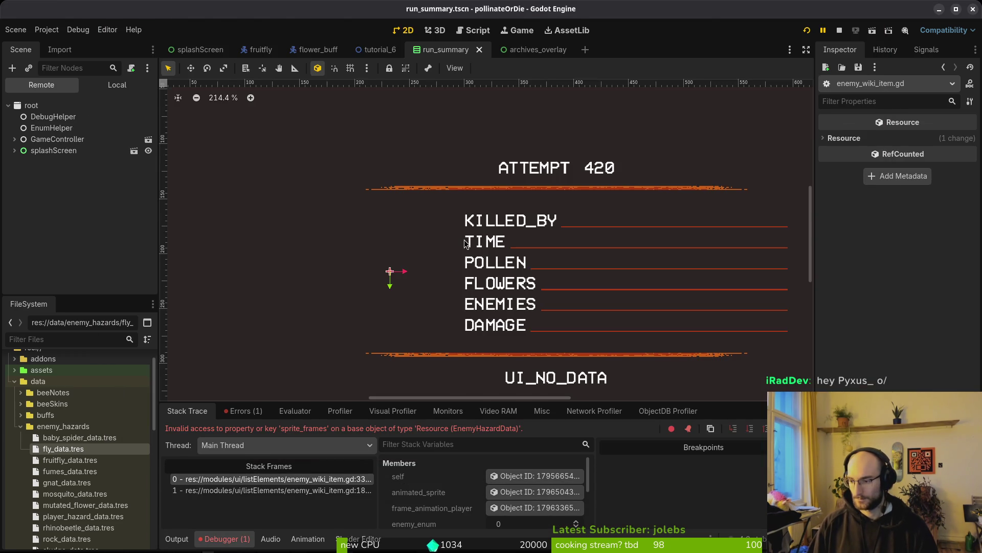
key("alt+Tab")
Step: In enemy_wiki_item.gd change enemy_hazard_data.sprite_frames to wiki_sprite_frames and save
type("enewik")
type("i")
key("Return")
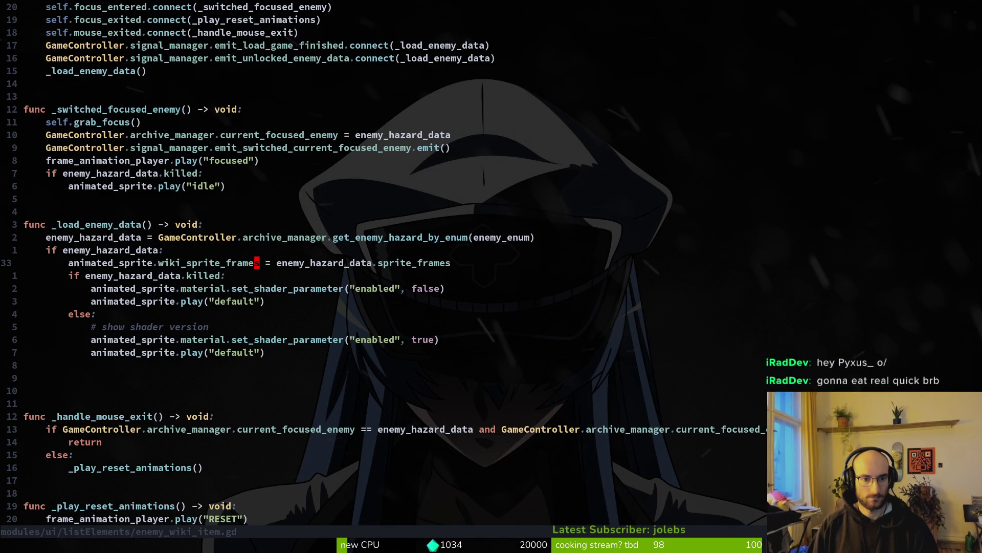
type("/sprite_fra")
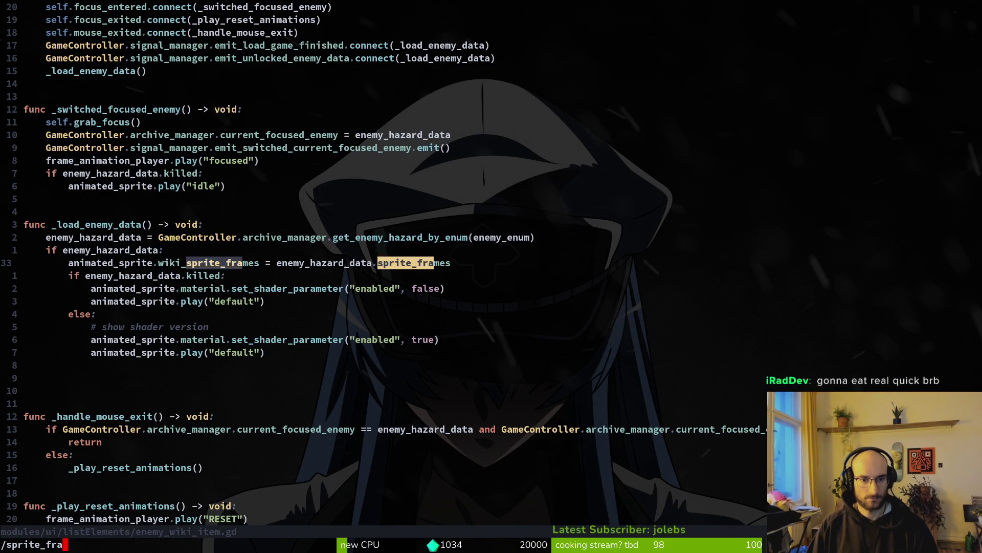
key("Return")
type("e$ciwwiki_sprite_frames")
key("Escape")
type(":w")
key("Return")
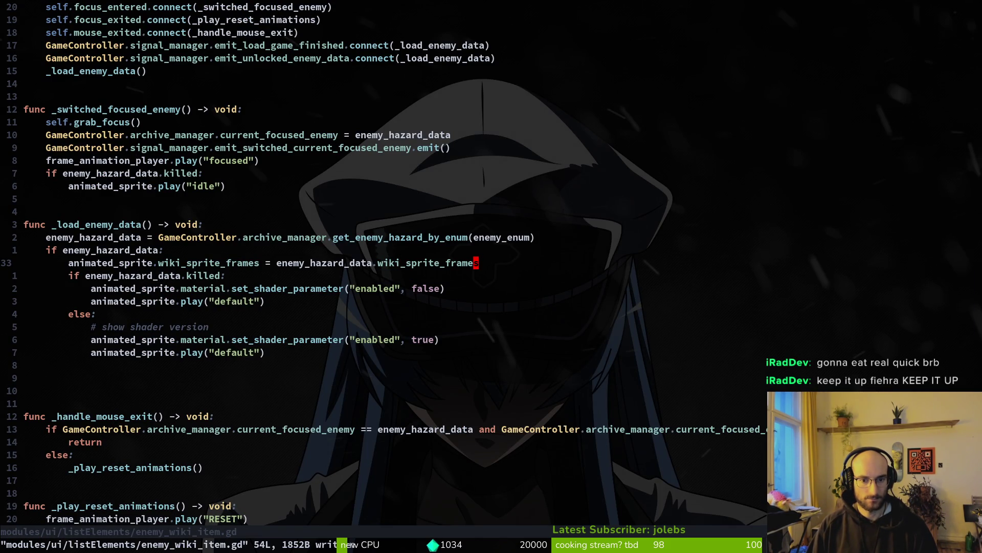
type("/sprite")
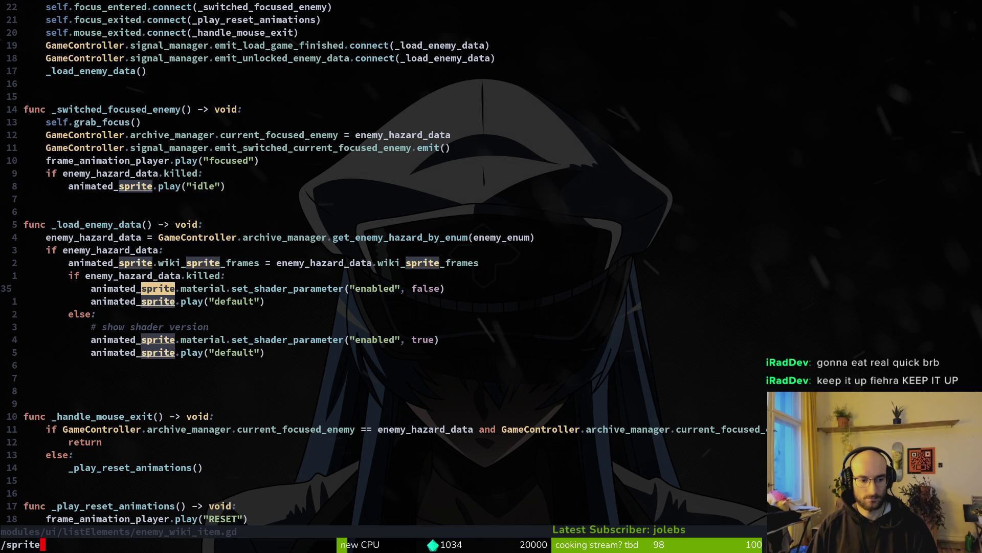
type("_frames")
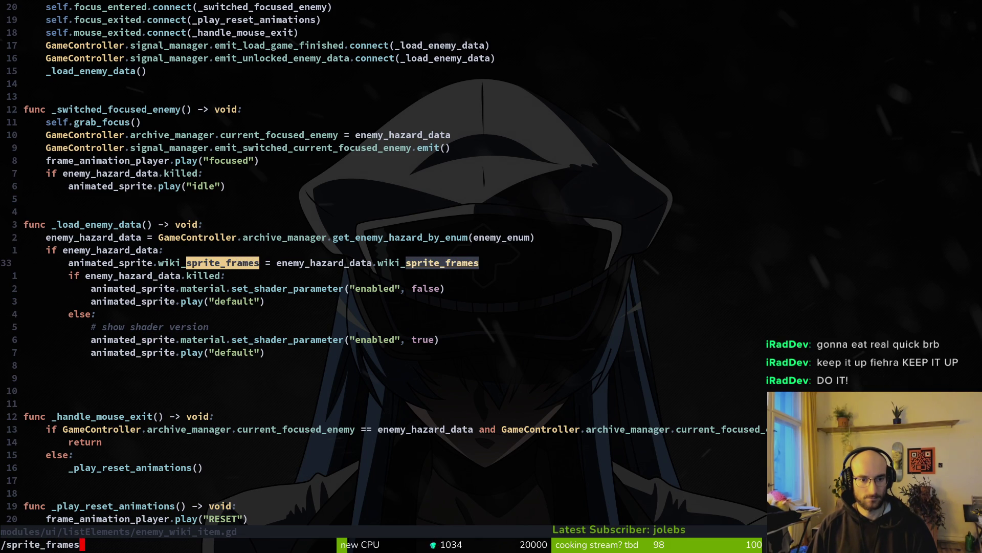
key("Return")
key("alt+Tab")
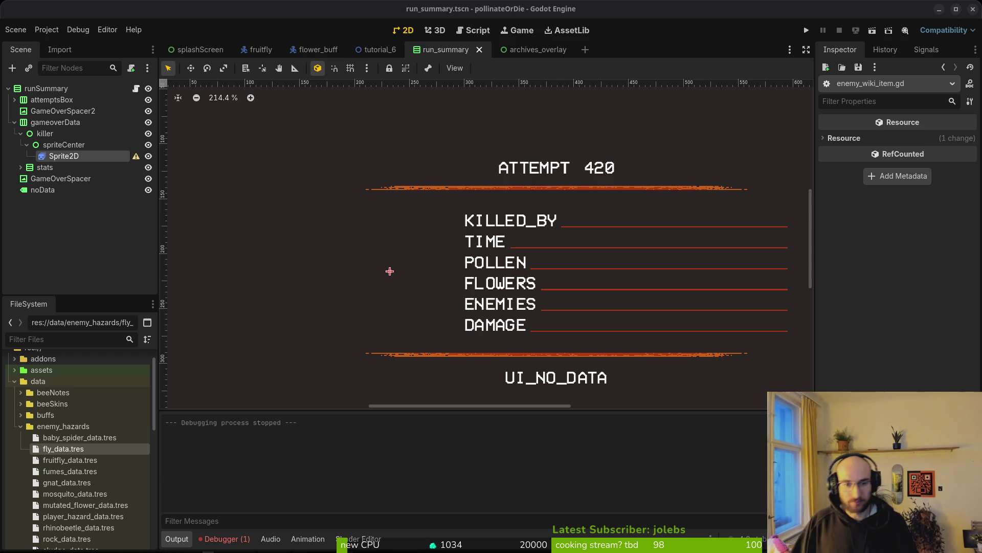
Step: Check the debugger's Errors and Stack Trace tabs, then run the project again
left_click(212, 544)
left_click(249, 414)
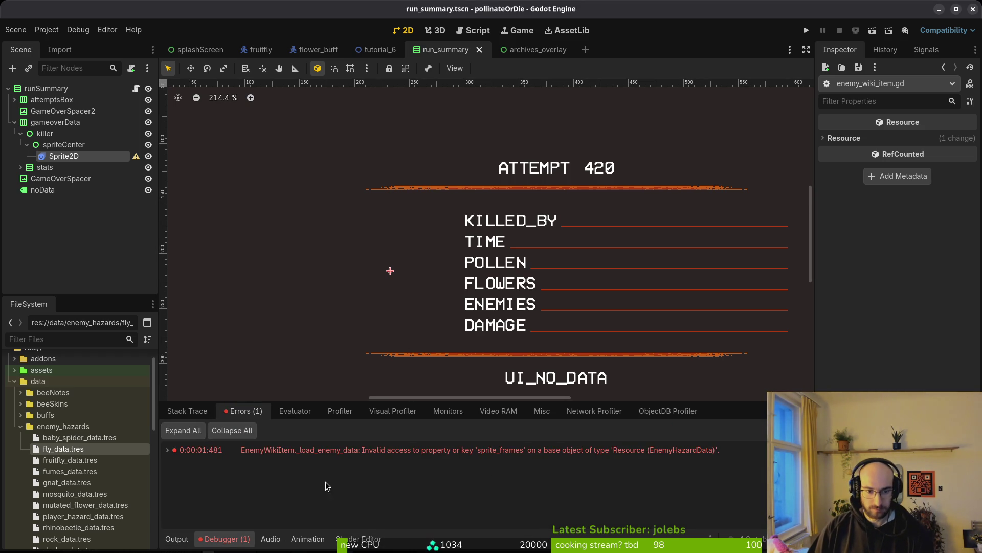
left_click(187, 410)
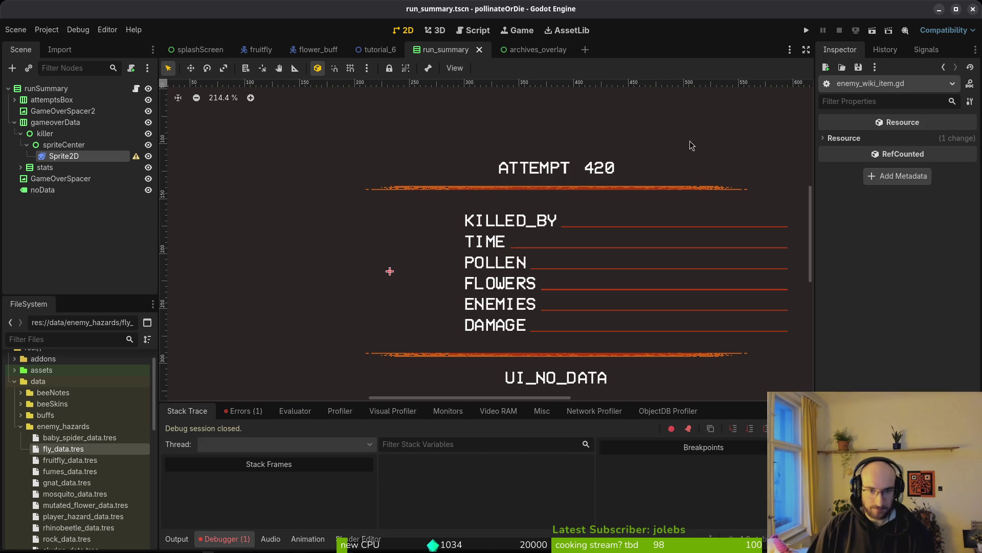
left_click(806, 30)
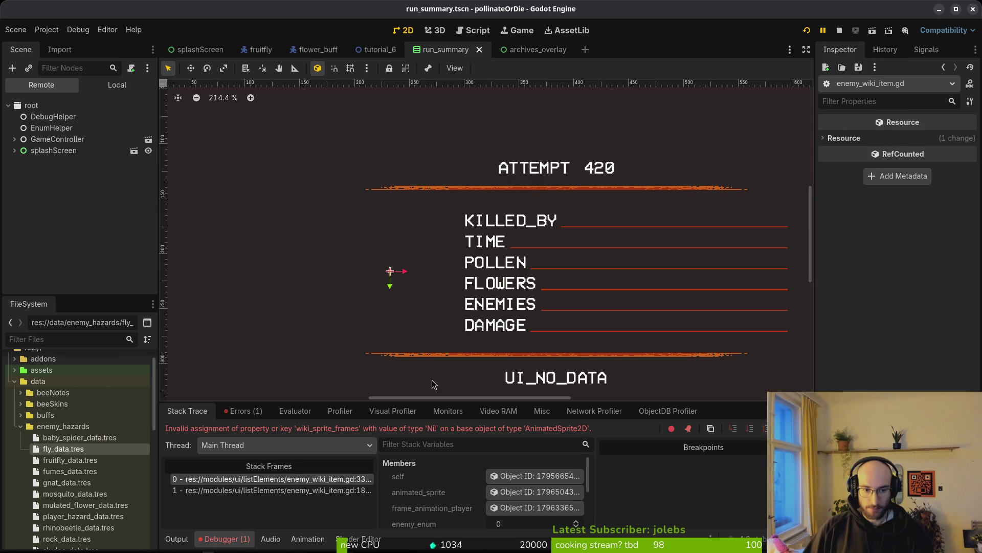
Step: Make line 33 assign wiki_sprite_frames to the sprite's sprite_frames, save, and rerun the game
key("alt+Tab")
key("space")
key("f")
key("f")
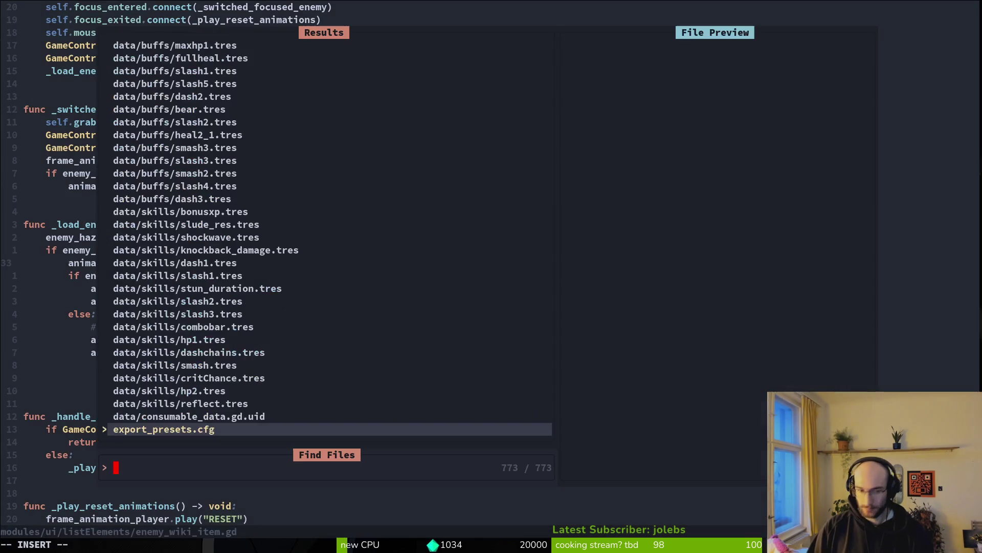
key("Escape")
key("b")
key("b")
key("b")
type("b")
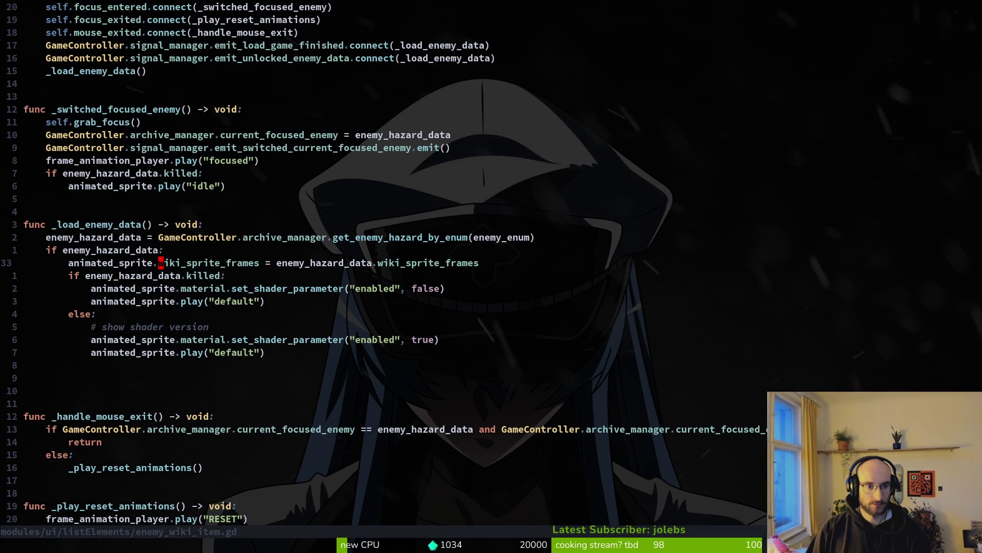
type("cwsprite_f")
key("Return")
key("Escape")
type(":w")
key("Return")
key("alt+Tab")
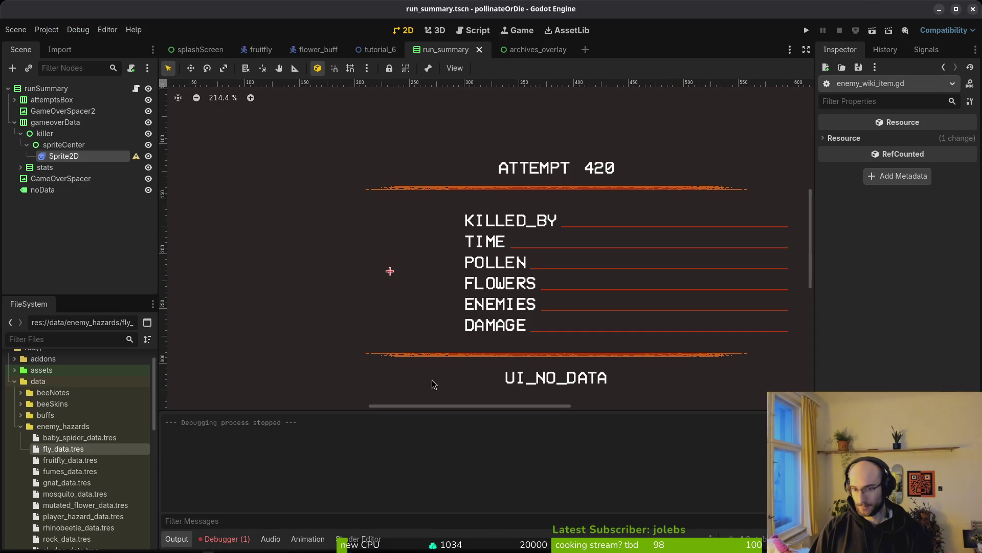
key("F5")
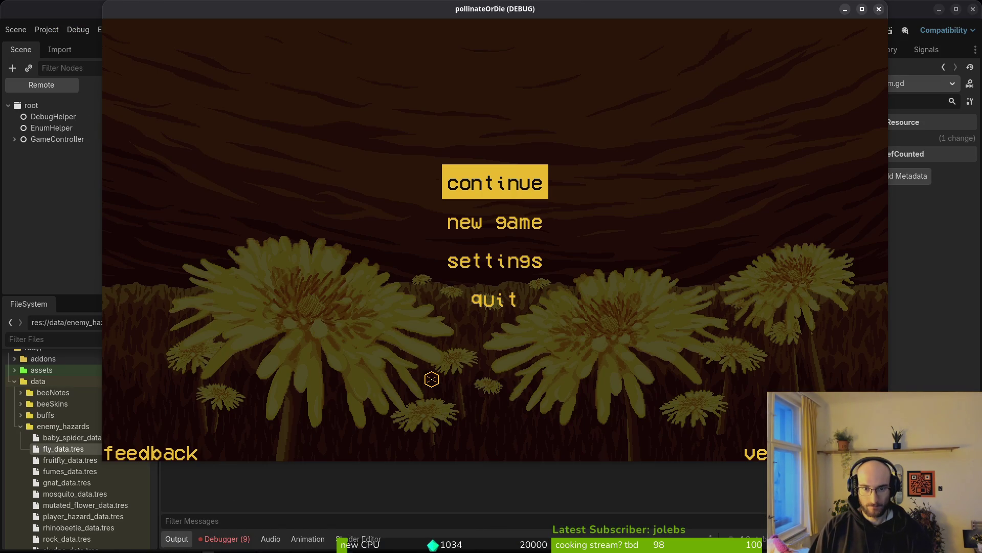
Step: After checking the new errors, close the archives_overlay, run_summary, tutorial_6, flower_buff and fruitfly tabs
left_click(224, 539)
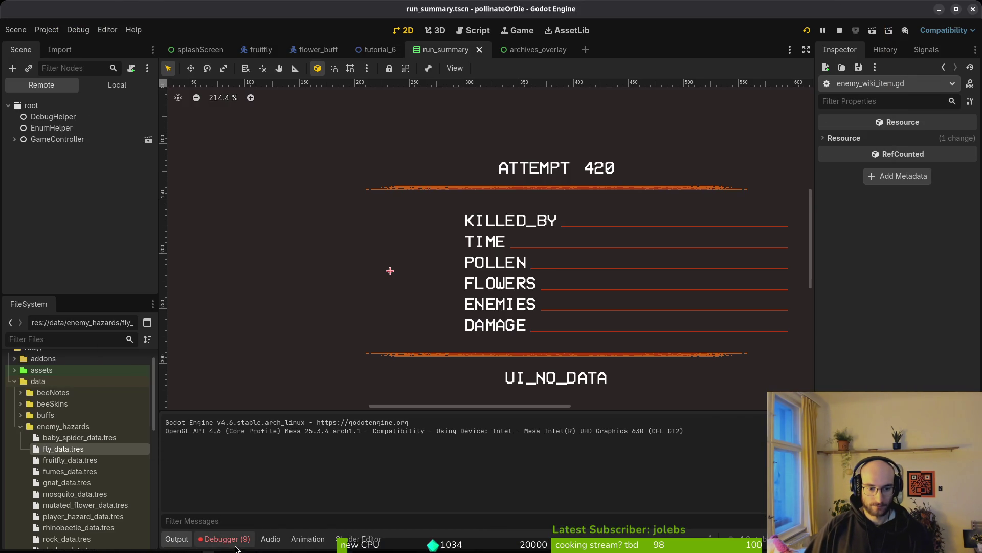
left_click(243, 411)
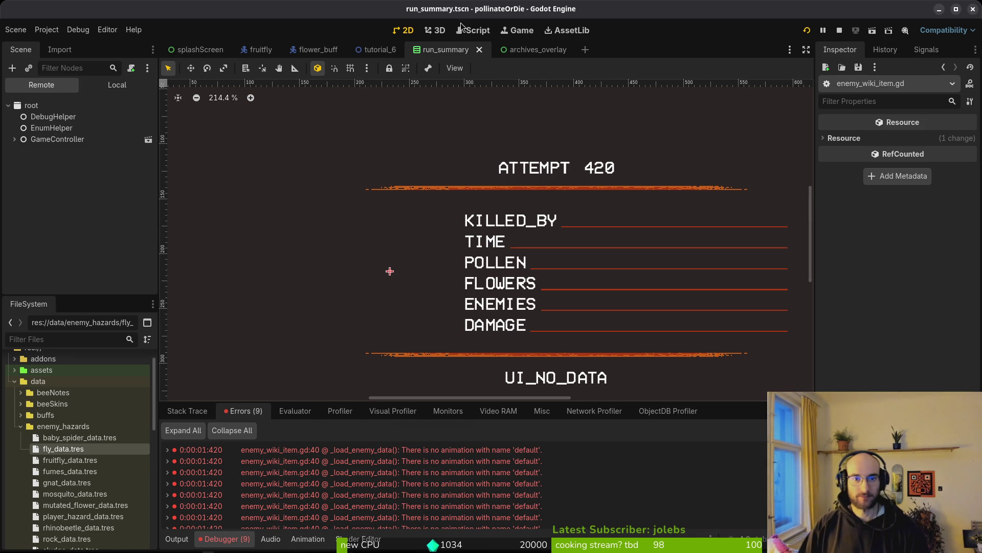
middle_click(539, 50)
middle_click(457, 51)
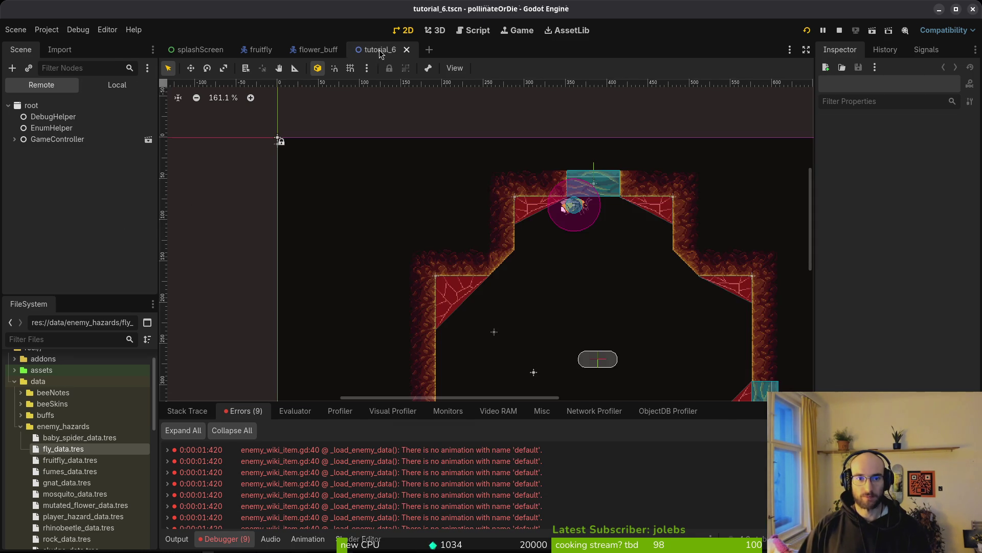
middle_click(378, 51)
middle_click(308, 52)
middle_click(255, 52)
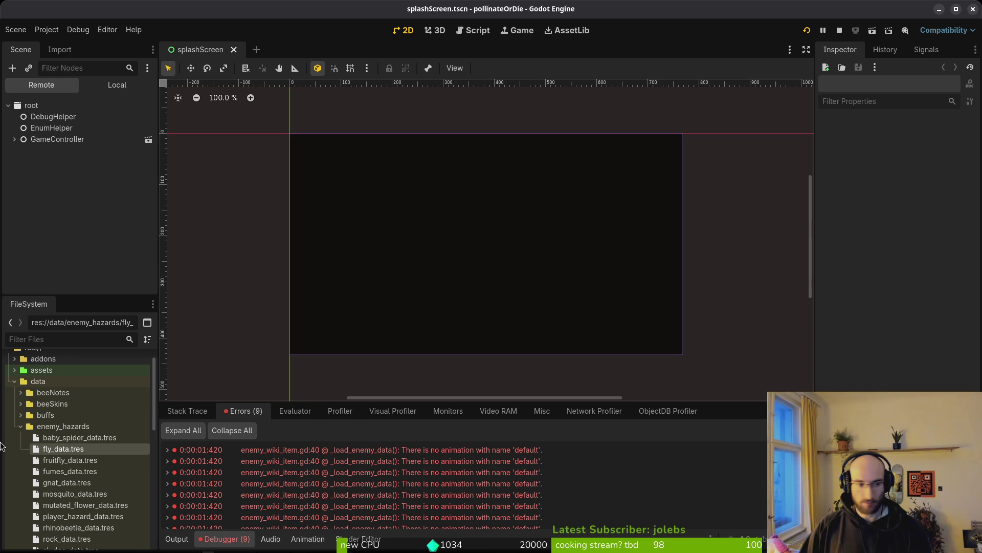
left_click(104, 439)
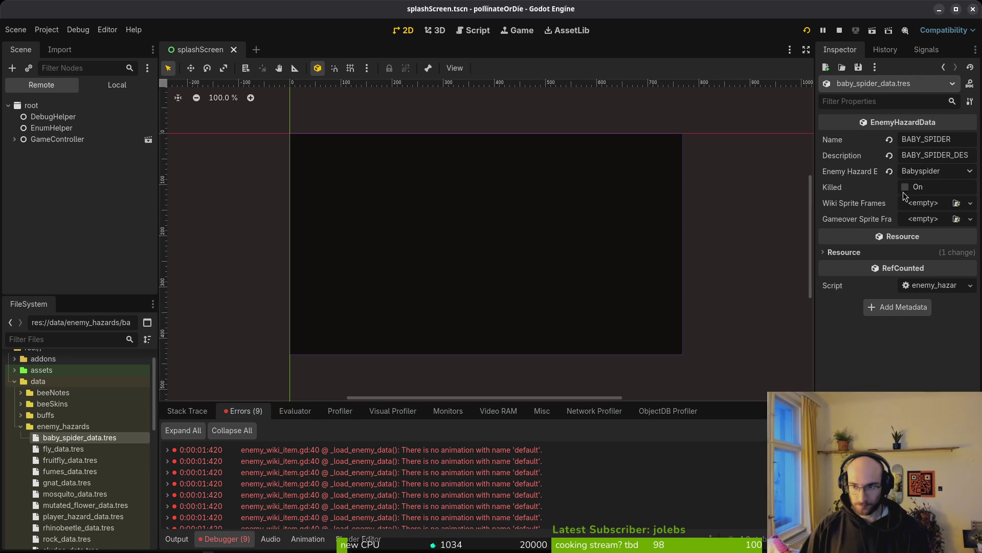
Step: Create a new Wiki Sprite Frames resource and start a sprite-sheet import, backing out of spiderWiki.png
left_click(930, 204)
left_click(930, 233)
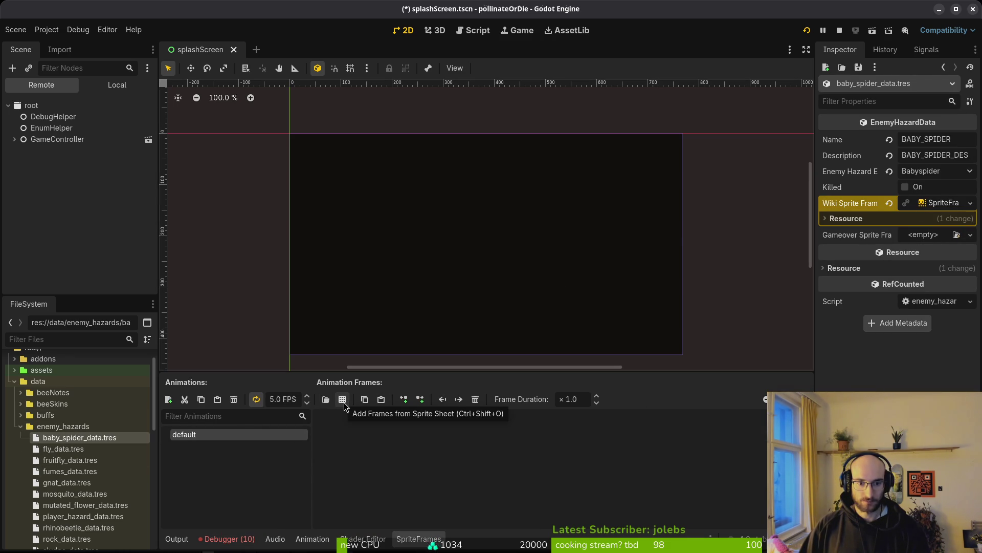
left_click(343, 400)
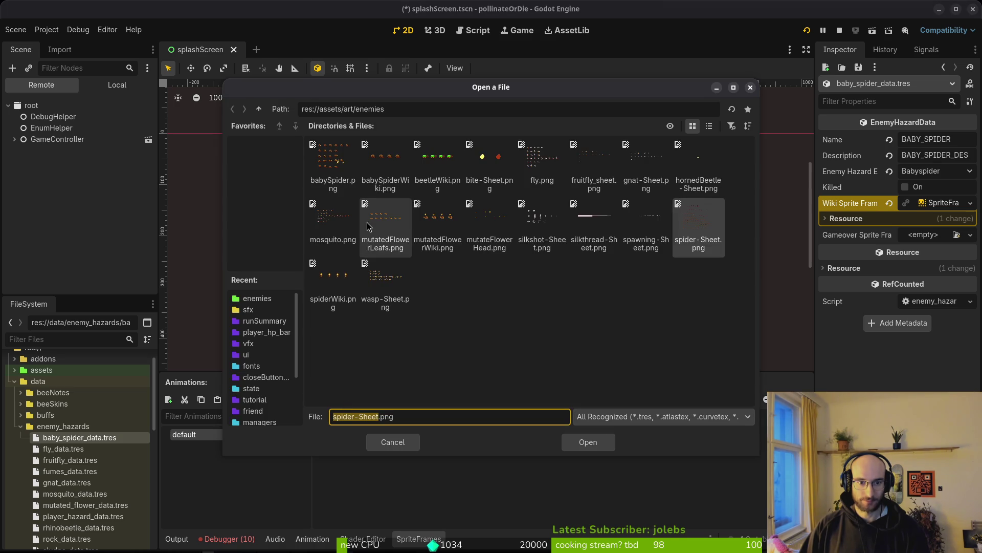
left_click(334, 286)
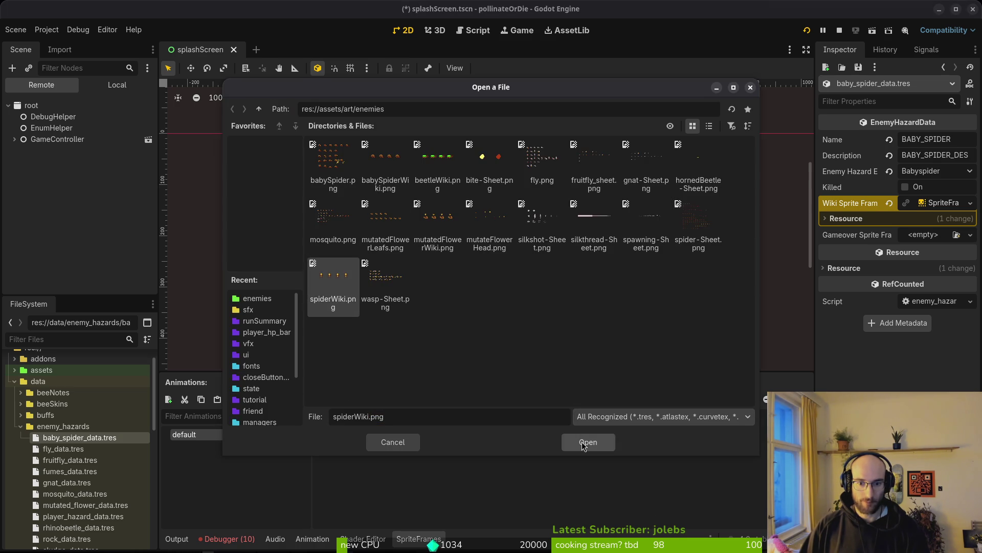
left_click(583, 443)
left_click(381, 442)
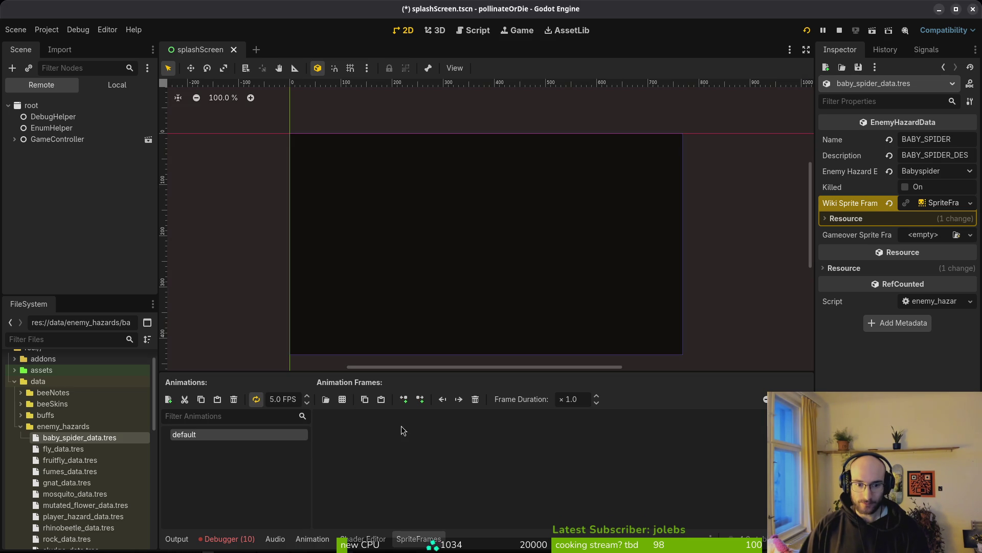
Step: Slice babySpiderWiki.png into 64 px frames, add the first frame, and add a new animation
left_click(342, 400)
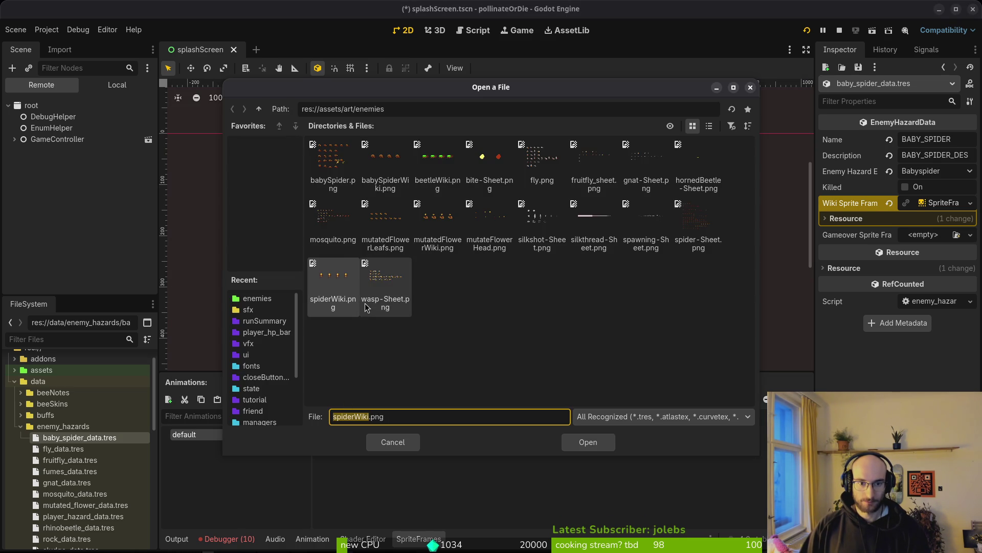
left_click(385, 161)
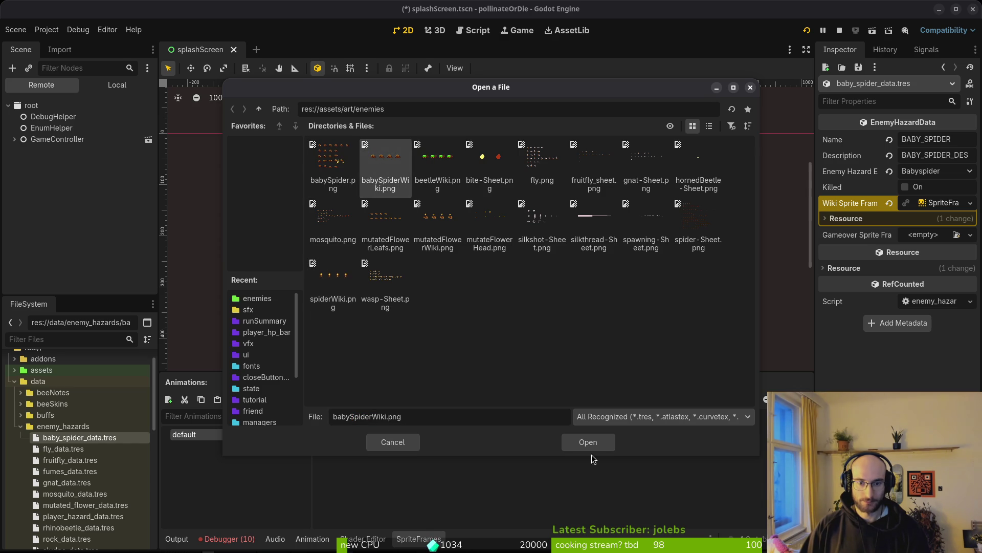
left_click(589, 441)
left_click(722, 250)
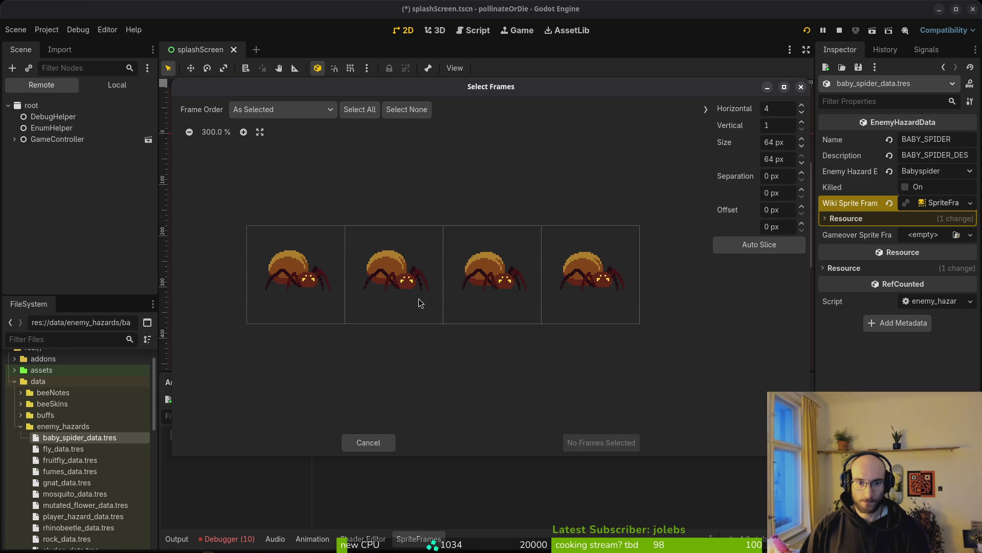
left_click(301, 267)
left_click(603, 443)
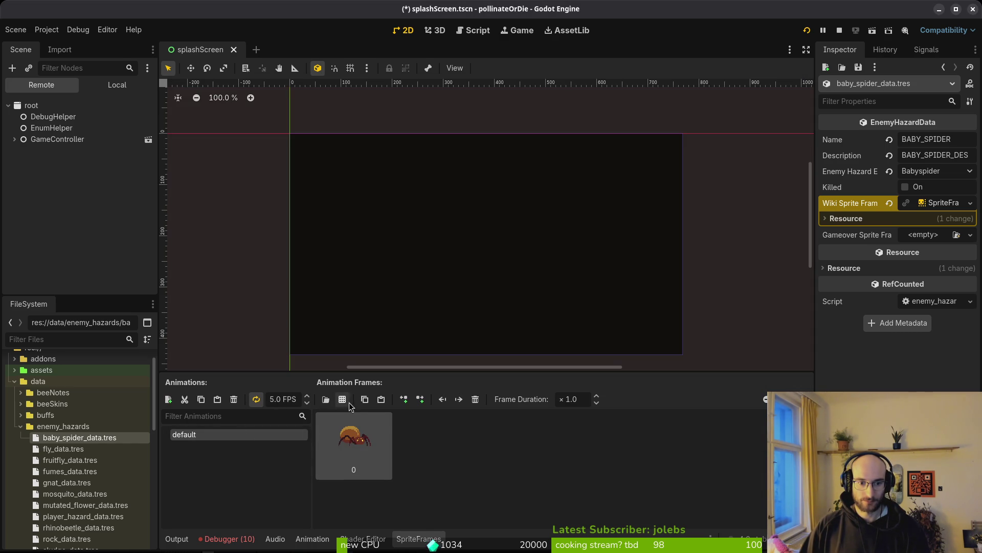
left_click(168, 399)
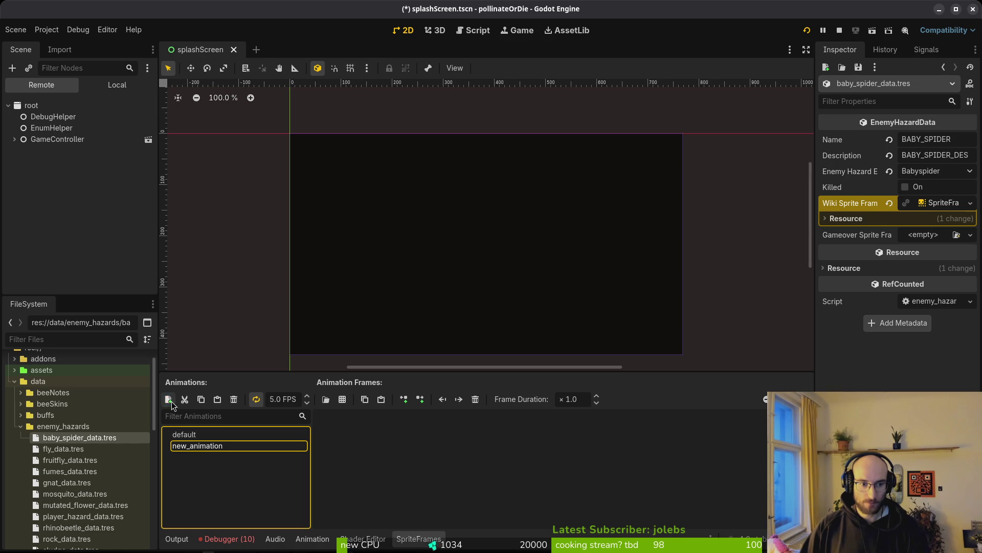
Step: Confirm the new animation, save, and rename it to 'idle'
key("Return")
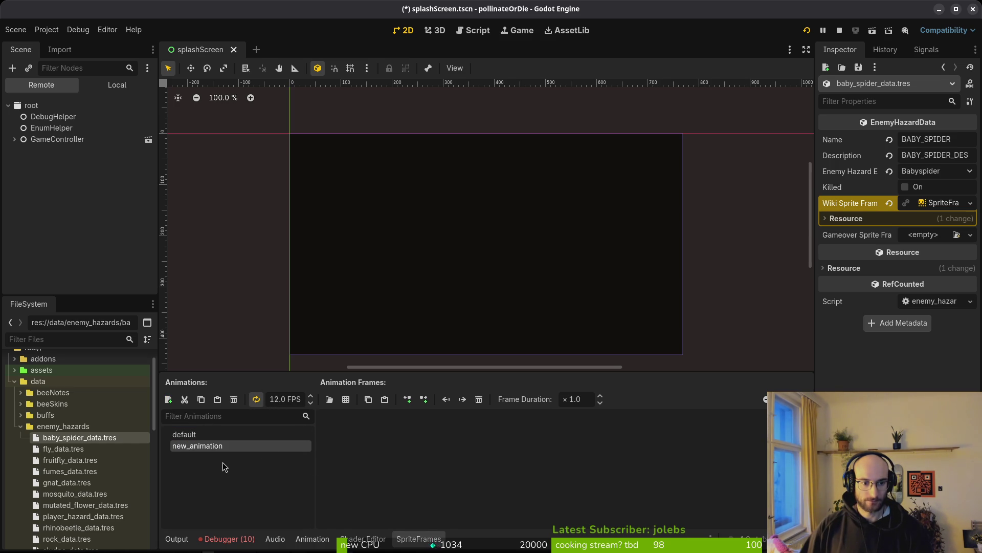
key("ctrl+s")
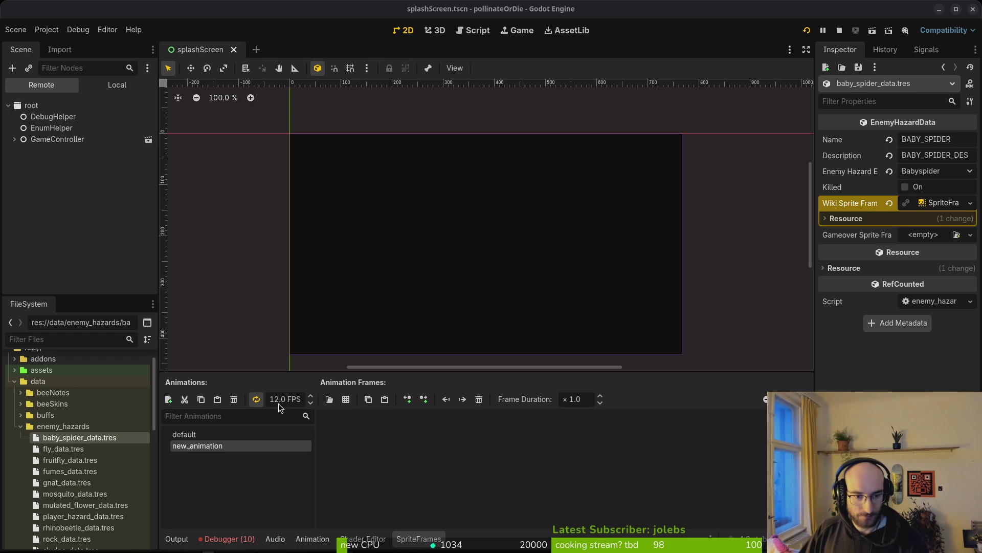
left_click(207, 434)
left_click(212, 449)
left_click(246, 446)
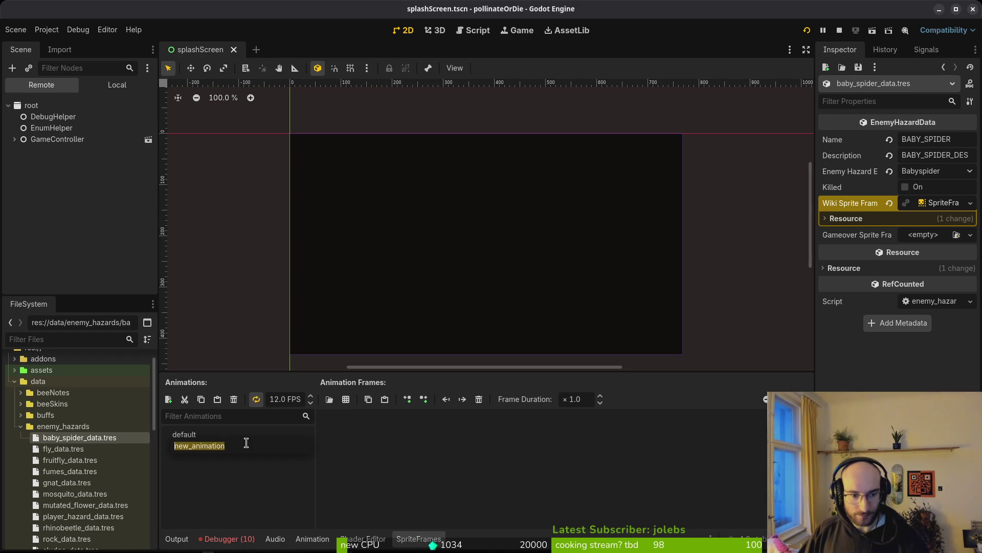
key("ctrl+a")
type("idle")
key("Return")
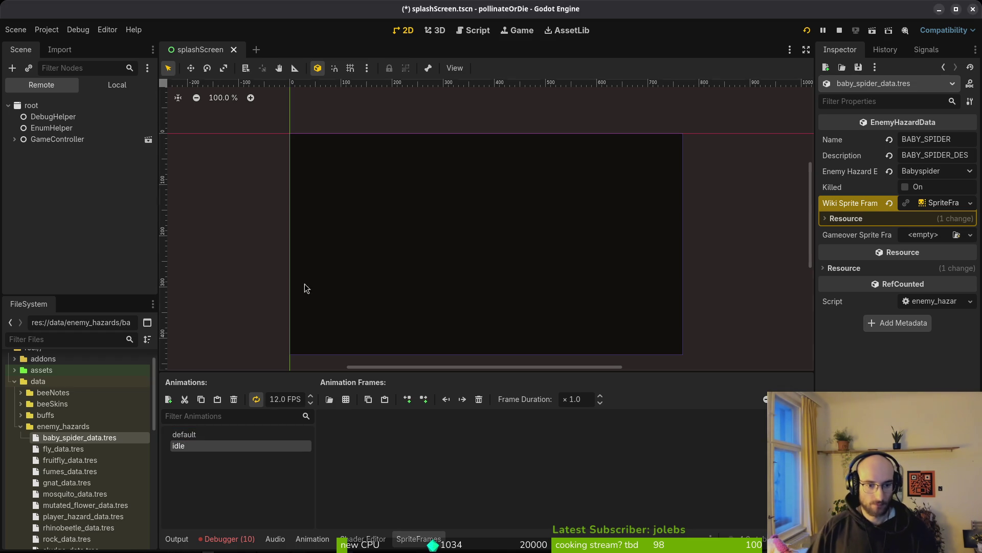
Step: Set the animation playback speed to 12 FPS
left_click(184, 435)
double_click(274, 399)
key("BackSpace")
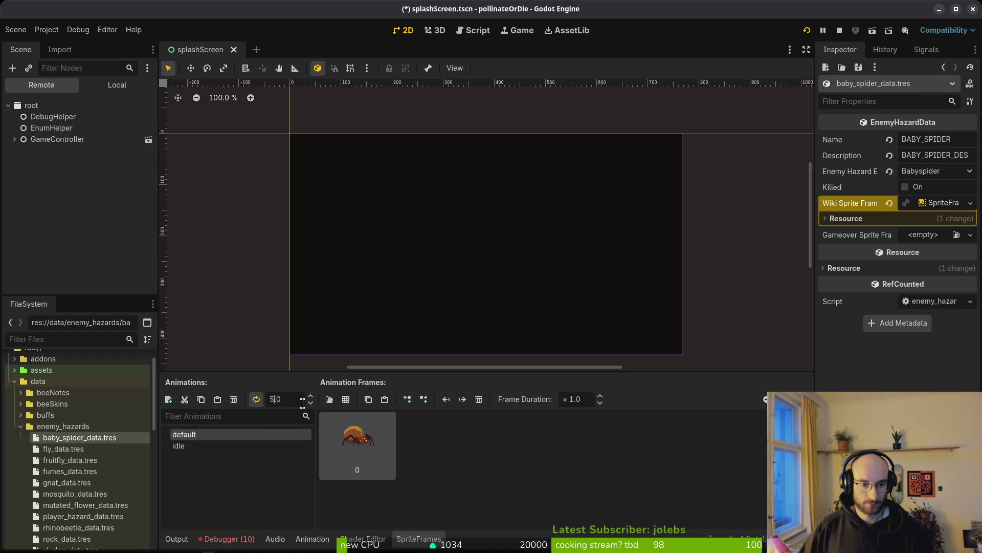
type("12")
key("Return")
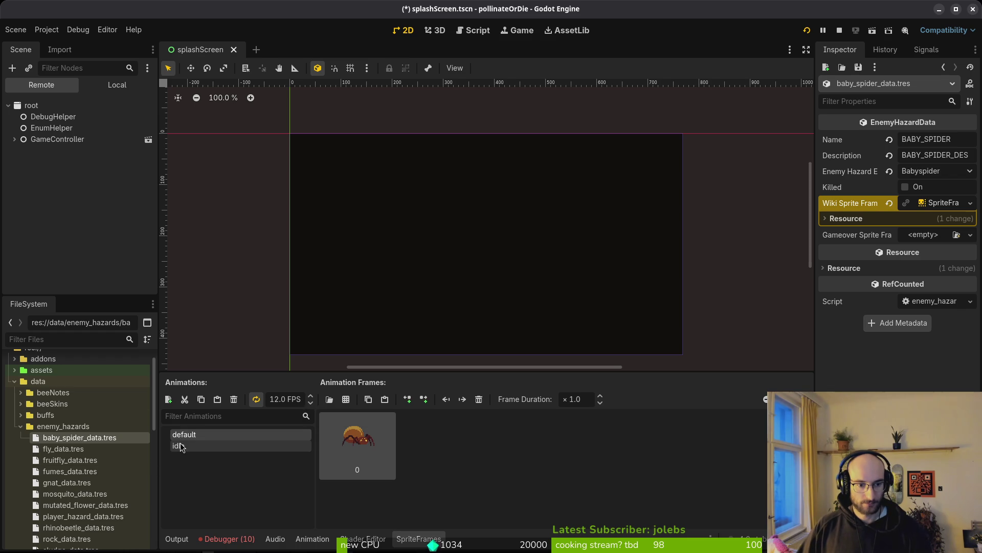
Step: Add all four babySpiderWiki.png frames to the idle animation and save
left_click(182, 446)
left_click(330, 399)
left_click(569, 417)
left_click(588, 441)
left_click_drag(285, 266, 614, 266)
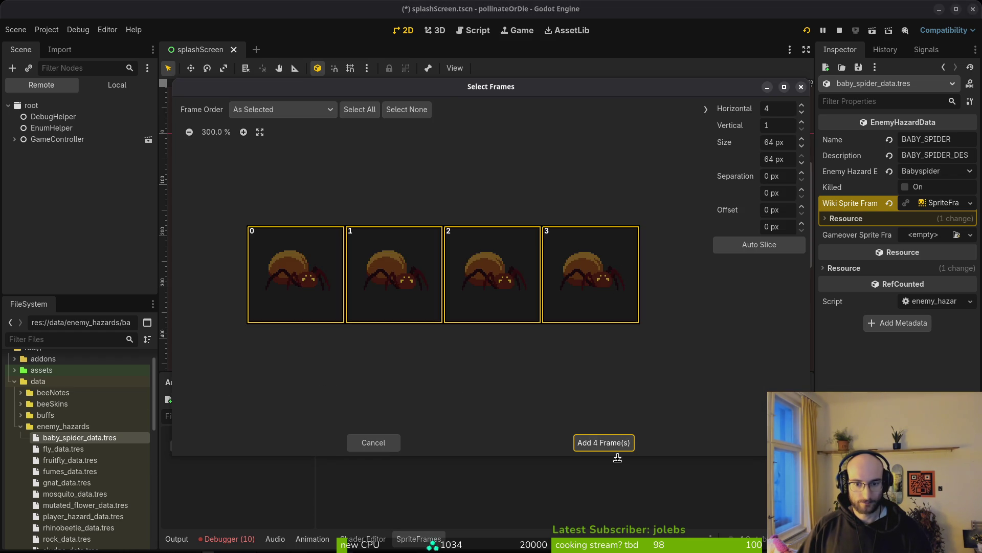
left_click(602, 442)
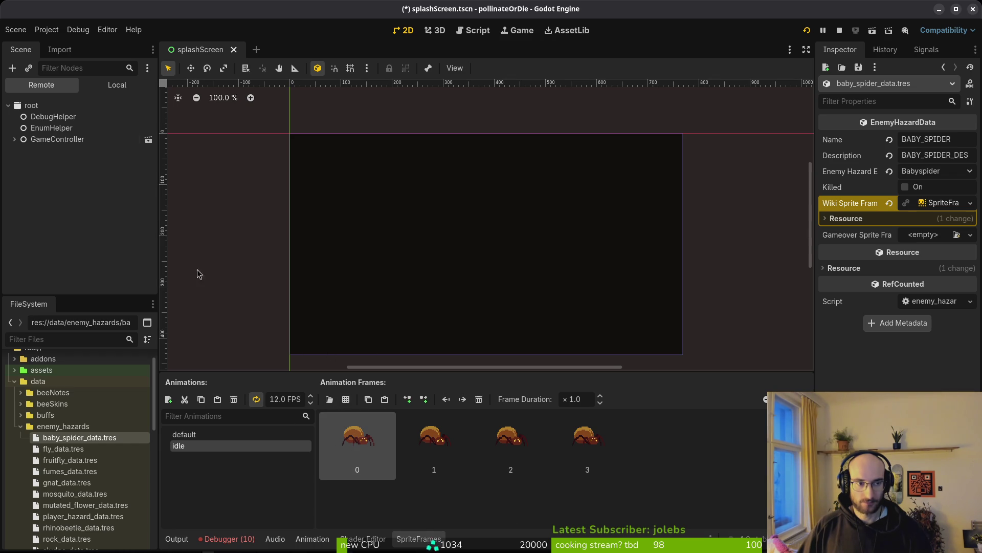
left_click(112, 86)
key("ctrl+s")
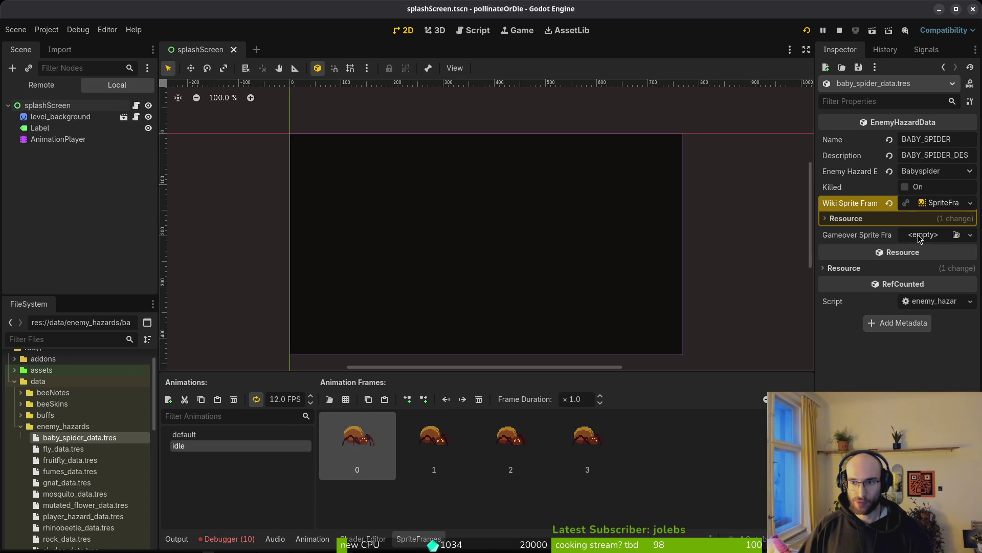
Step: Copy the Wiki Sprite Frames value into Gameover Sprite Frames and save
right_click(860, 204)
left_click(862, 210)
right_click(852, 236)
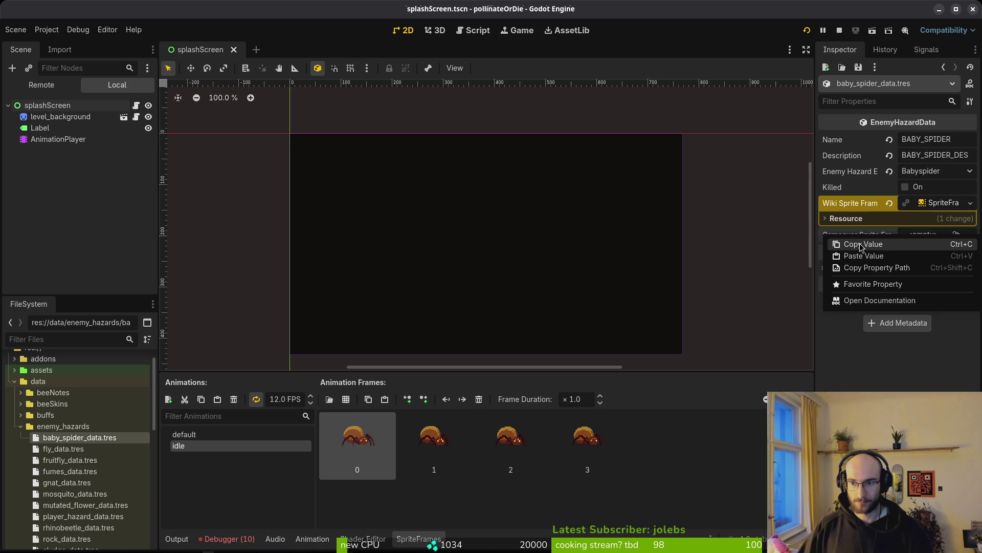
left_click(867, 256)
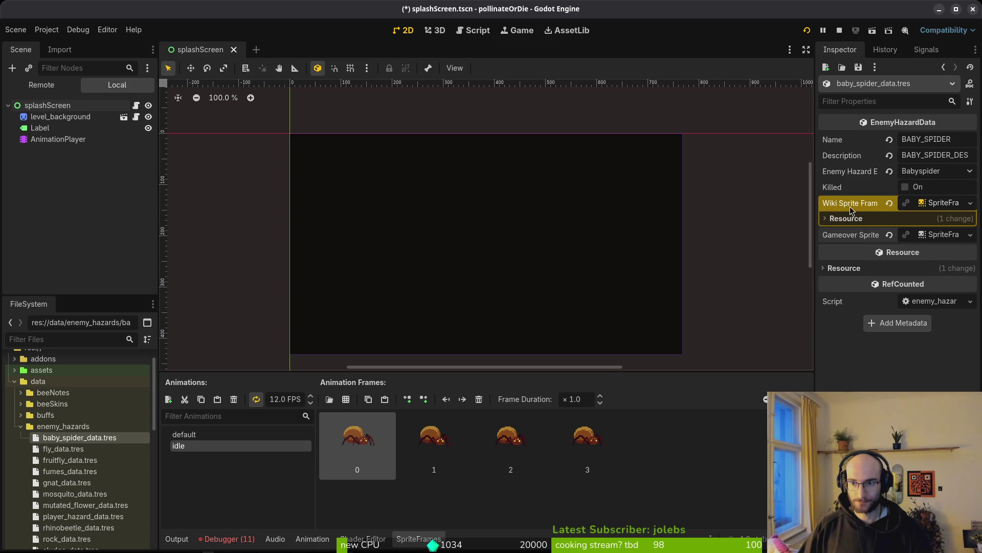
key("ctrl+s")
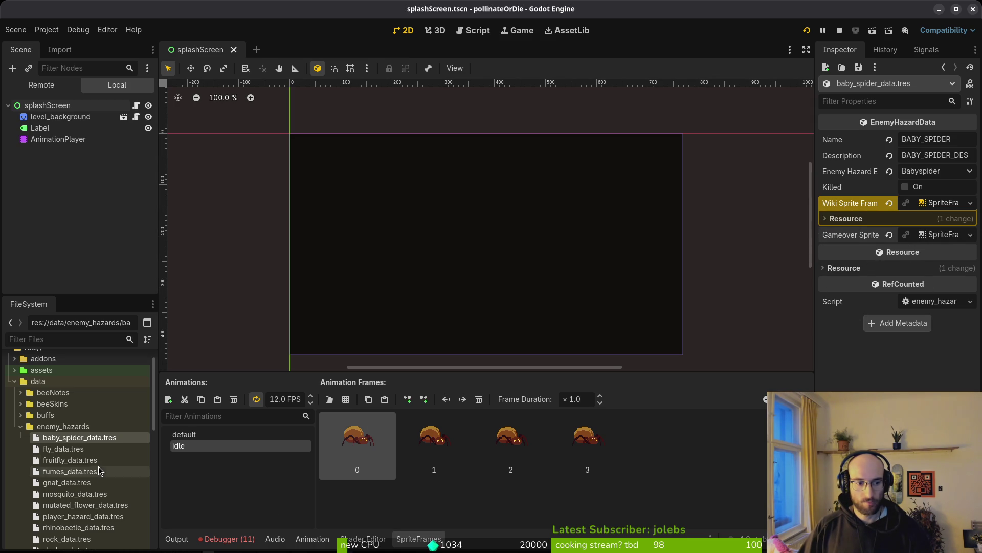
Step: In the fly hazard data, create a new SpriteFrames for Wiki Sprite Frames
left_click(66, 449)
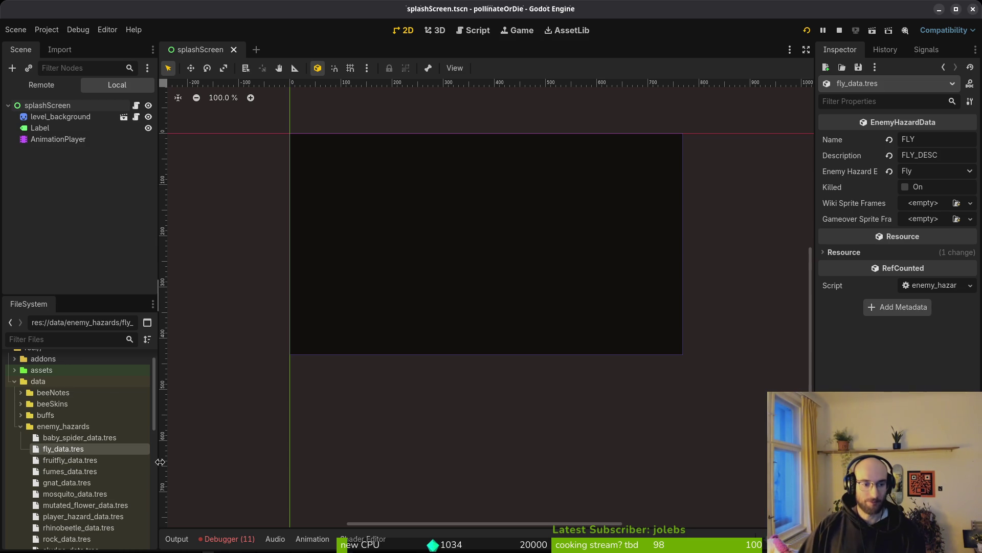
left_click(929, 205)
left_click(936, 229)
left_click(936, 206)
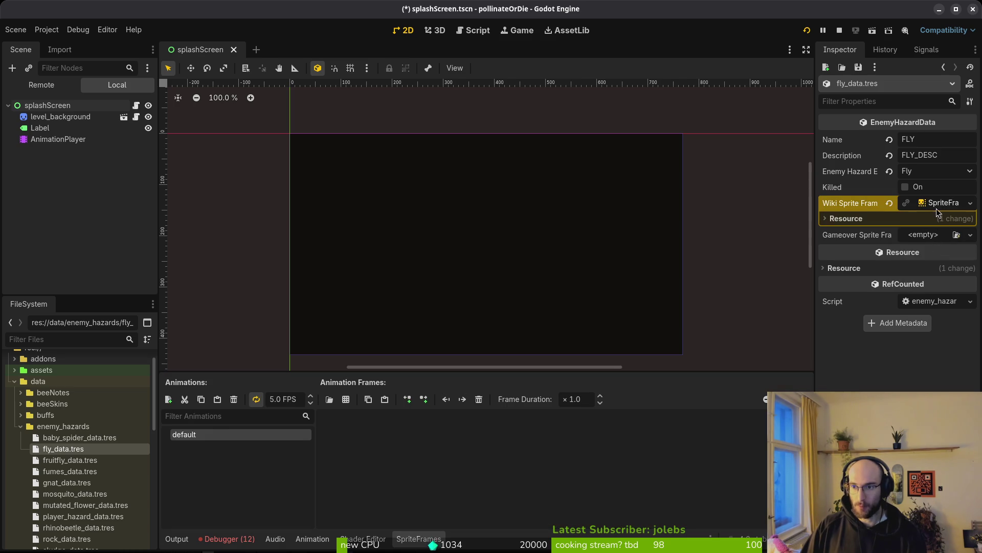
right_click(937, 205)
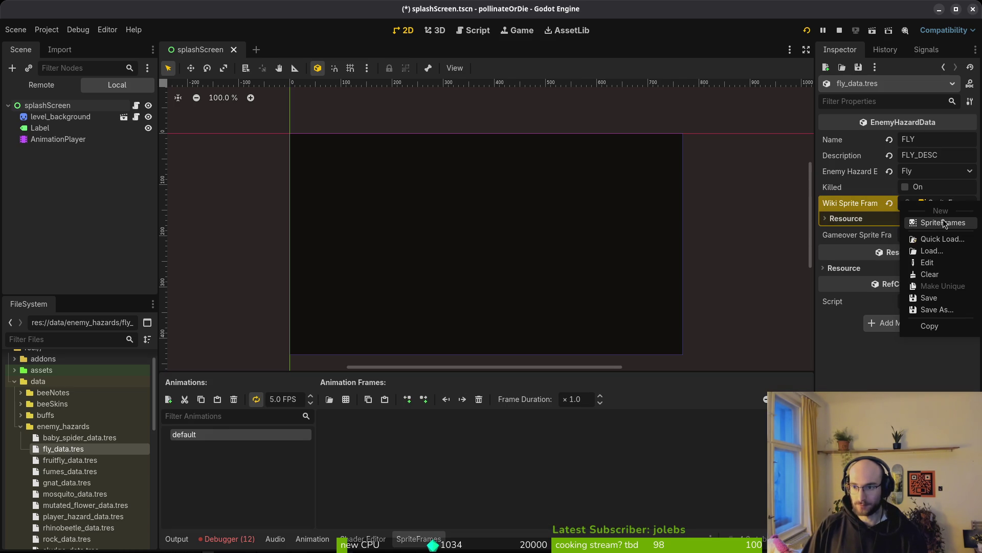
left_click(940, 222)
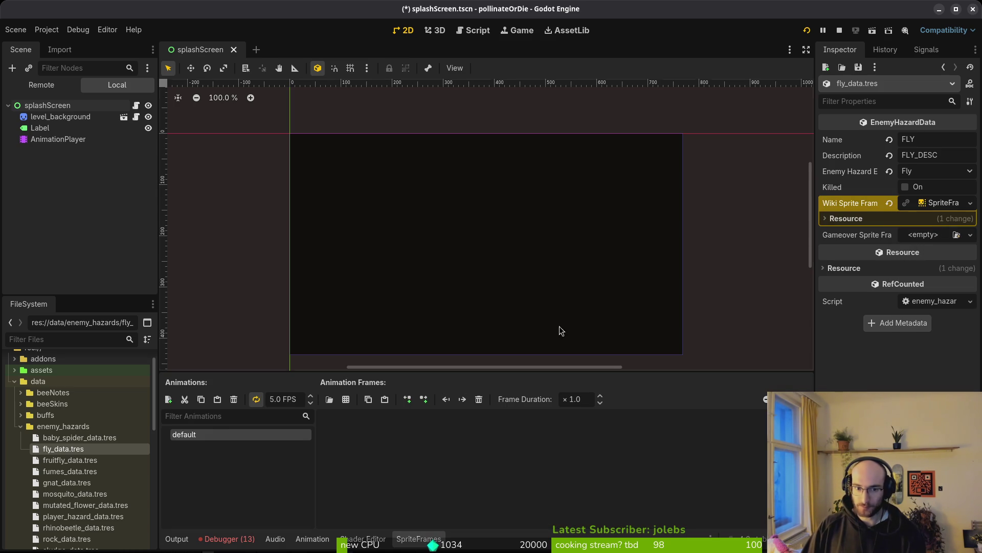
right_click(939, 204)
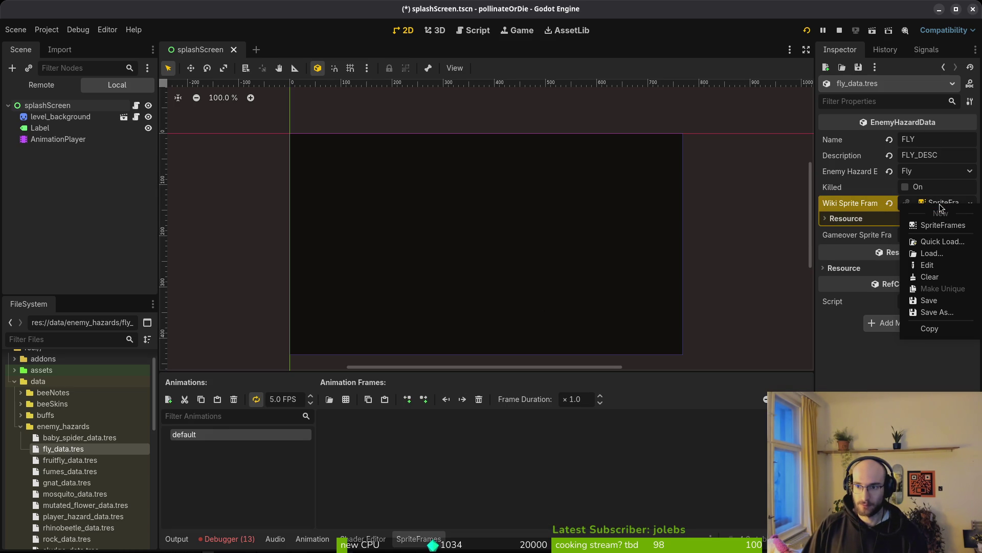
left_click(940, 204)
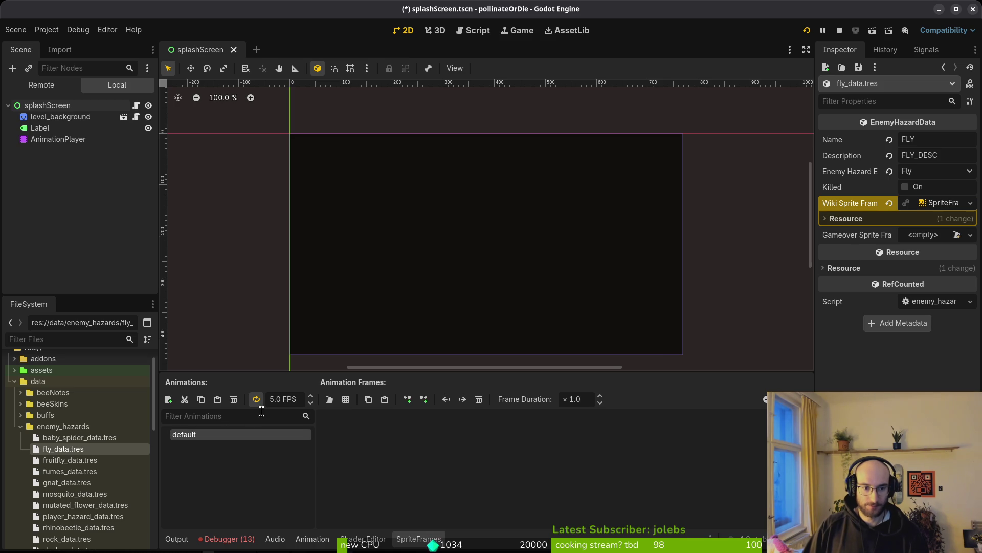
Step: Set the default animation's speed to 12 FPS and save
left_click(274, 401)
type("12")
key("Return")
key("ctrl+s")
Step: Add the first 64x64 fly.png frame to the default animation
left_click(346, 399)
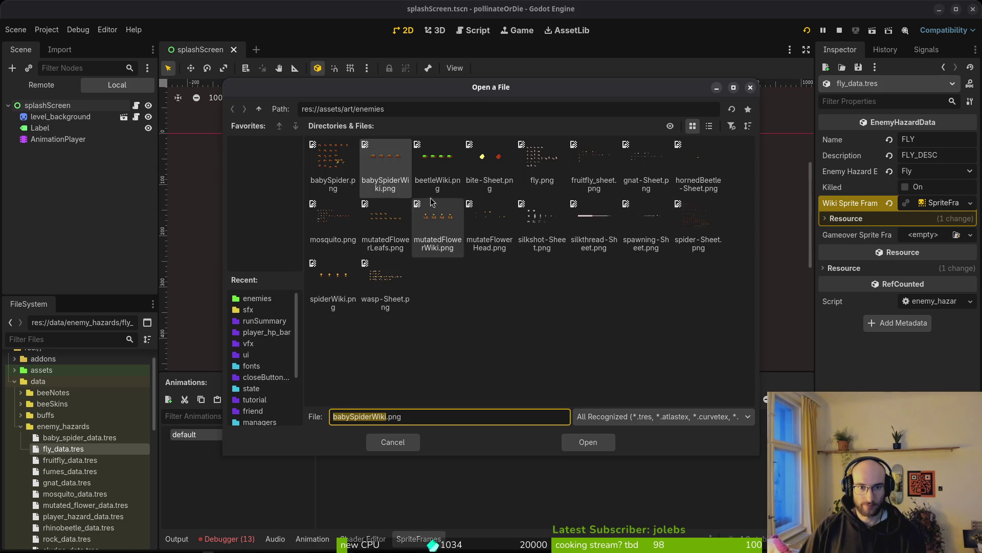
left_click(535, 159)
left_click(588, 441)
left_click(759, 251)
left_click(323, 200)
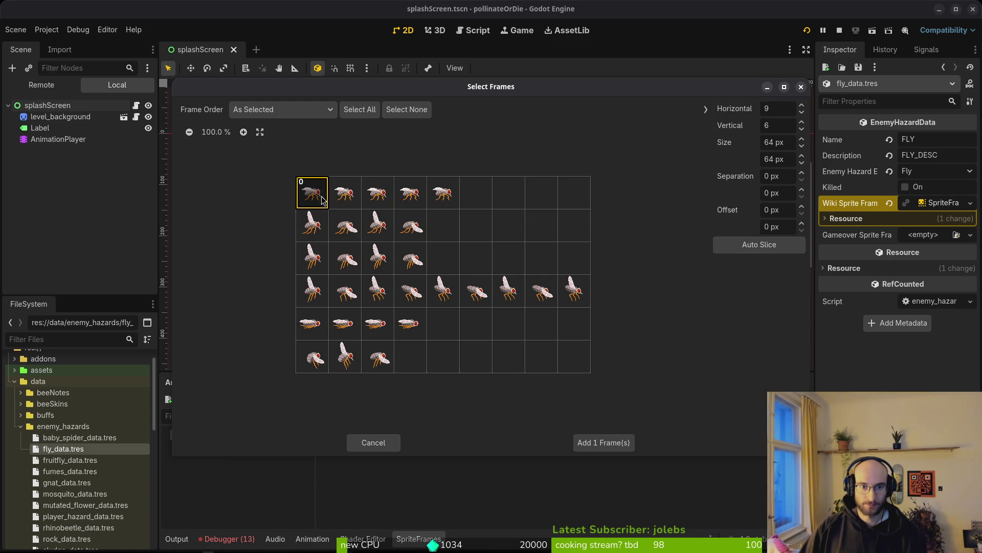
left_click(612, 443)
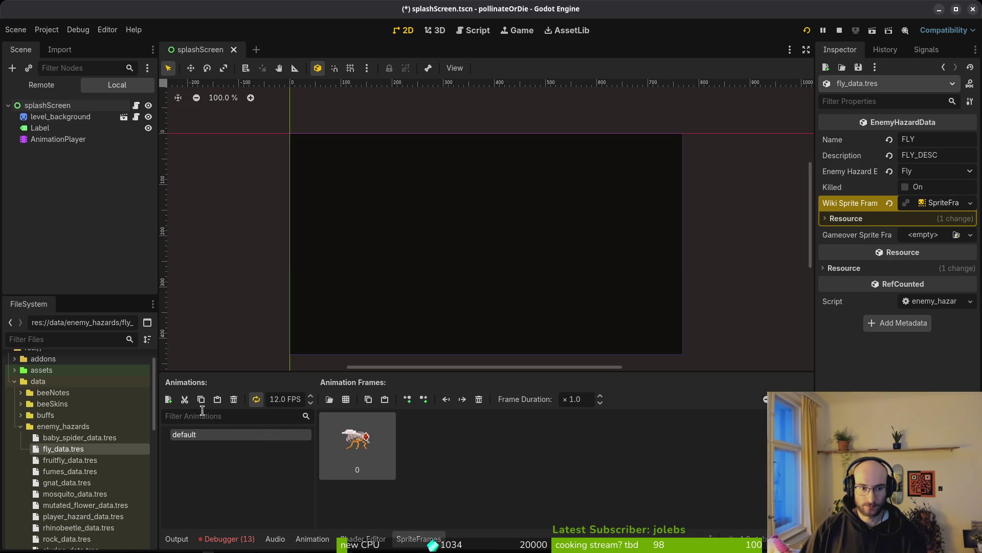
Step: Create a new animation named 'idle' at 12 FPS and save
key("ctrl+n")
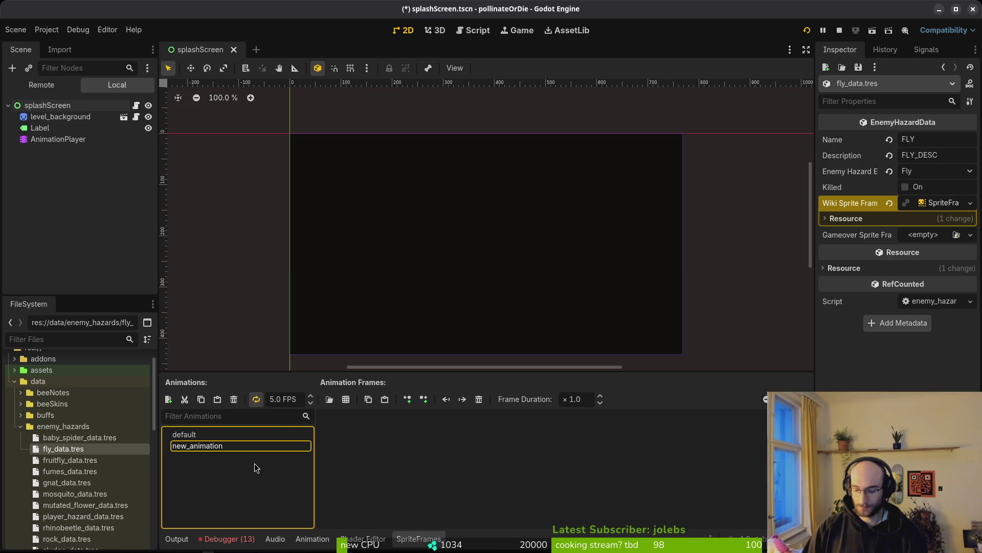
double_click(236, 446)
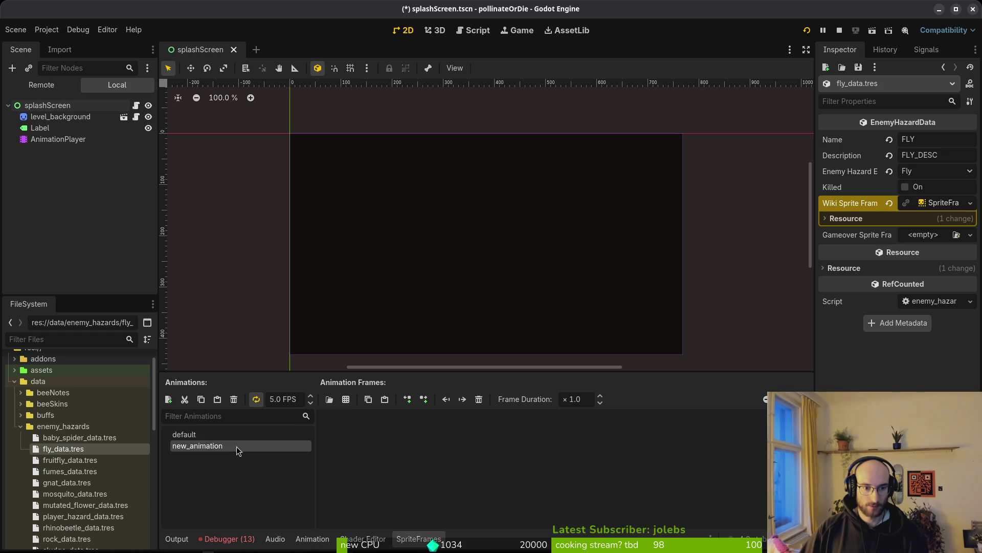
type("idle")
key("Return")
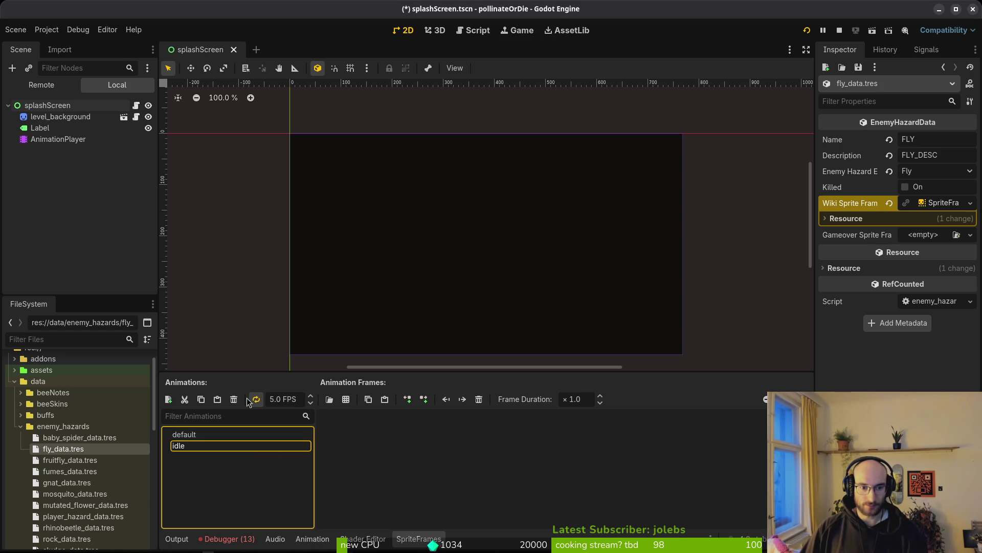
left_click(273, 395)
key("BackSpace")
type("12")
key("Return")
left_click(207, 434)
left_click(201, 445)
key("ctrl+s")
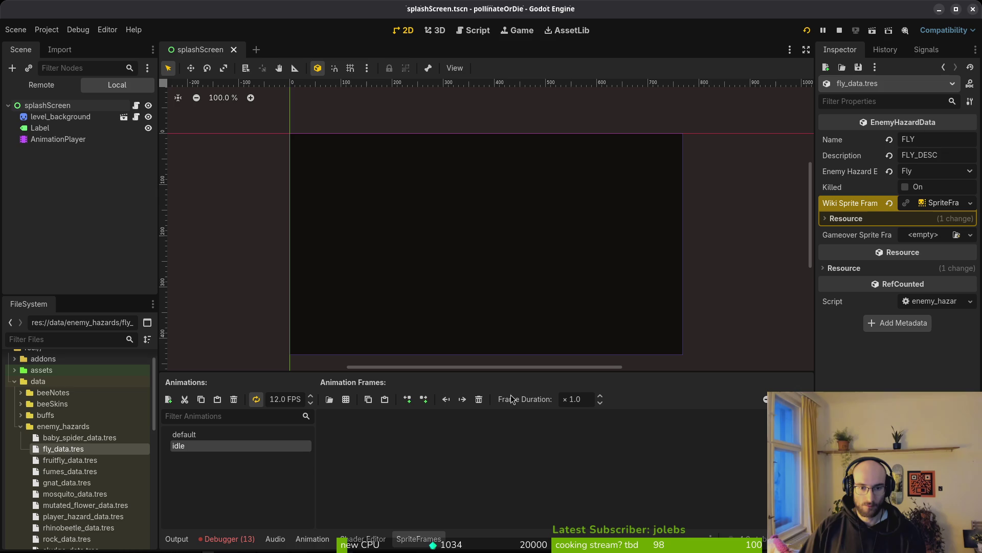
Step: Add the five top-row fly.png frames to idle, save, and select fruitfly_data.tres
left_click(346, 399)
left_click(600, 442)
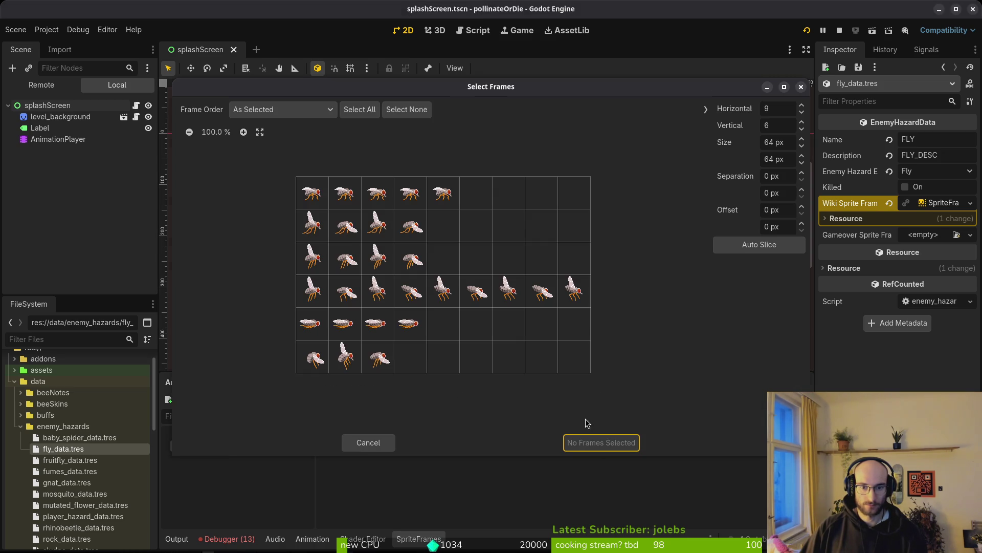
left_click_drag(312, 192, 443, 193)
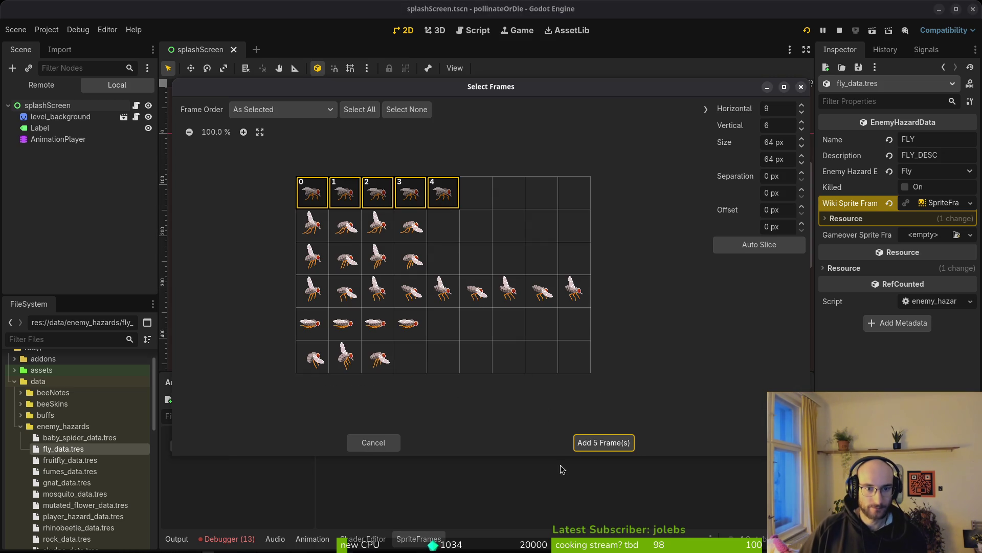
left_click(607, 450)
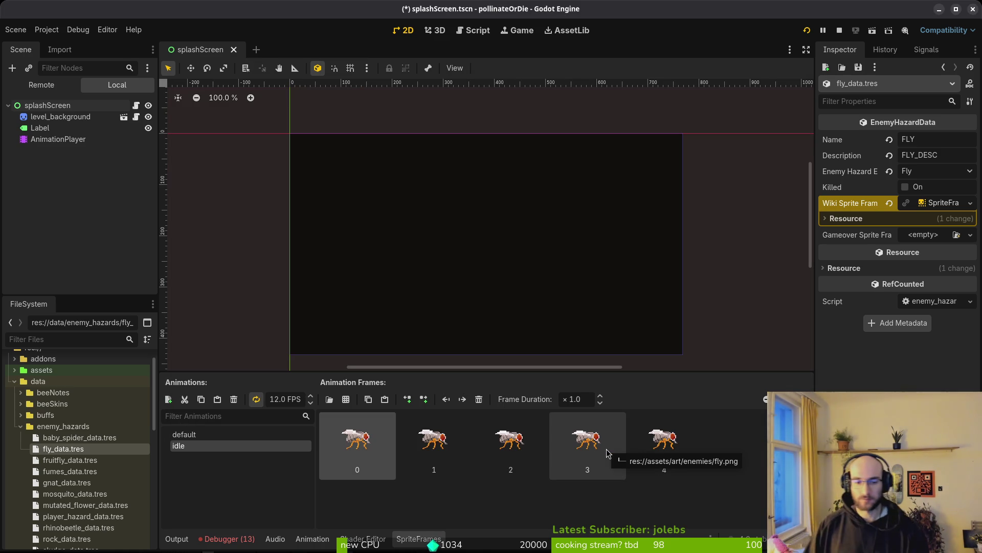
key("ctrl+s")
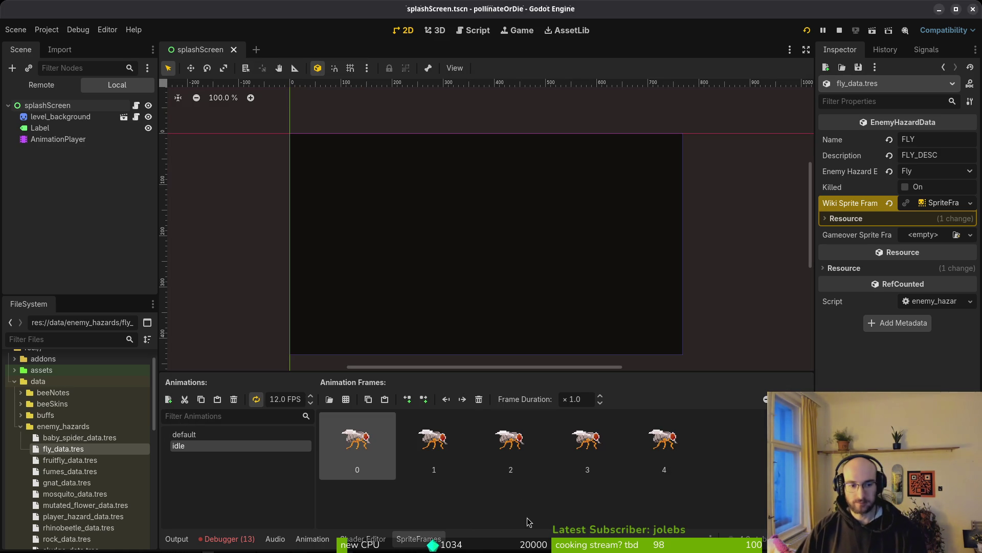
left_click(71, 460)
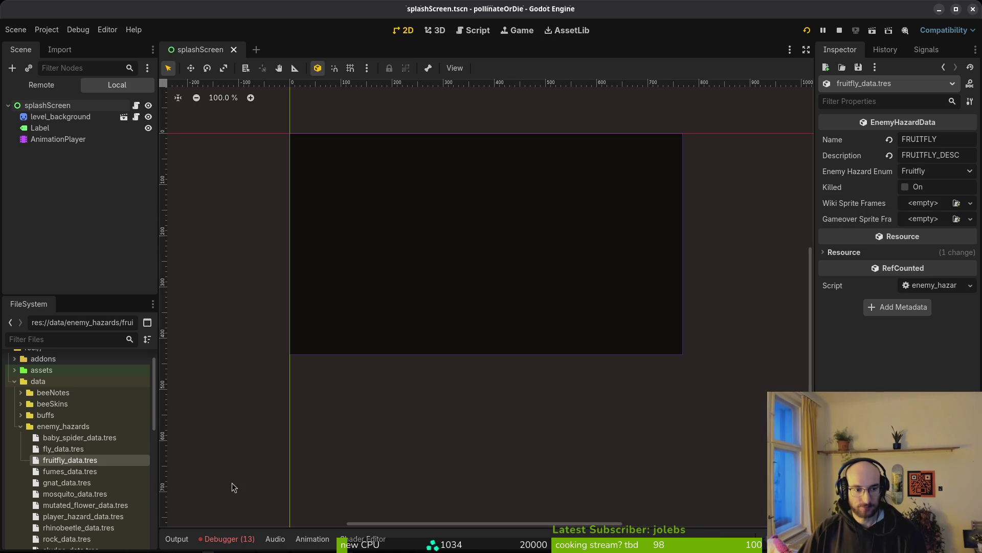
Step: Create a new Wiki SpriteFrames and set its default animation to 12 FPS
left_click(924, 205)
left_click(930, 228)
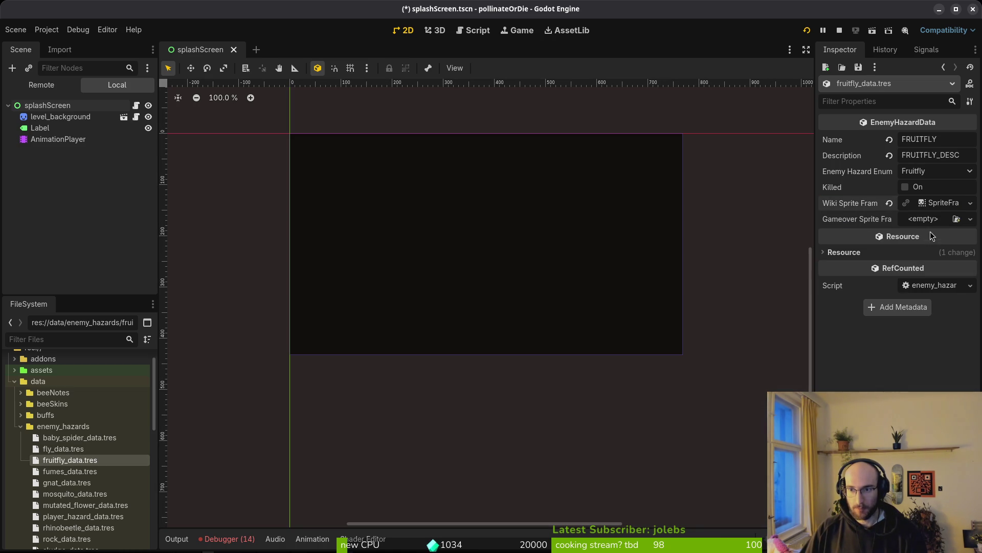
left_click(931, 205)
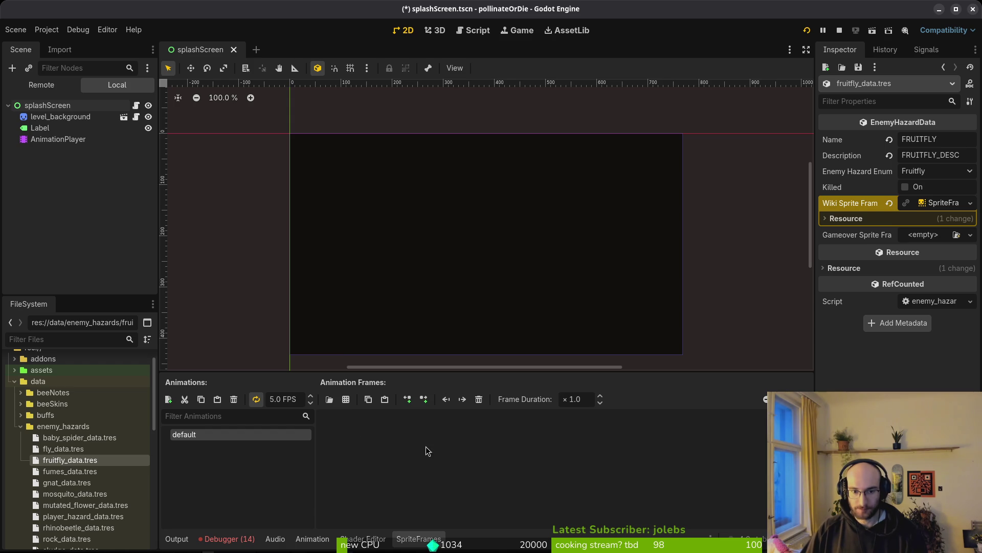
left_click(275, 398)
key("BackSpace")
type("12")
key("Return")
Step: Add the first fruitfly_sheet.png frame to the default animation
left_click(347, 399)
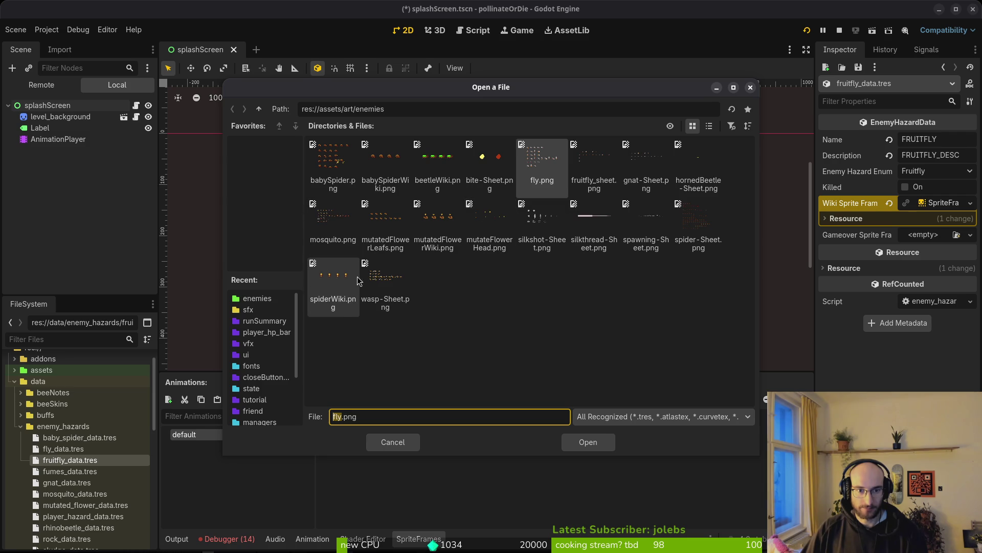
left_click(594, 163)
left_click(588, 442)
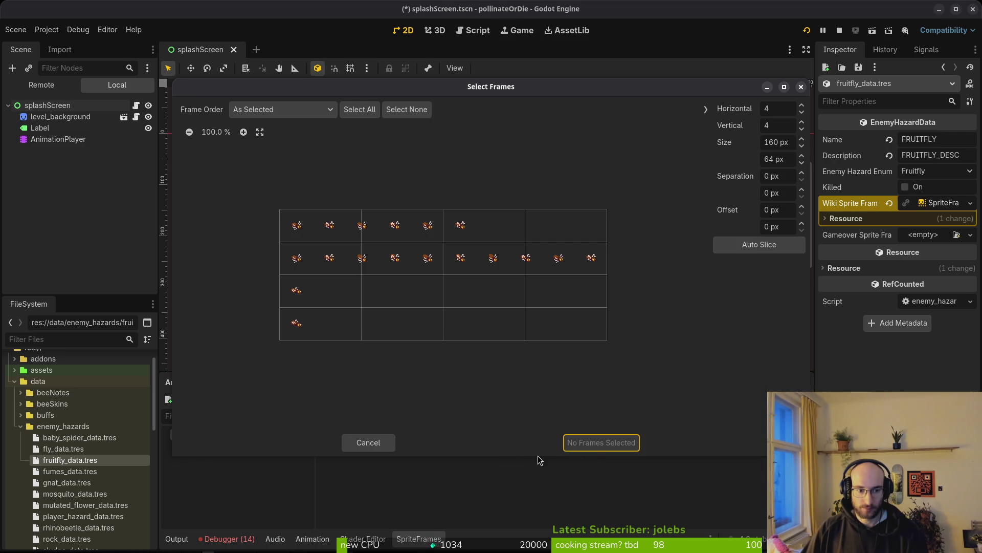
left_click(298, 226)
left_click(596, 442)
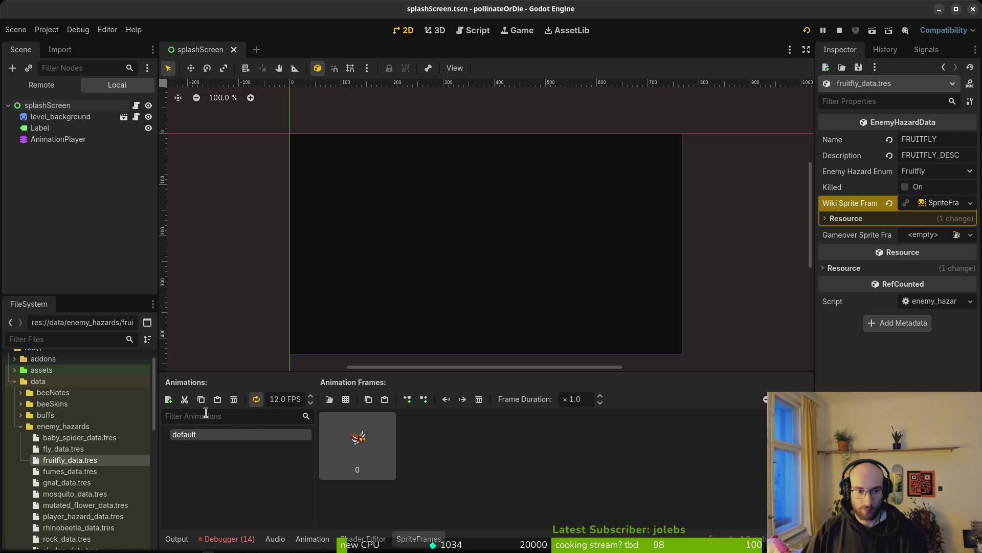
Step: Add a new animation named 'idle' at 12 FPS and save
left_click(169, 400)
left_click(272, 398)
type("12")
key("Return")
double_click(238, 446)
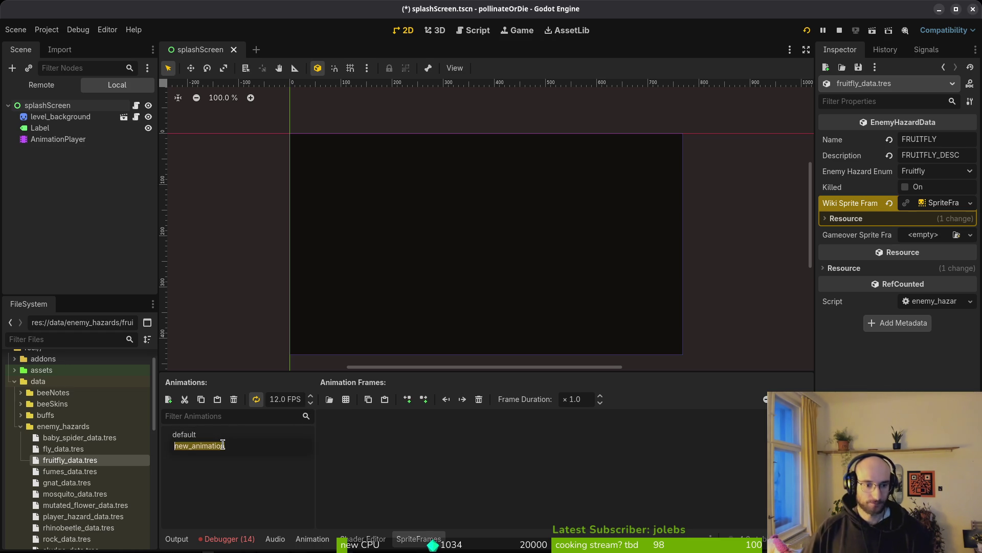
key("BackSpace")
type("idle")
key("Return")
key("ctrl+s")
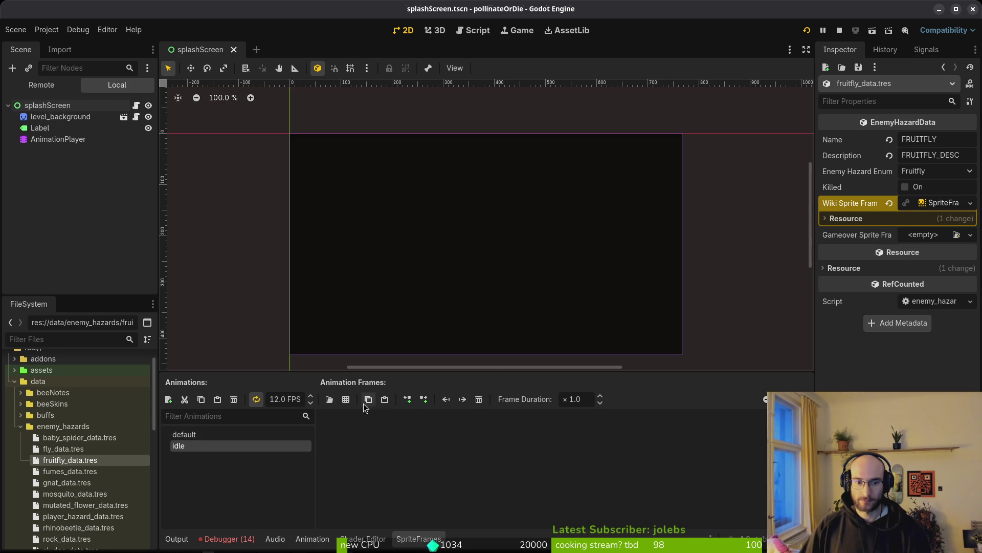
Step: Add the six top-row fruitfly_sheet.png frames to the idle animation
left_click(346, 399)
left_click(594, 166)
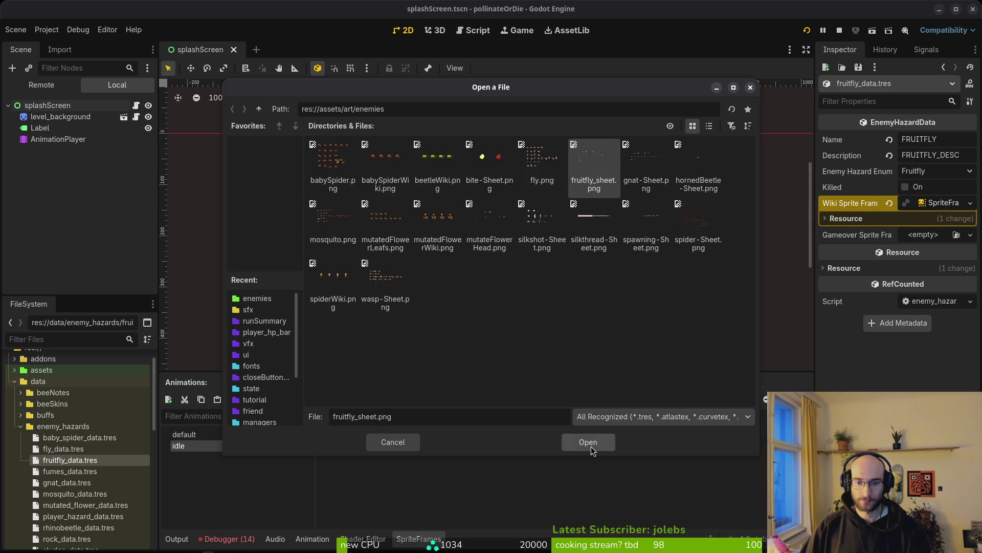
left_click(589, 442)
left_click_drag(296, 228, 471, 228)
left_click(603, 443)
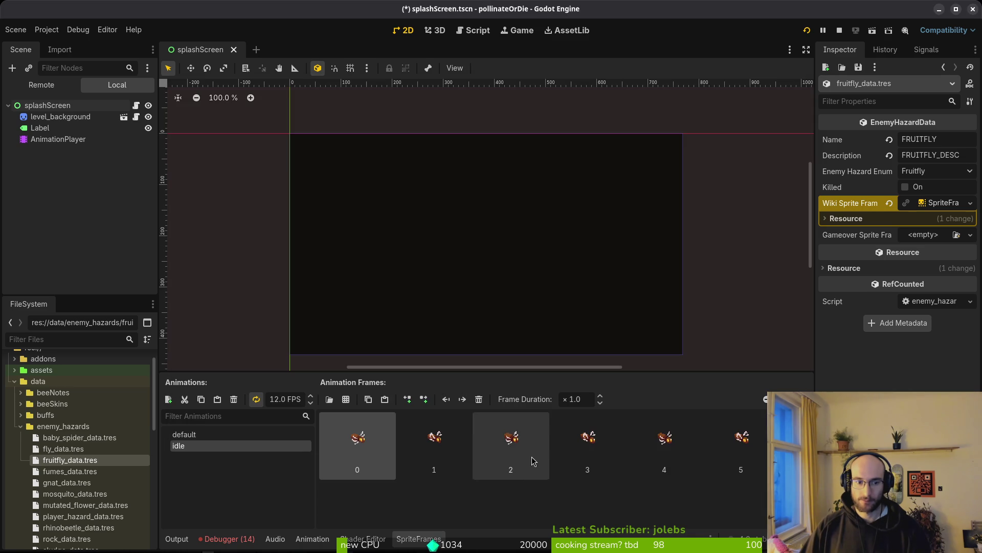
Step: Copy the Wiki Sprite Frames value into Gameover Sprite Frames and save
right_click(859, 204)
left_click(864, 212)
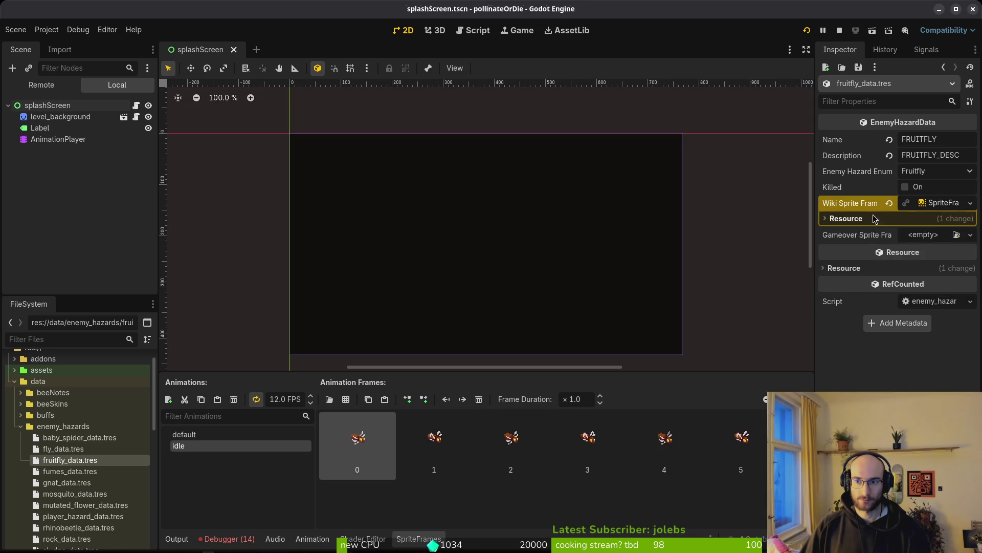
right_click(852, 235)
left_click(864, 250)
key("ctrl+s")
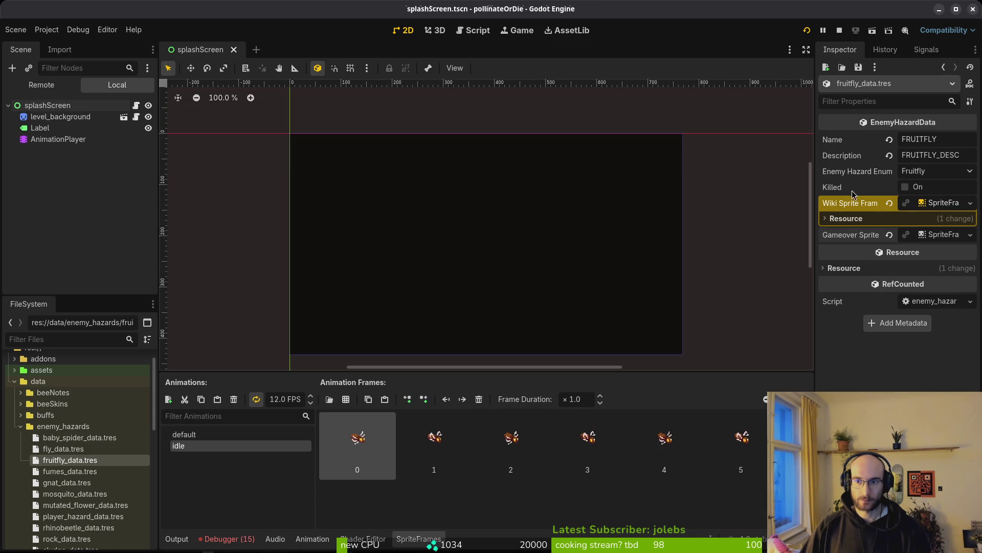
Step: In fumes_data.tres, create a new Wiki SpriteFrames with its default animation at 12 FPS
left_click(64, 468)
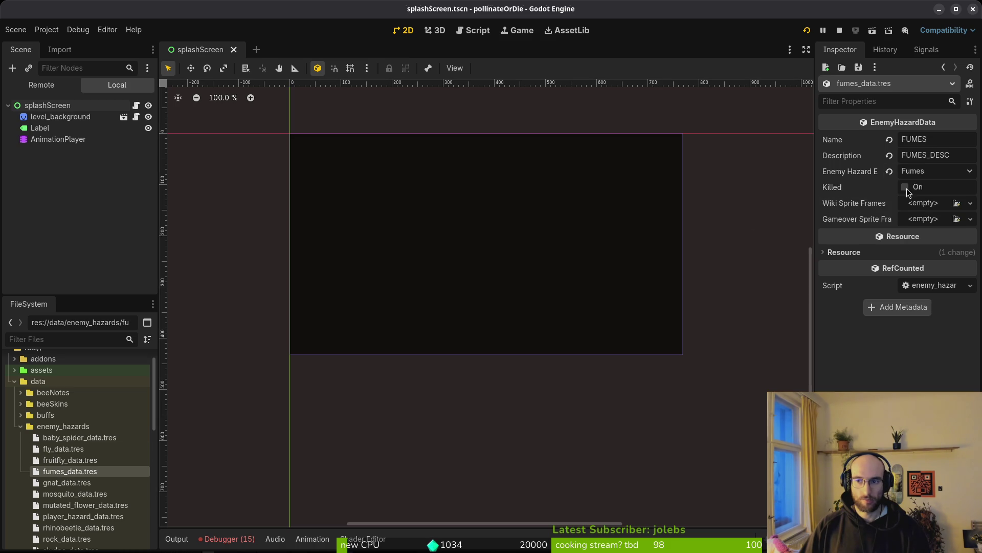
left_click(926, 207)
left_click(937, 239)
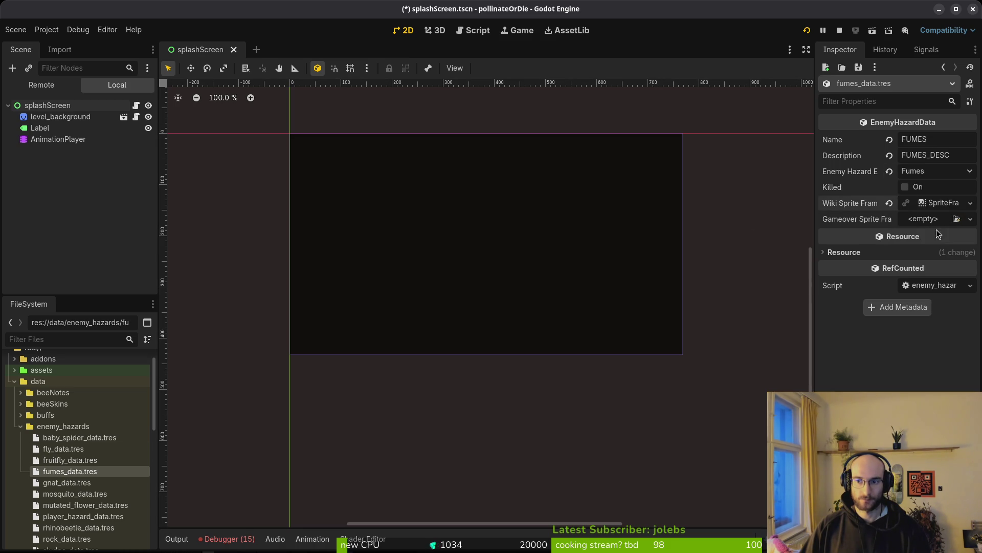
left_click(927, 203)
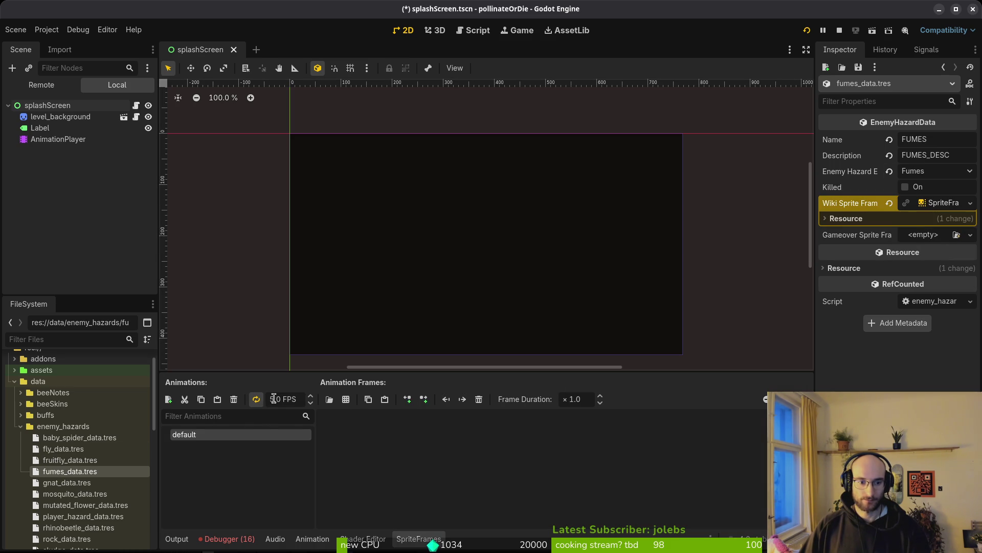
type("12")
key("Return")
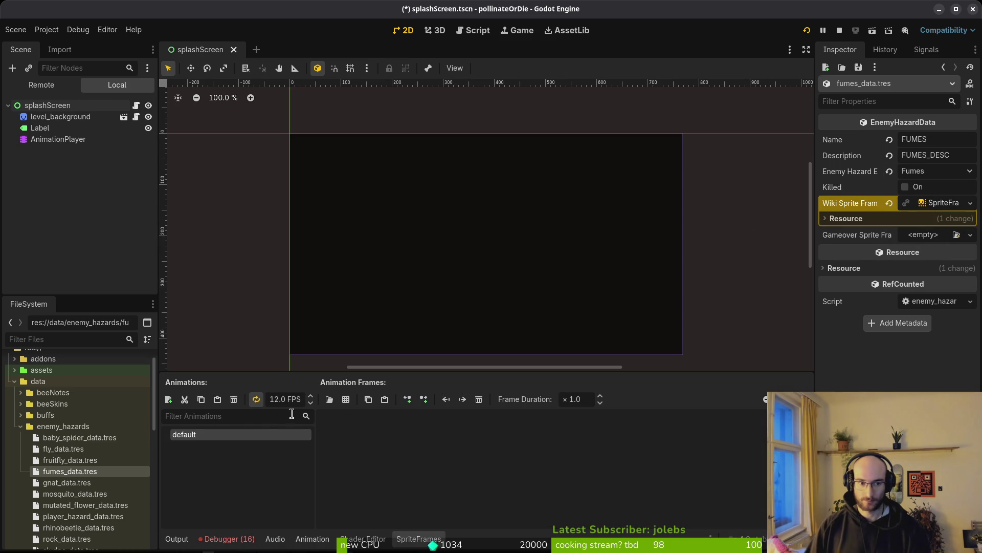
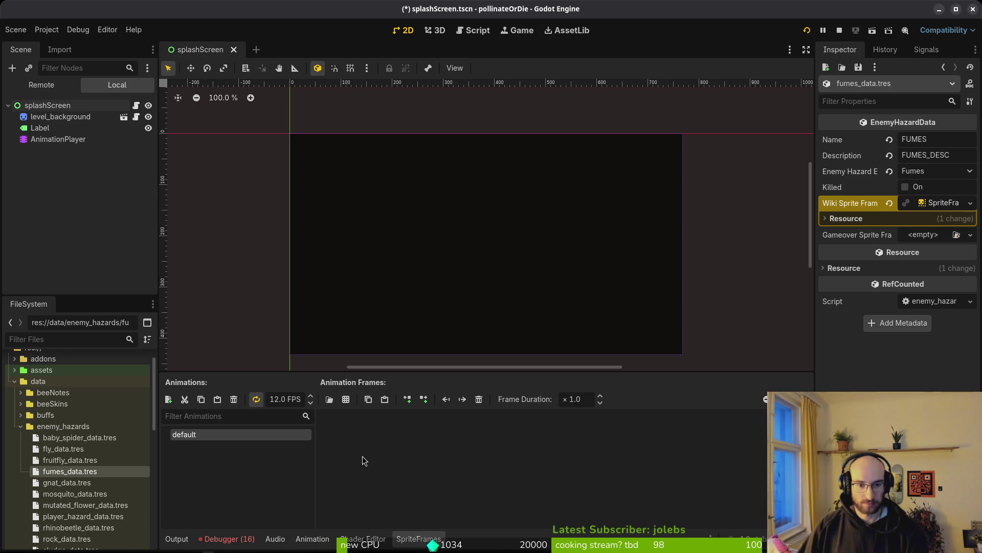
Step: Save the scene and locate fume-Sheet.png in the res://assets/art/vfx folder
key("ctrl+s")
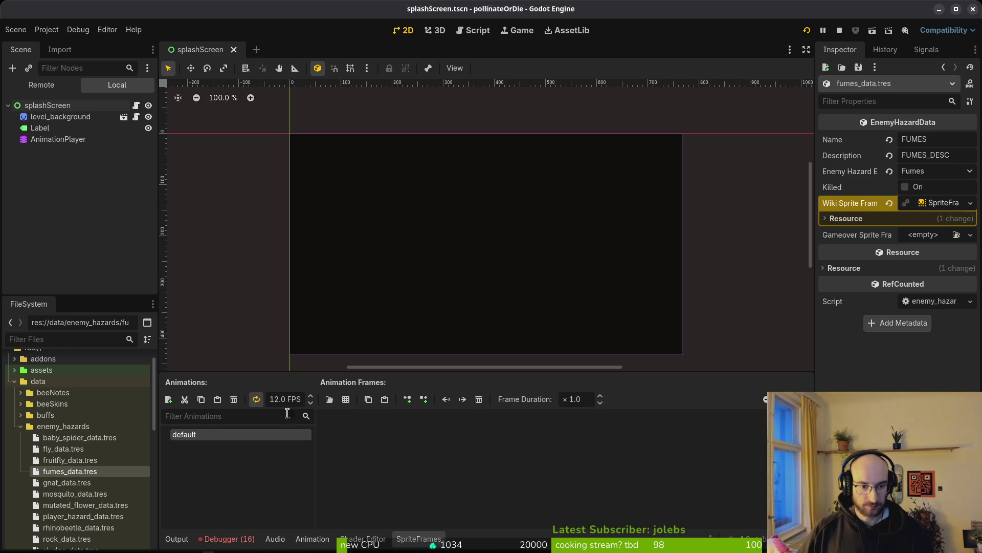
left_click(346, 399)
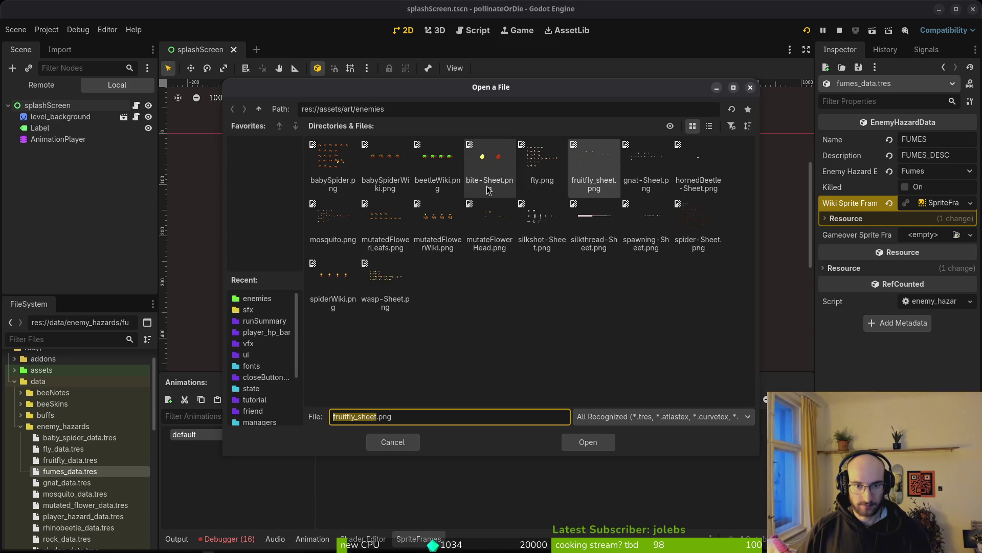
left_click(259, 109)
double_click(438, 163)
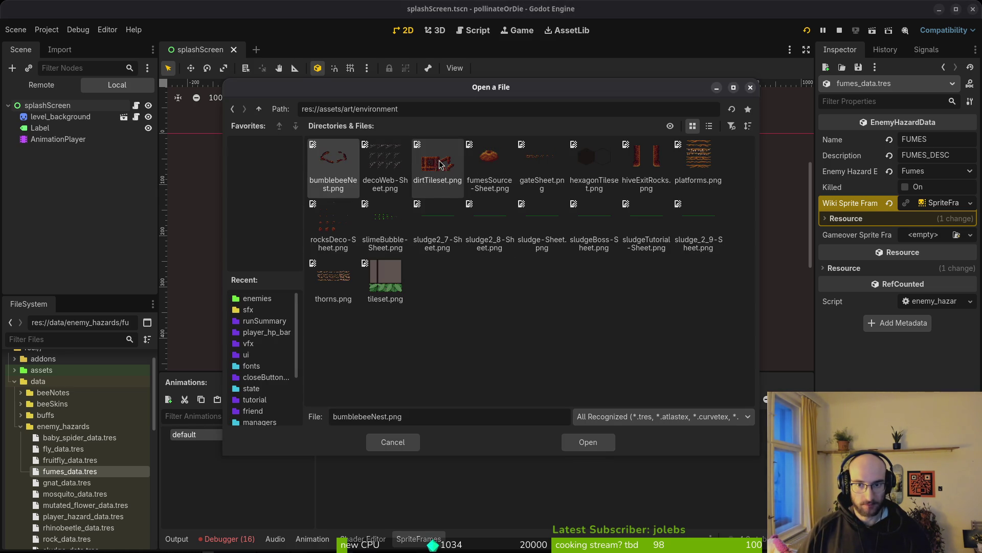
left_click(259, 109)
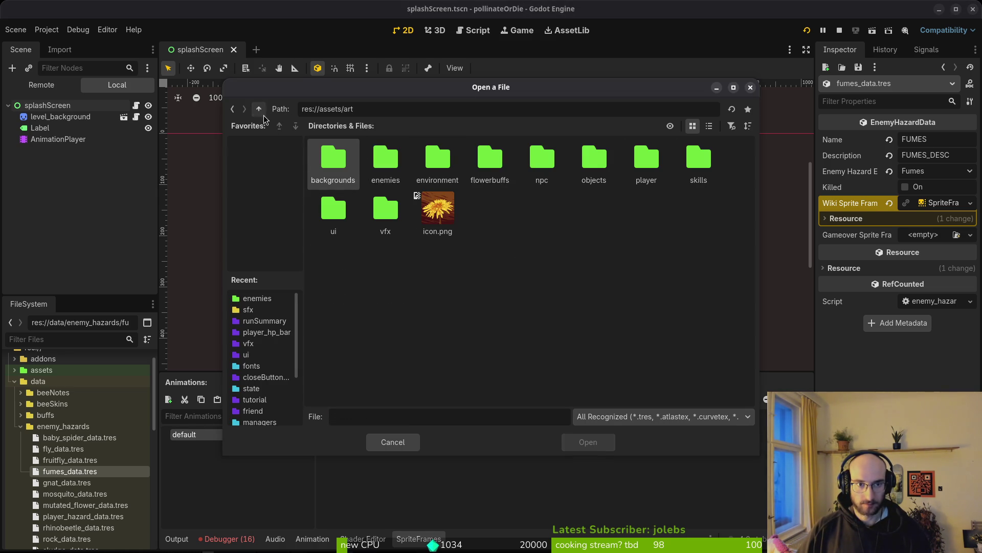
double_click(591, 170)
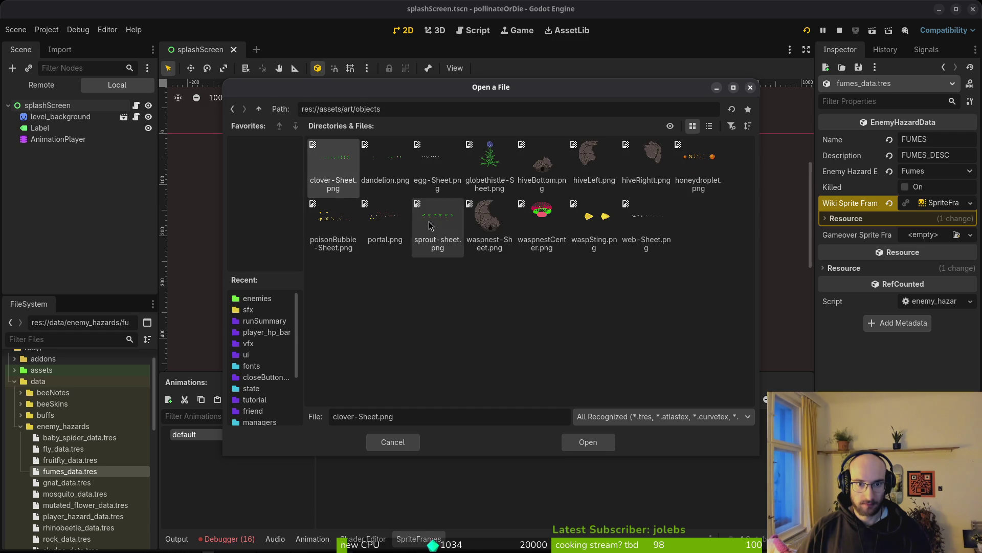
left_click(259, 109)
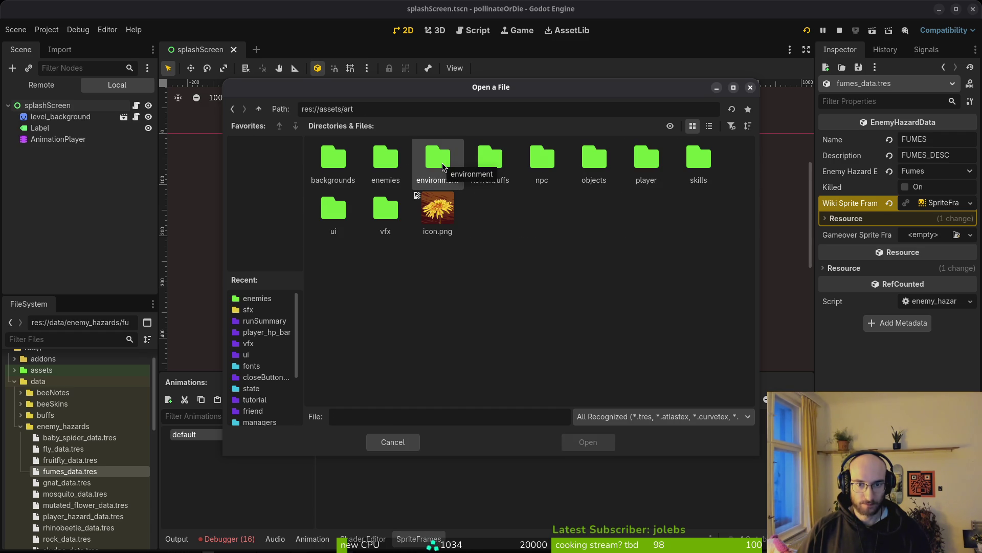
double_click(386, 221)
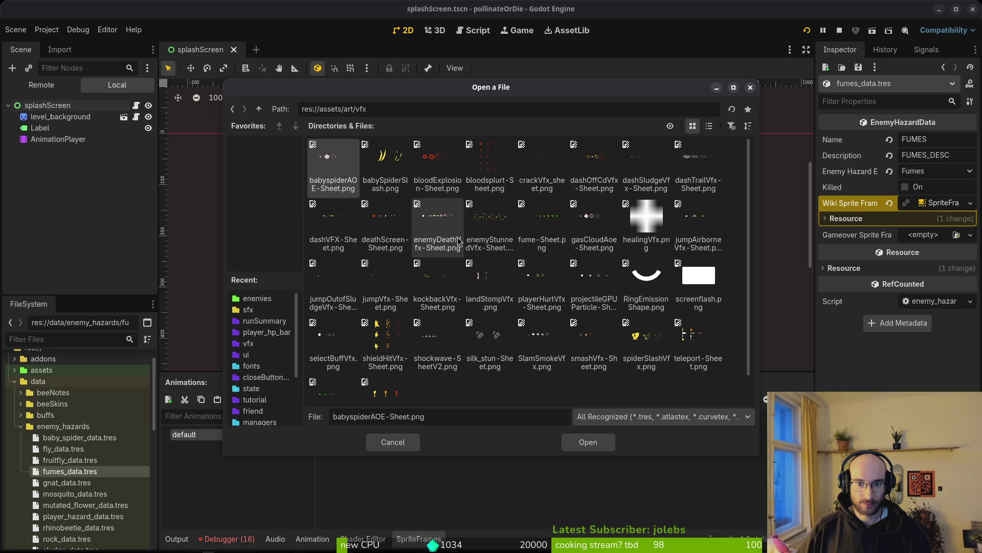
left_click(541, 226)
Step: Open fume-Sheet.png as a sprite sheet sliced into 8 horizontal frames
left_click(602, 442)
left_click(720, 250)
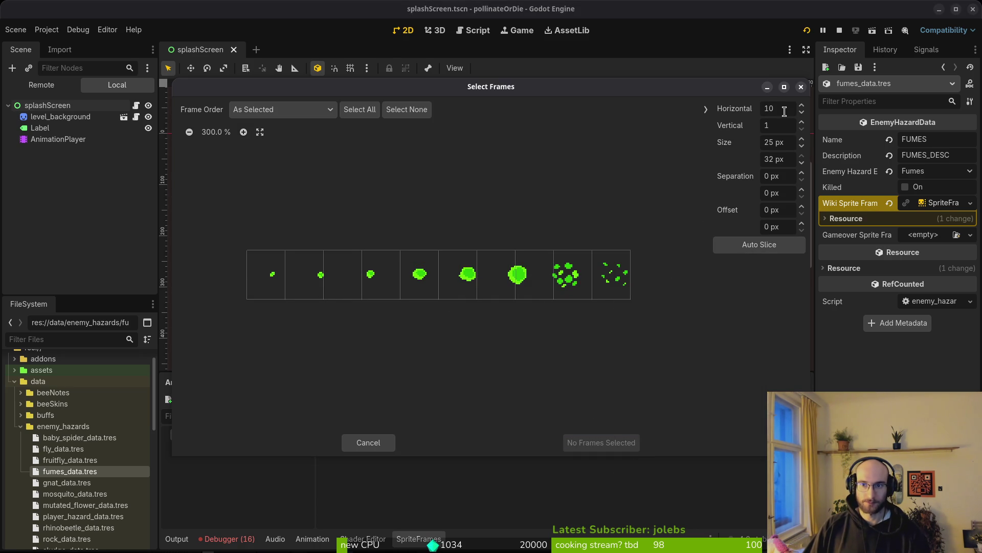
type("8")
key("Return")
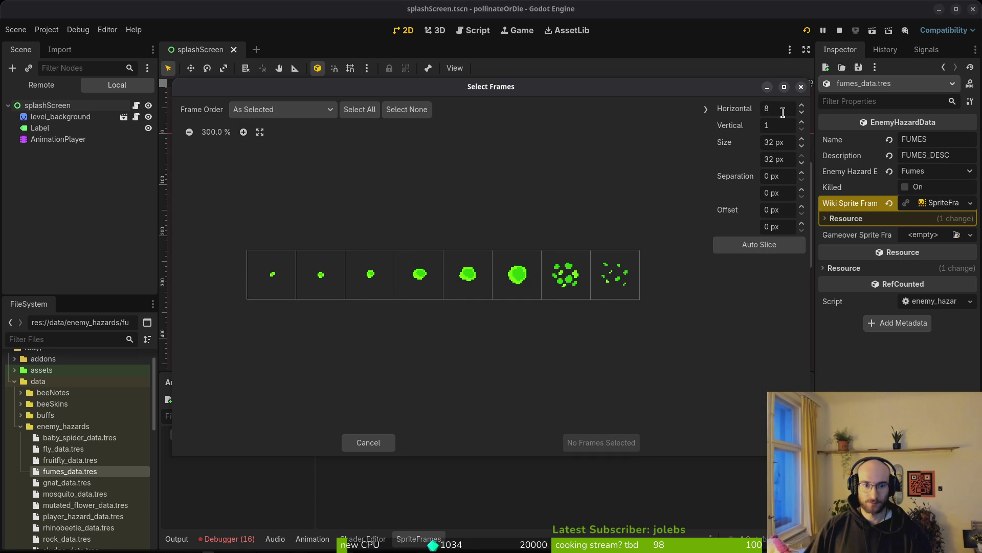
Step: Select only the scattered burst frame and add it to the default animation
left_click_drag(295, 287, 593, 293)
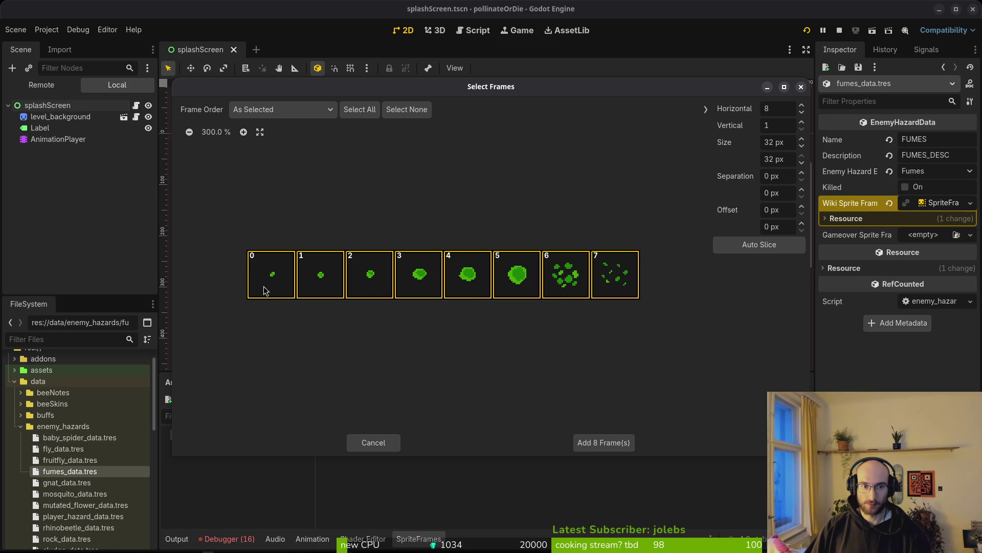
left_click(518, 290)
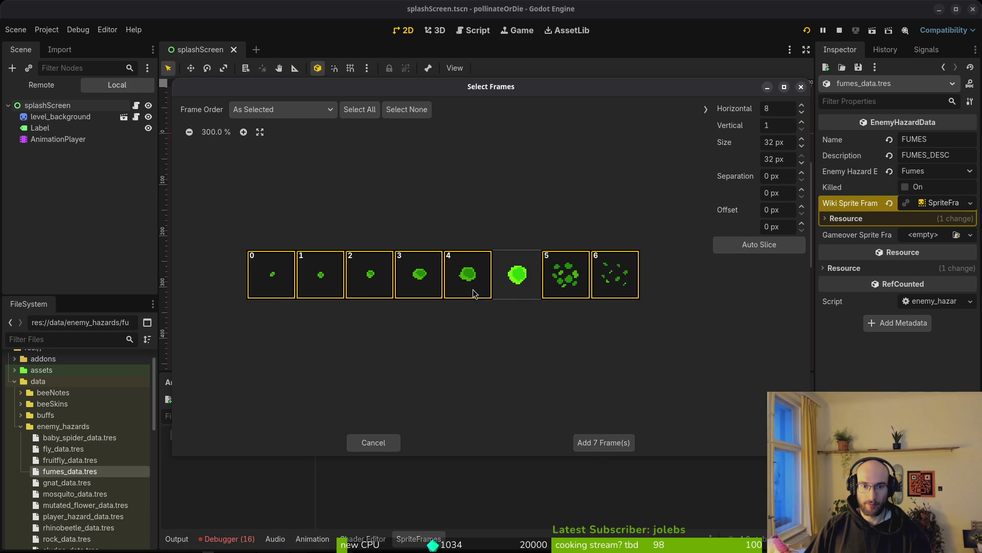
left_click_drag(440, 284, 240, 285)
left_click(609, 284)
left_click(565, 285)
left_click(440, 281)
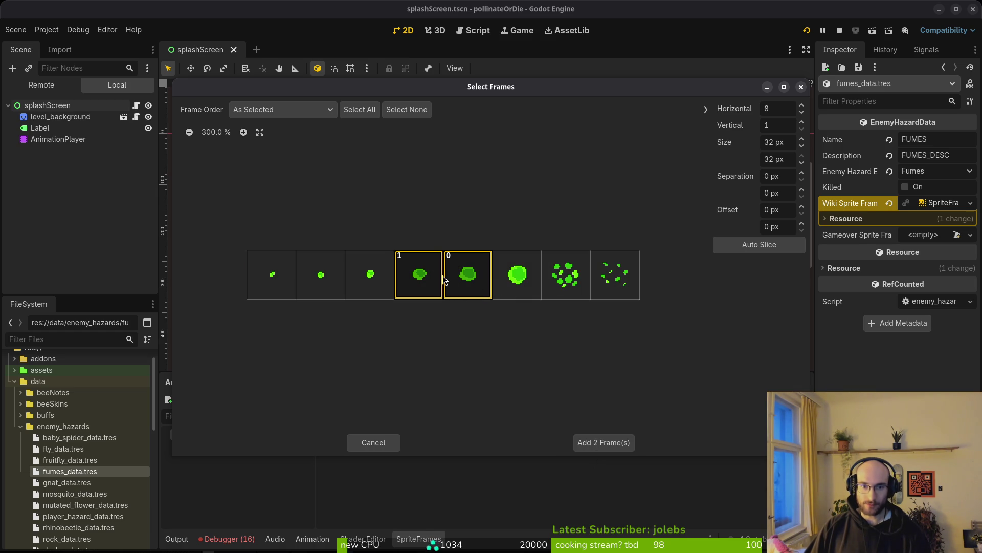
left_click_drag(468, 279, 419, 279)
left_click(517, 279)
left_click_drag(563, 279, 512, 281)
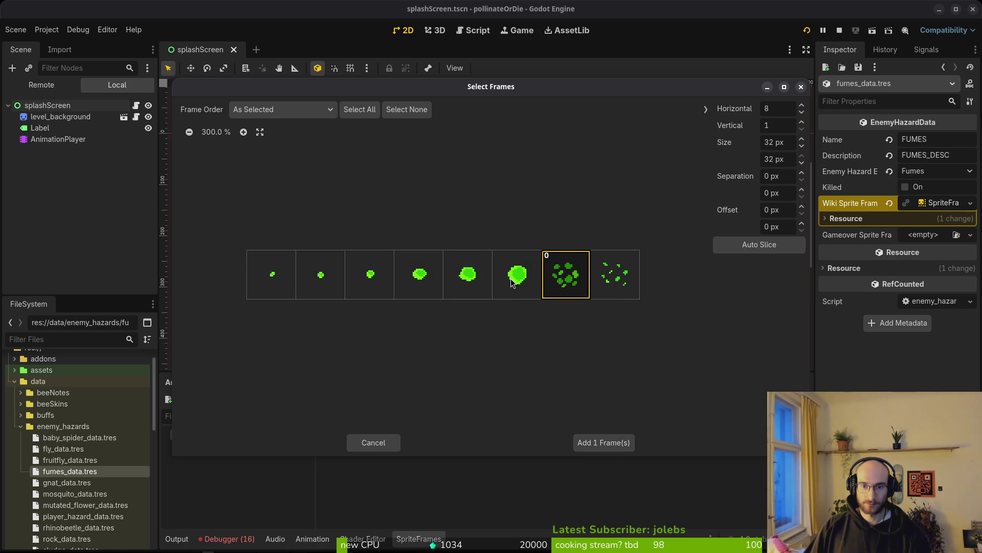
left_click(579, 442)
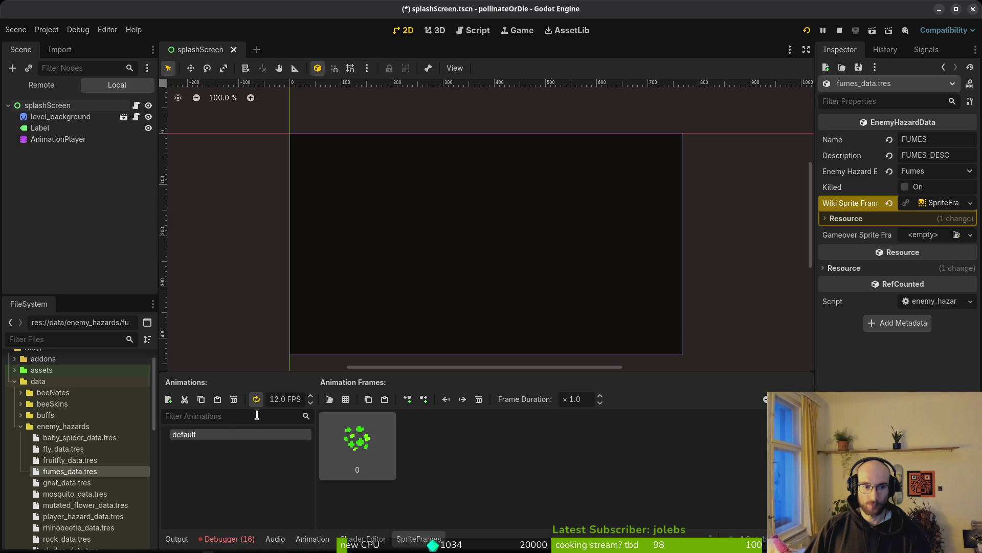
Step: Add a new animation named 'idle' to the fumes SpriteFrames
left_click(168, 399)
type("idle")
key("Return")
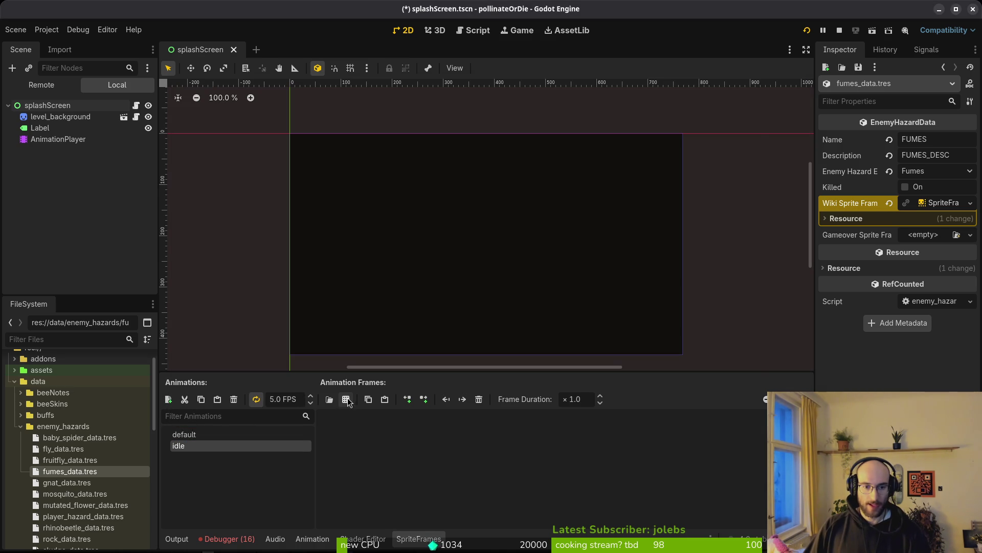
Step: Open gnat_data.tres and its sprite frames to load frames from a sheet
left_click(347, 399)
left_click(543, 284)
left_click(582, 441)
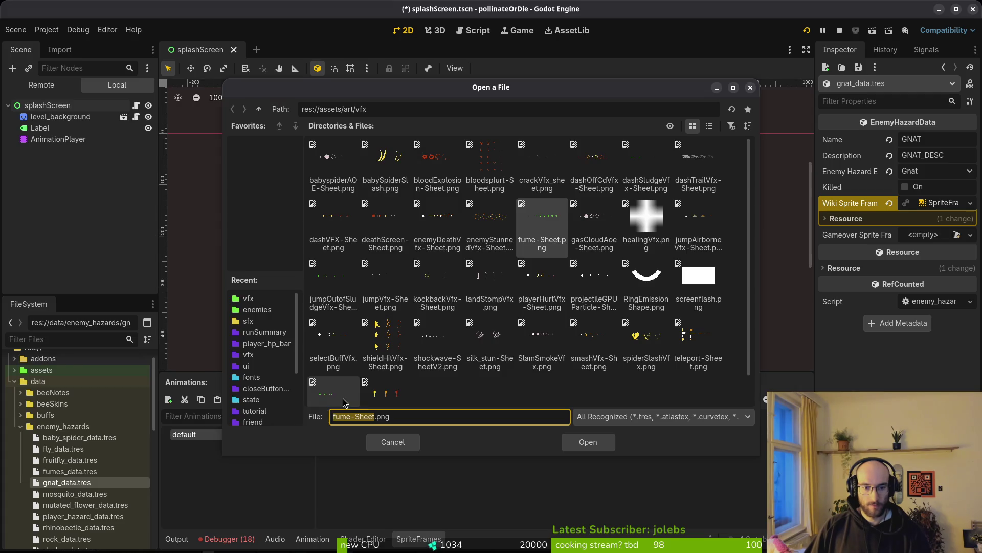
Step: Add the first 64 px frame of enemies/gnat-Sheet.png to the gnat's default animation
left_click(259, 108)
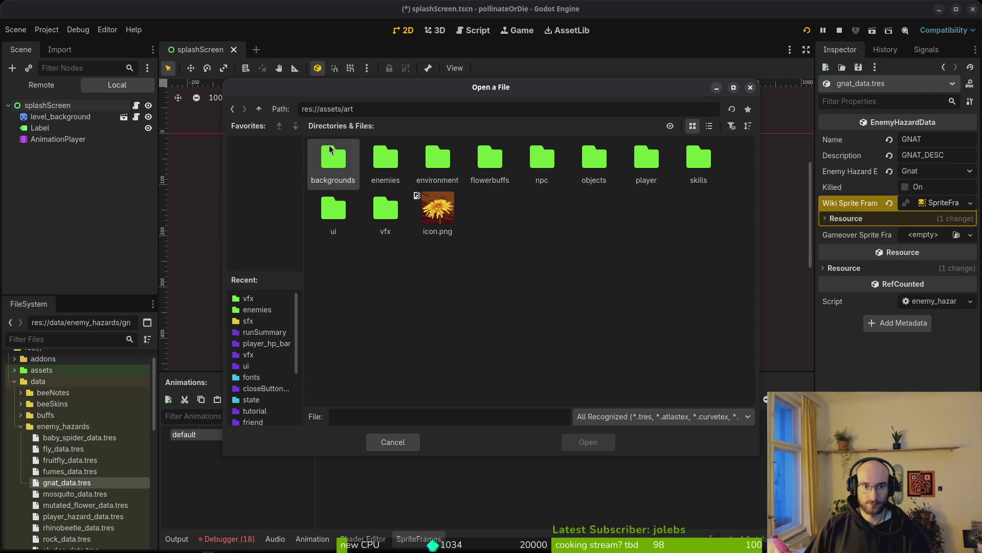
double_click(386, 158)
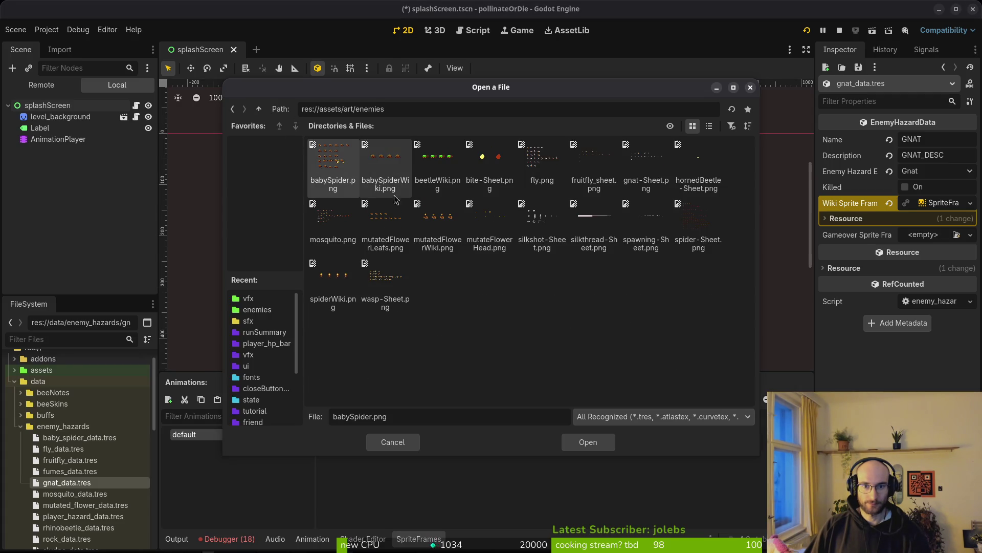
left_click(652, 167)
left_click(597, 442)
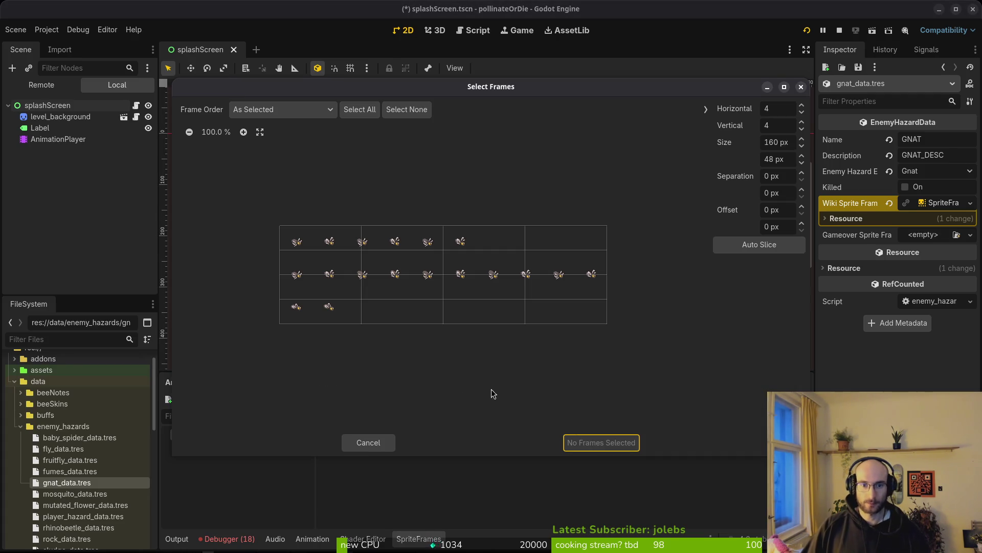
left_click(759, 244)
left_click(294, 243)
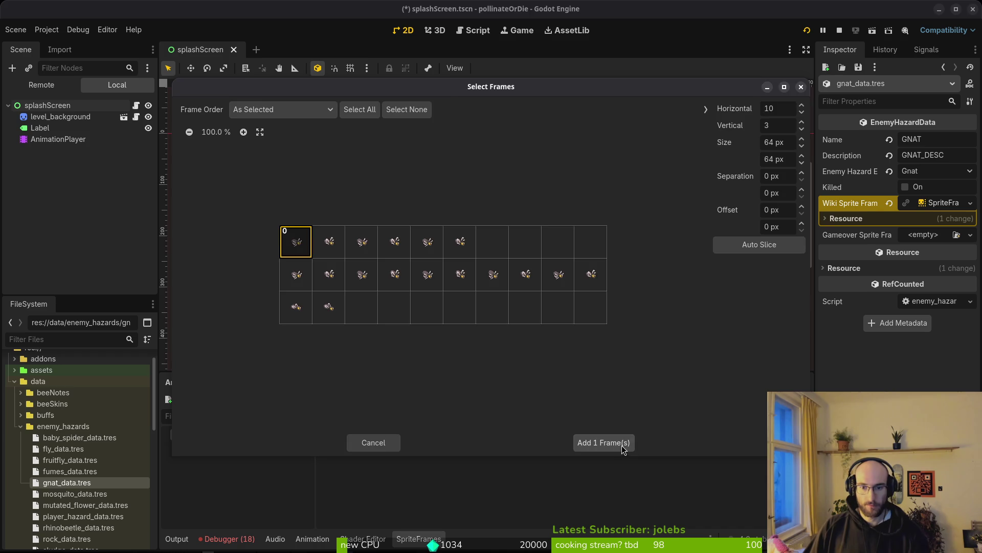
left_click(622, 447)
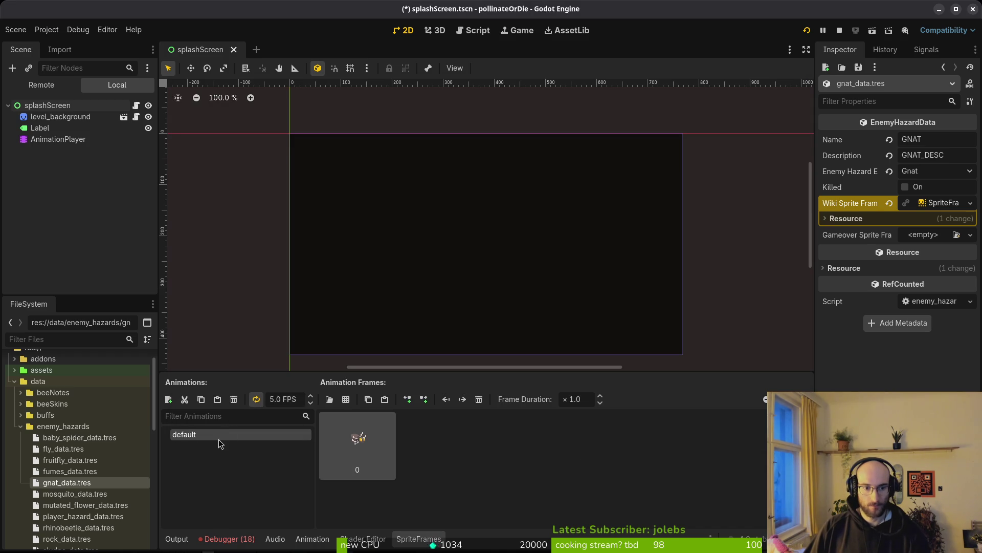
Step: Add an 'idle' animation to the gnat frames and save
left_click(168, 399)
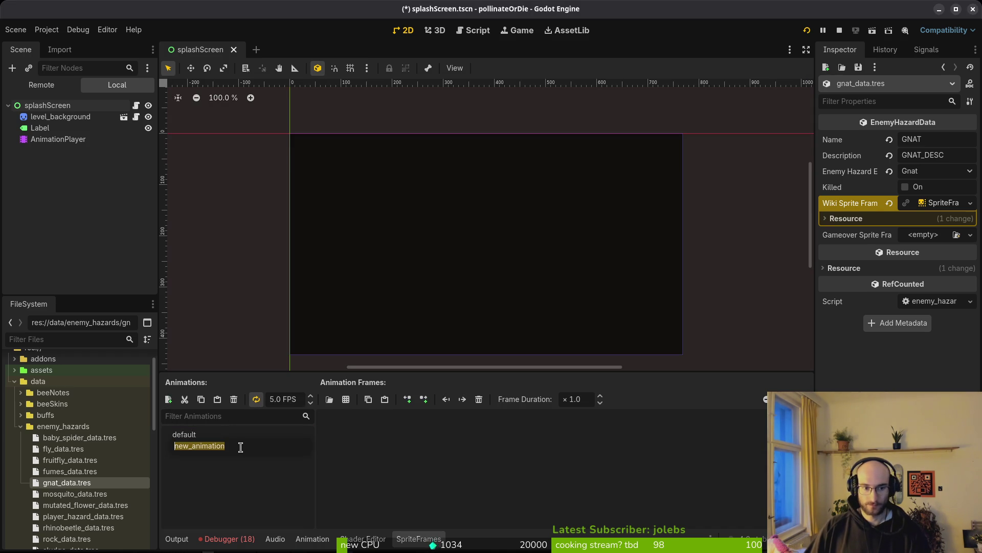
type("idle")
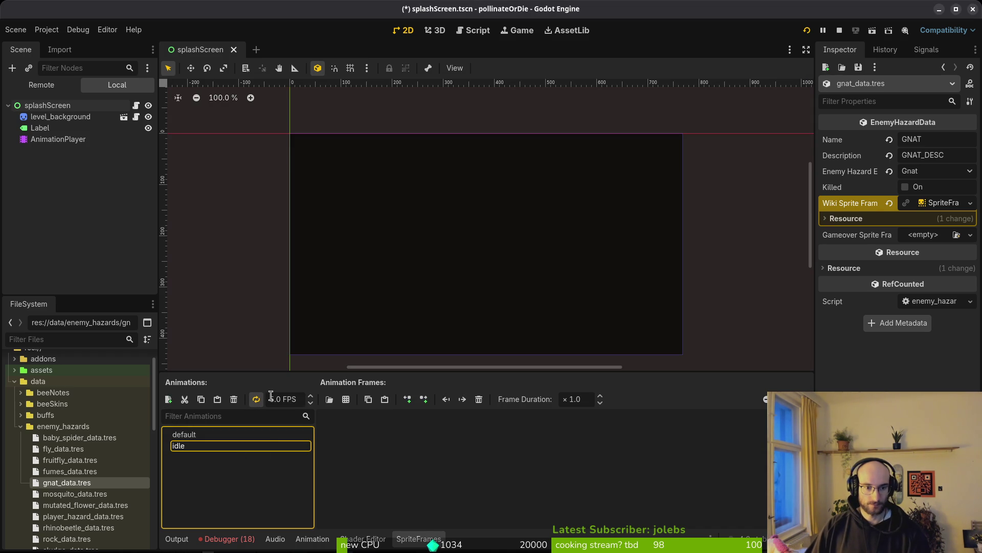
left_click(271, 396)
key("ctrl+s")
Step: Fill the idle animation with the six top-row frames of gnat-Sheet.png
left_click(346, 399)
left_click(645, 173)
left_click(587, 442)
left_click_drag(313, 242, 450, 248)
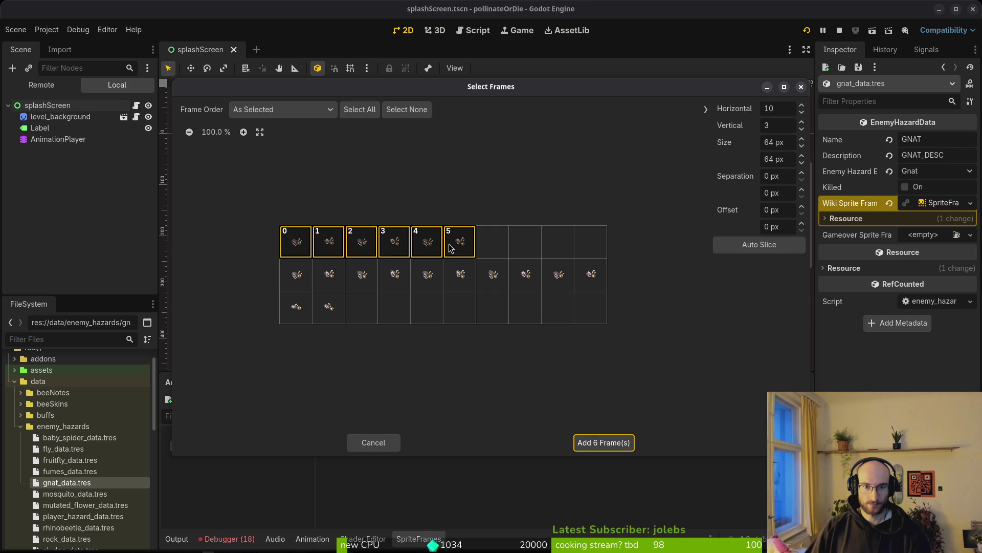
left_click(594, 436)
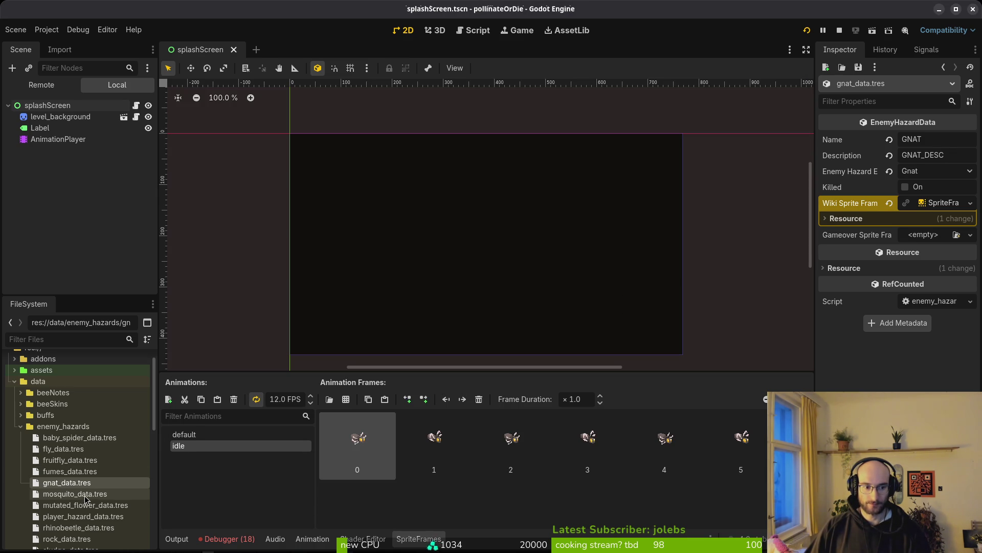
Step: Copy the Wiki Sprite Frames into Gameover Sprite Frames, save, and open mosquito_data.tres
right_click(865, 203)
left_click(868, 212)
right_click(865, 235)
left_click(866, 256)
key("ctrl+s")
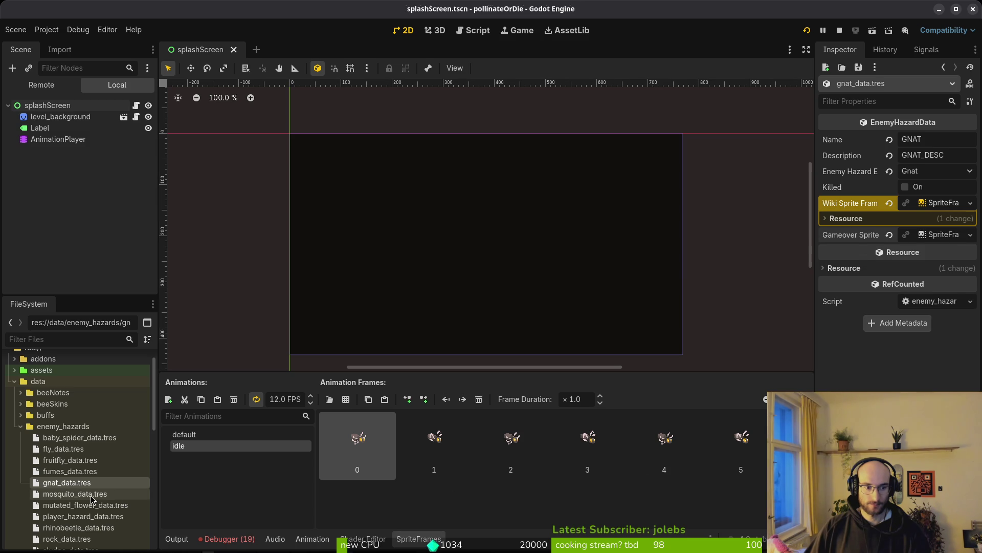
left_click(90, 495)
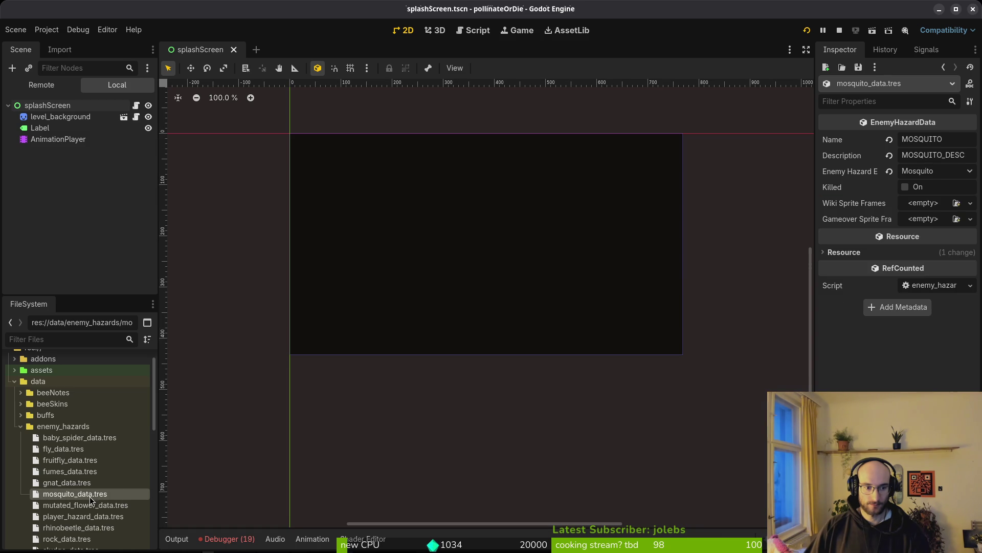
Step: Give the mosquito's Wiki Sprite Frames a new SpriteFrames resource and open it
left_click(917, 207)
left_click(939, 234)
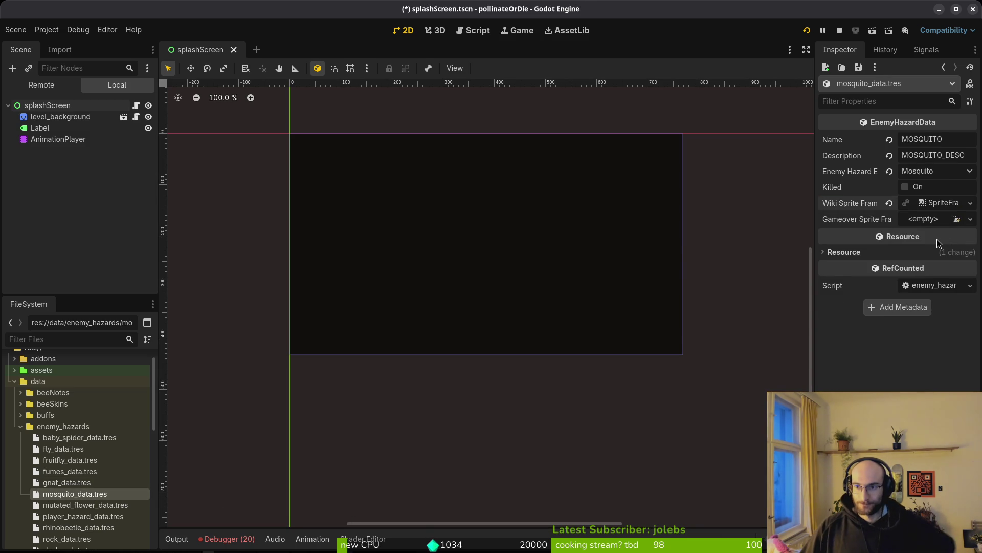
left_click(936, 202)
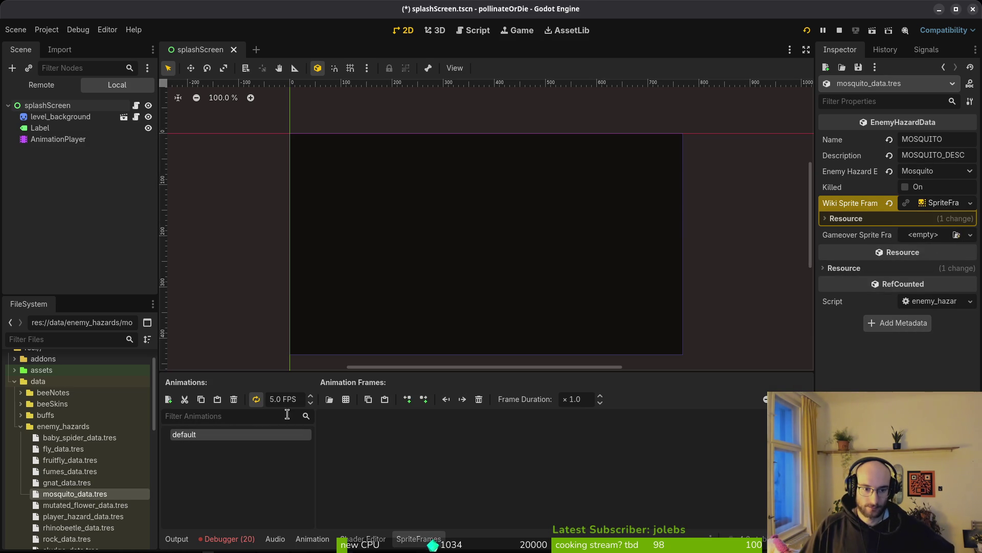
Step: Add the first frame of mosquito.png, sliced 12x5, to the default animation
left_click(343, 401)
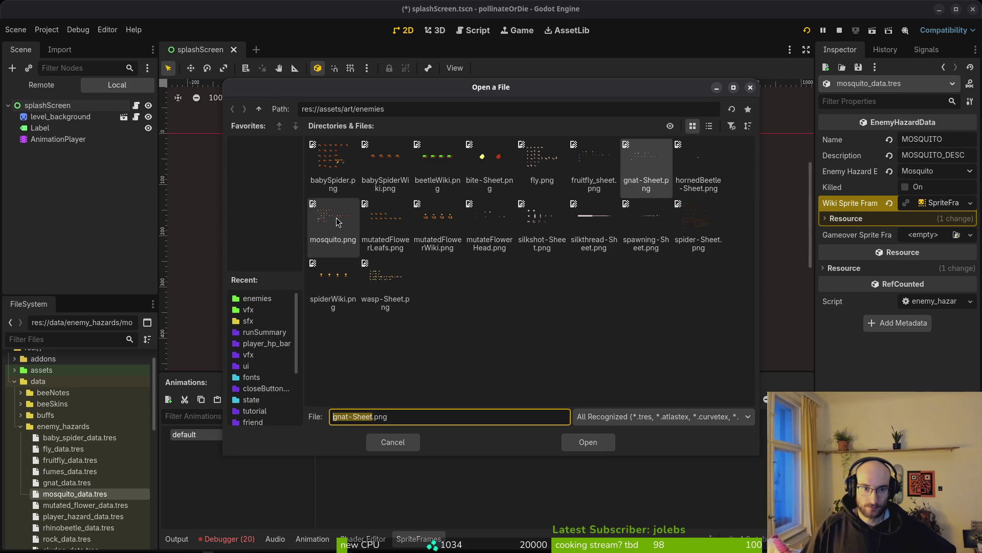
left_click(333, 218)
left_click(588, 441)
left_click(769, 246)
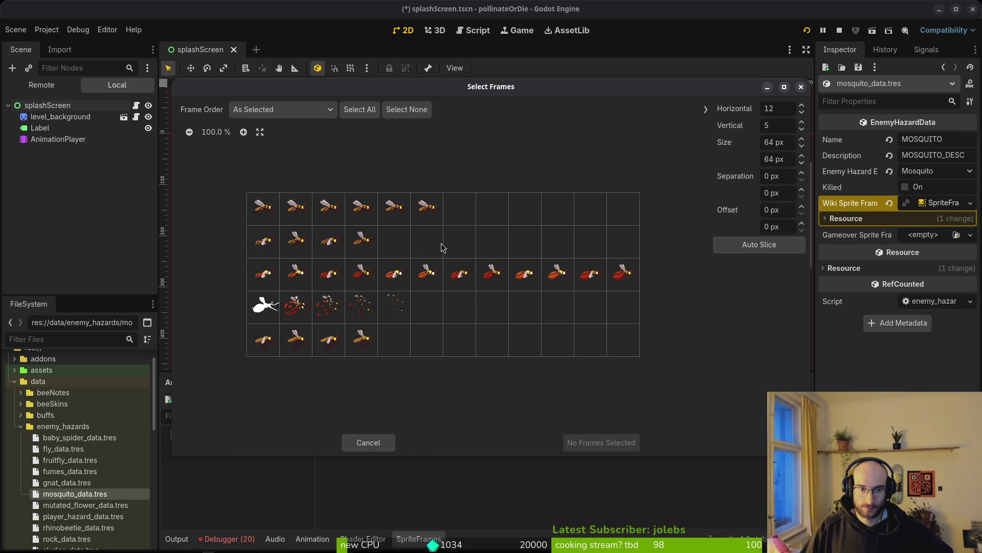
left_click(268, 210)
left_click(599, 444)
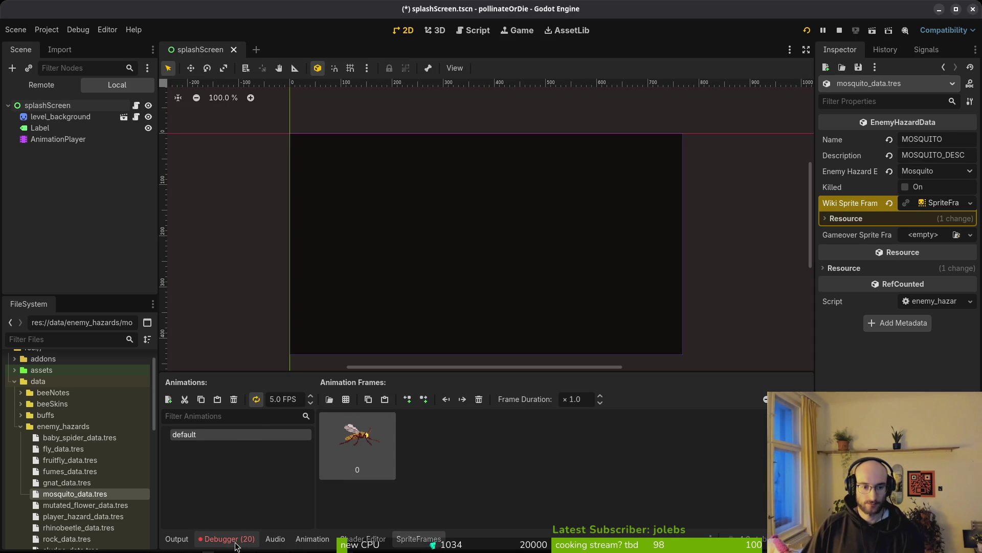
Step: Check the errors list, stop the running game, and save the changes
left_click(253, 545)
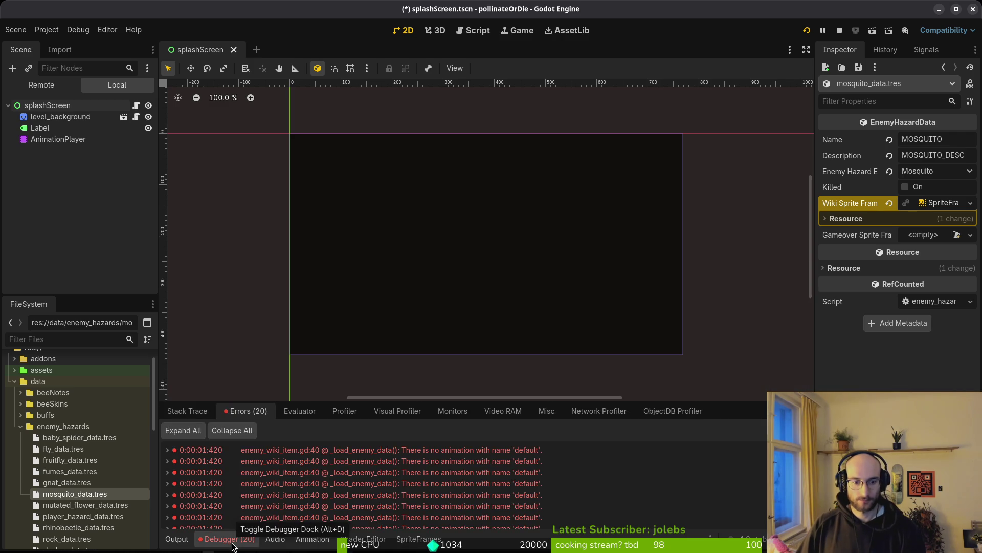
left_click(840, 30)
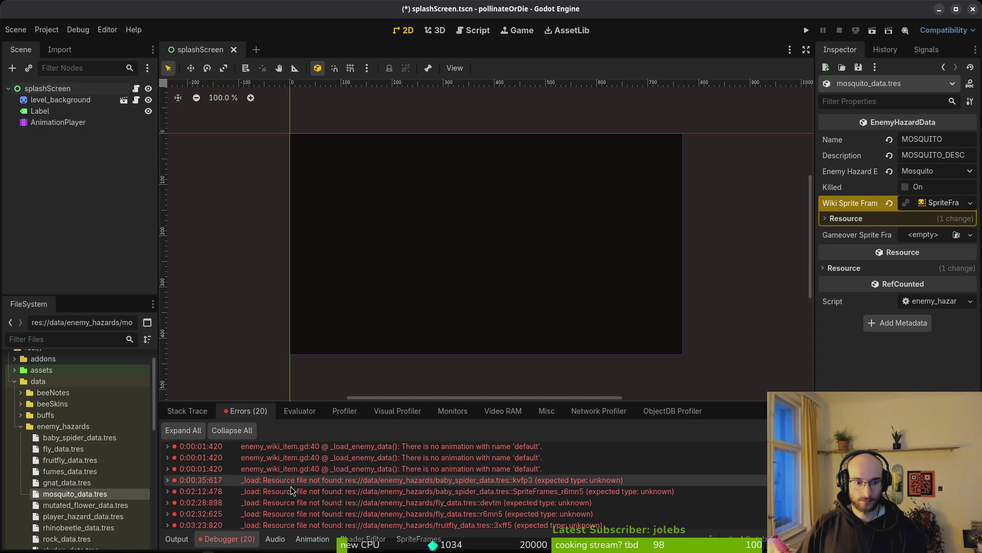
left_click(795, 430)
left_click(176, 538)
key("ctrl+s")
Step: Add a new animation to the mosquito SpriteFrames and name it 'idle'
left_click(932, 206)
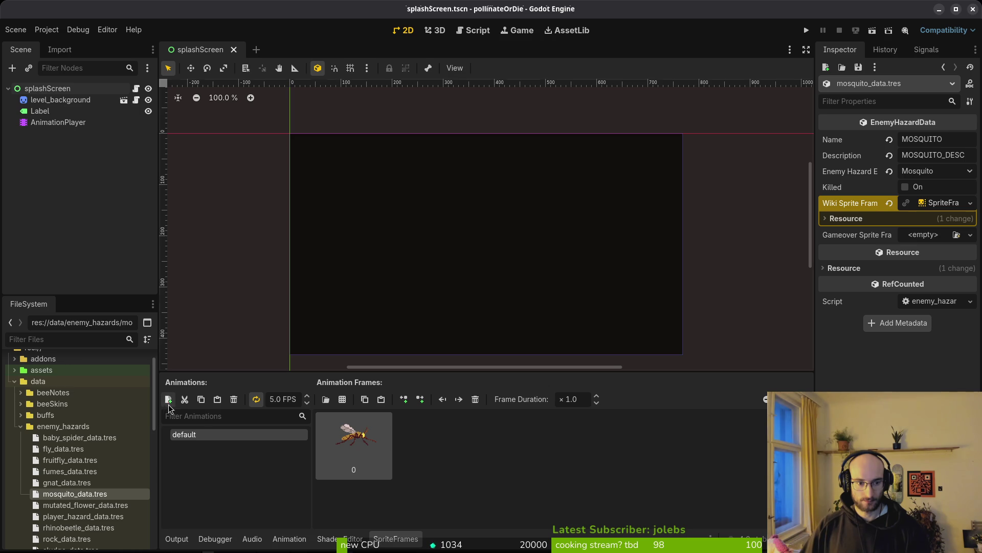
left_click(169, 400)
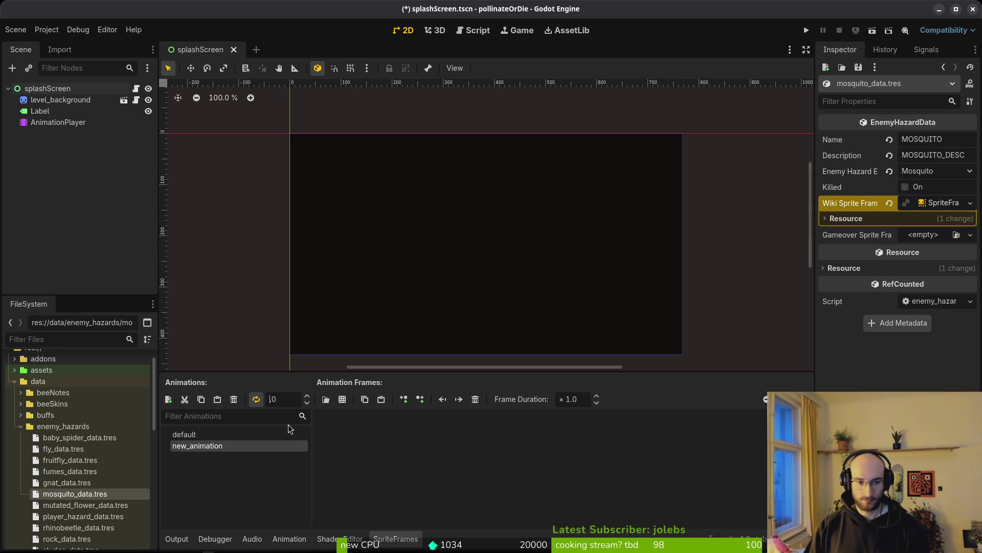
double_click(240, 445)
type("idle")
Step: Add the six top-row mosquito frames to idle, save, and open mutated_flower_data.tres
left_click(346, 399)
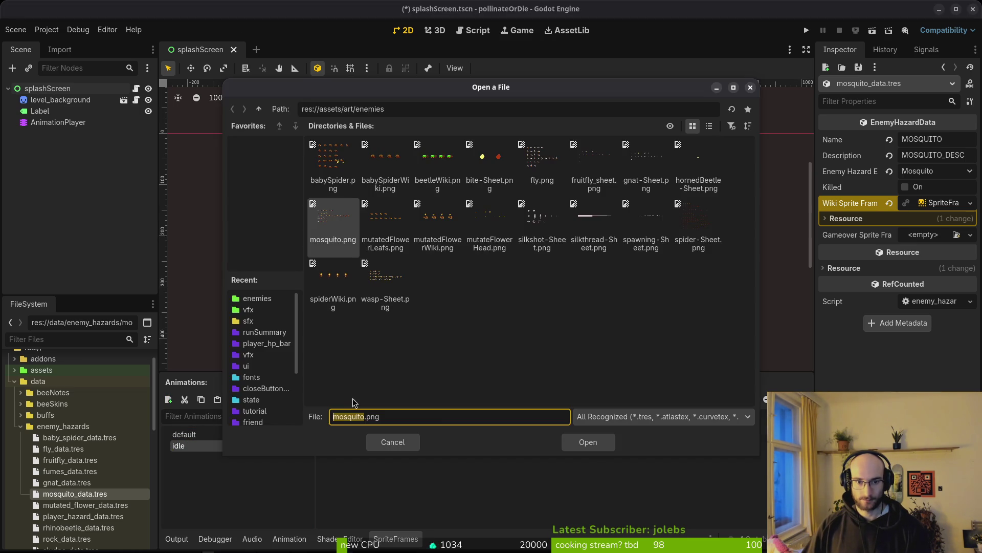
left_click(588, 443)
left_click_drag(267, 207, 438, 219)
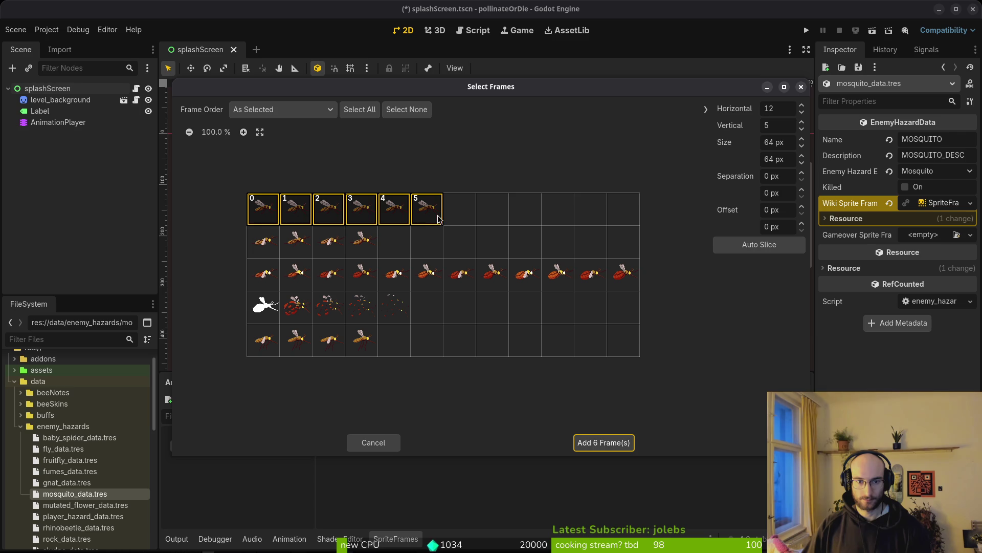
left_click(604, 442)
key("ctrl+s")
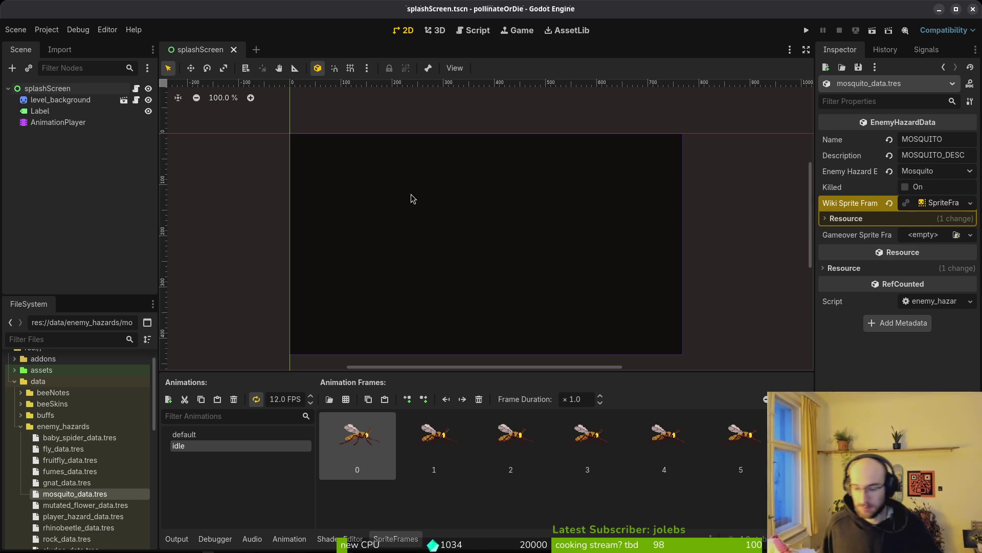
left_click(108, 507)
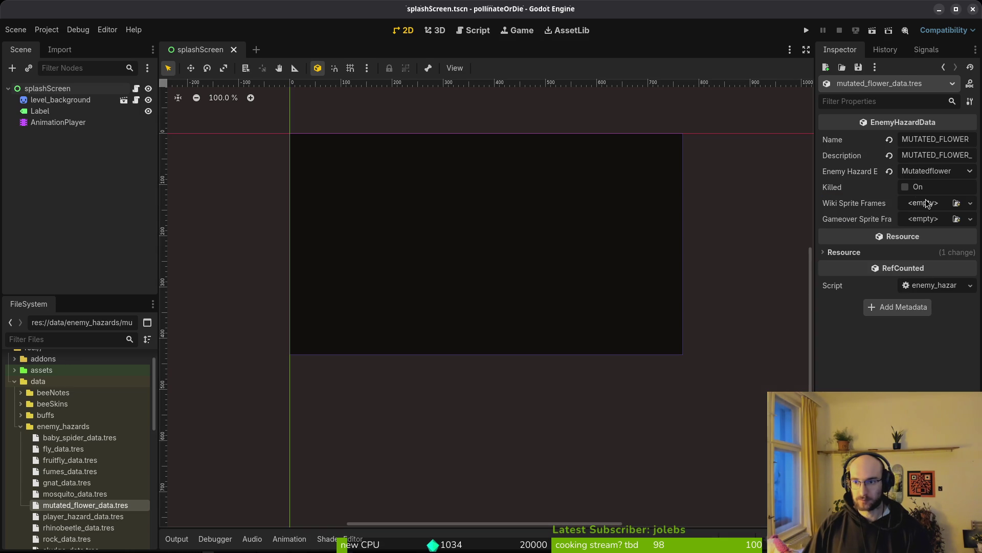
Step: Create new SpriteFrames and add the first of four mutatedFlowerWiki.png frames to default
left_click(924, 204)
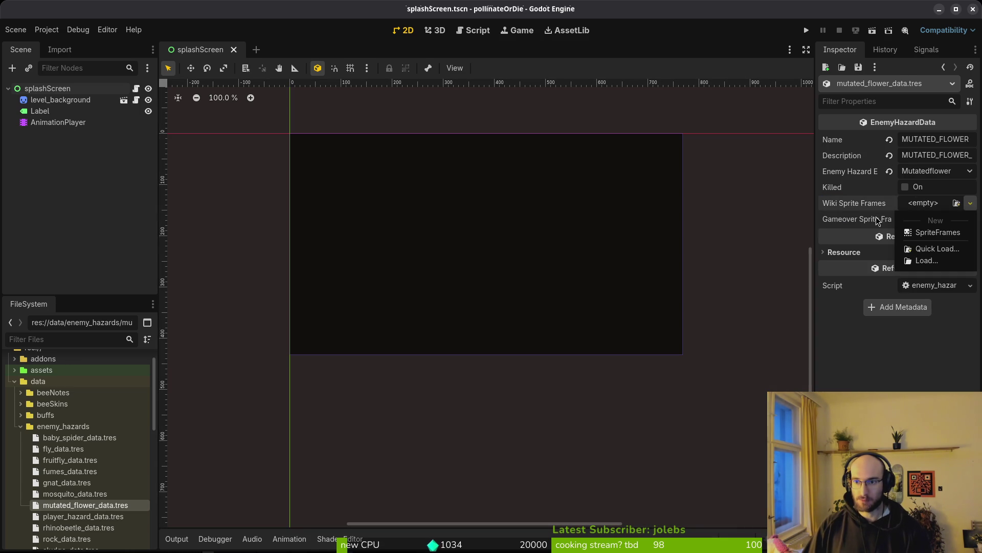
left_click(926, 233)
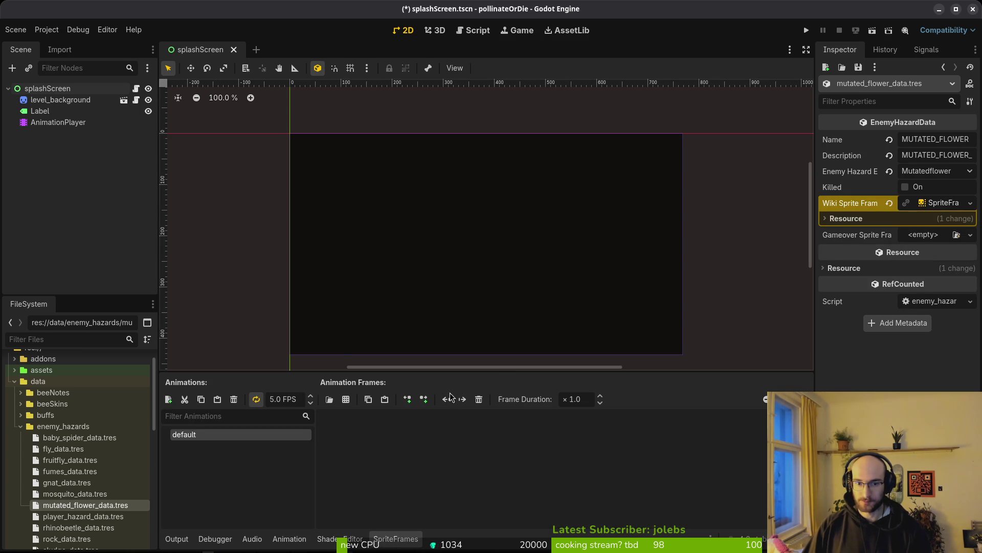
left_click(330, 400)
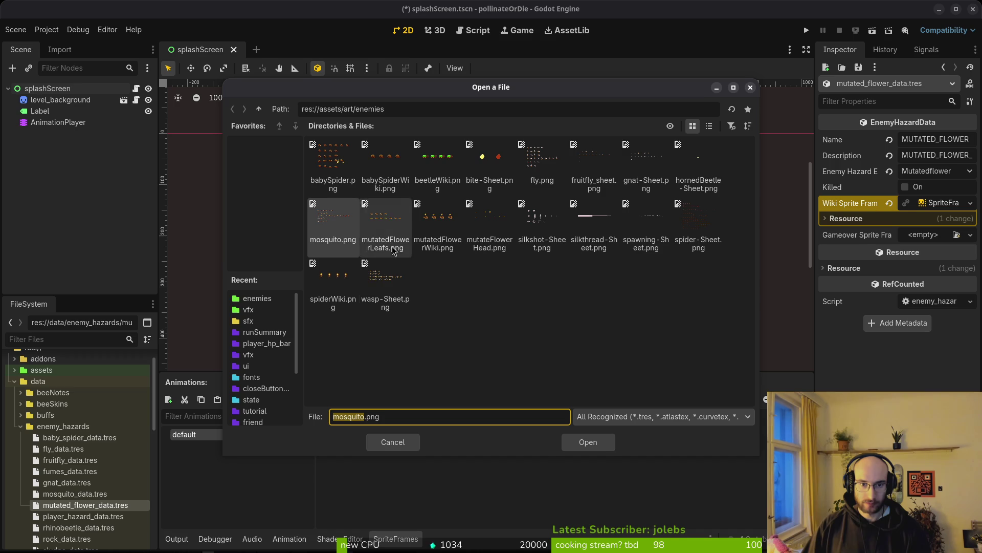
left_click(436, 221)
left_click(588, 442)
left_click(753, 244)
left_click(334, 298)
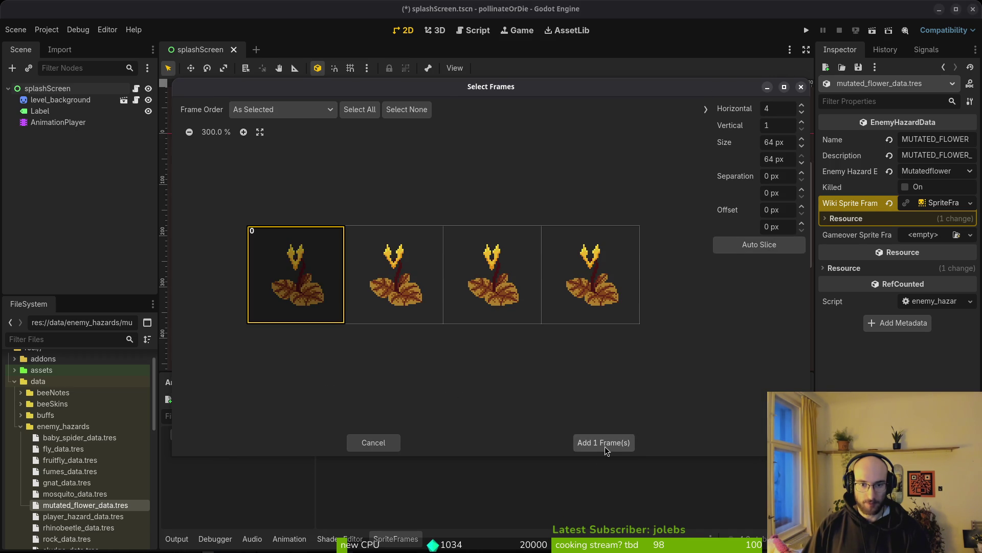
left_click(604, 446)
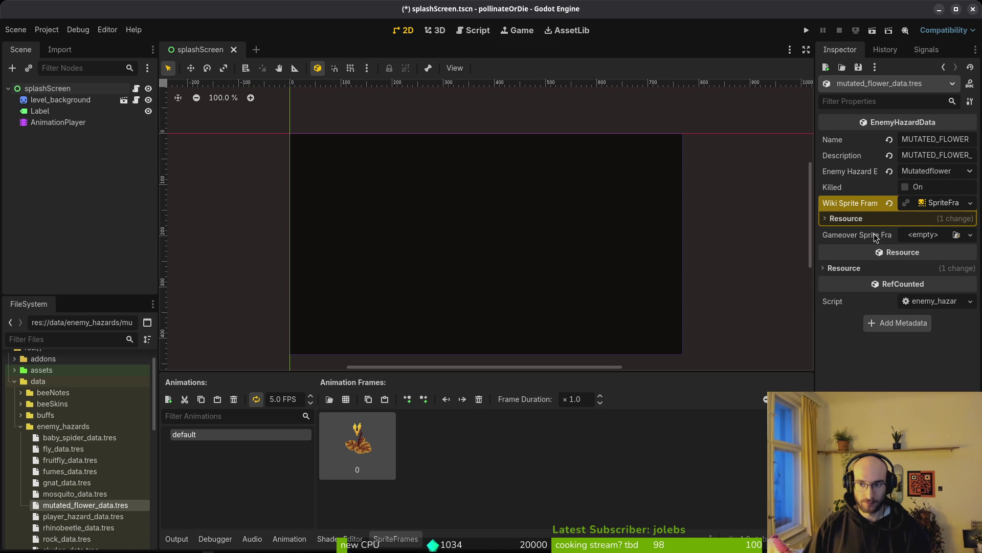
Step: Add a new animation named 'idle' running at 12 FPS
left_click(168, 400)
left_click(273, 398)
type("12")
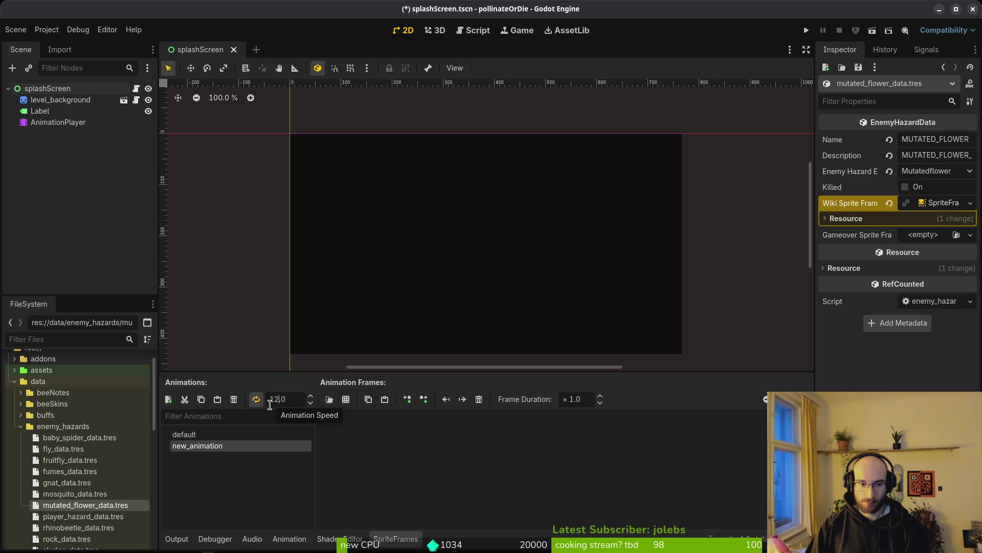
double_click(218, 444)
type("idle")
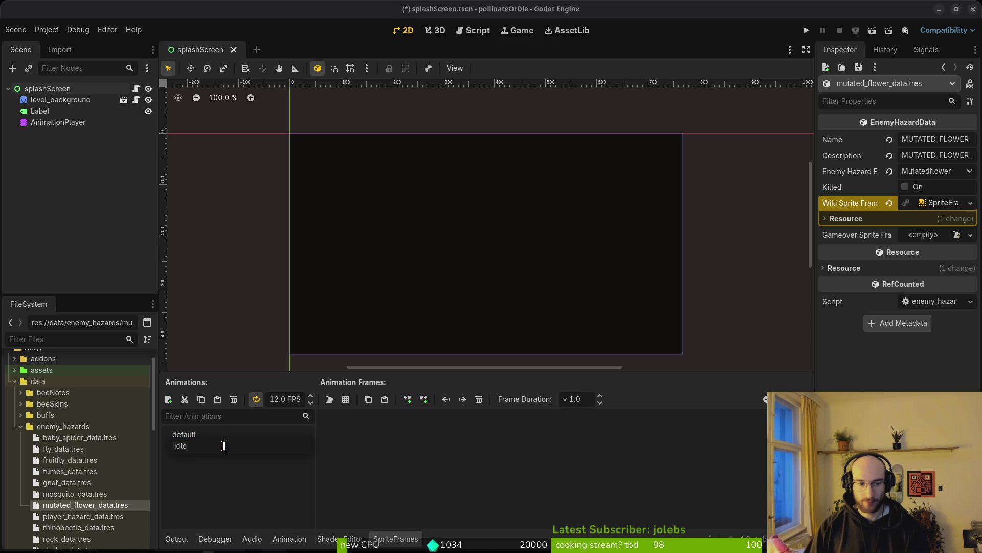
key("Return")
Step: Add all four mutatedFlowerWiki.png frames to the idle animation
left_click(346, 399)
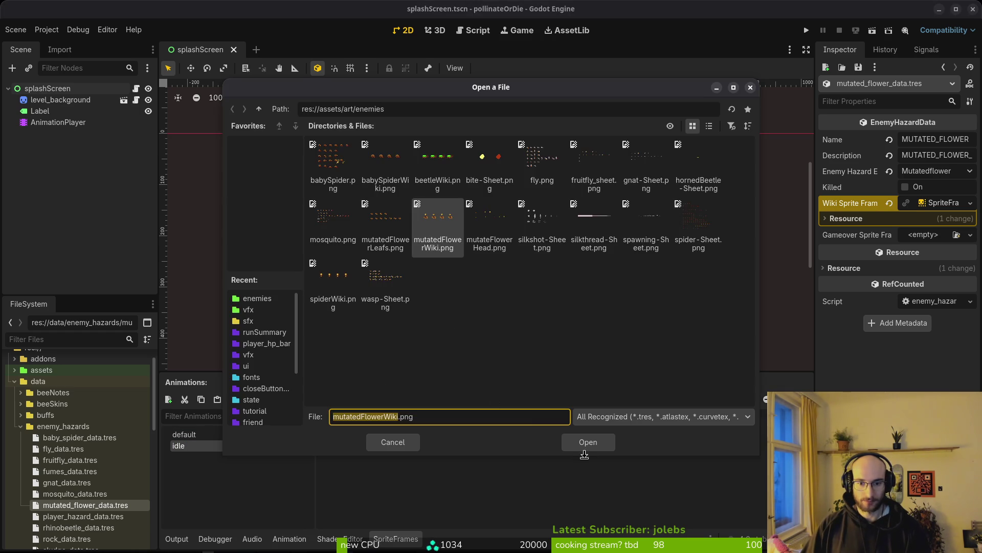
left_click(579, 441)
mouse_move(295, 276)
left_mouse_down()
mouse_move(486, 295)
mouse_move(588, 287)
left_mouse_up()
left_click(599, 443)
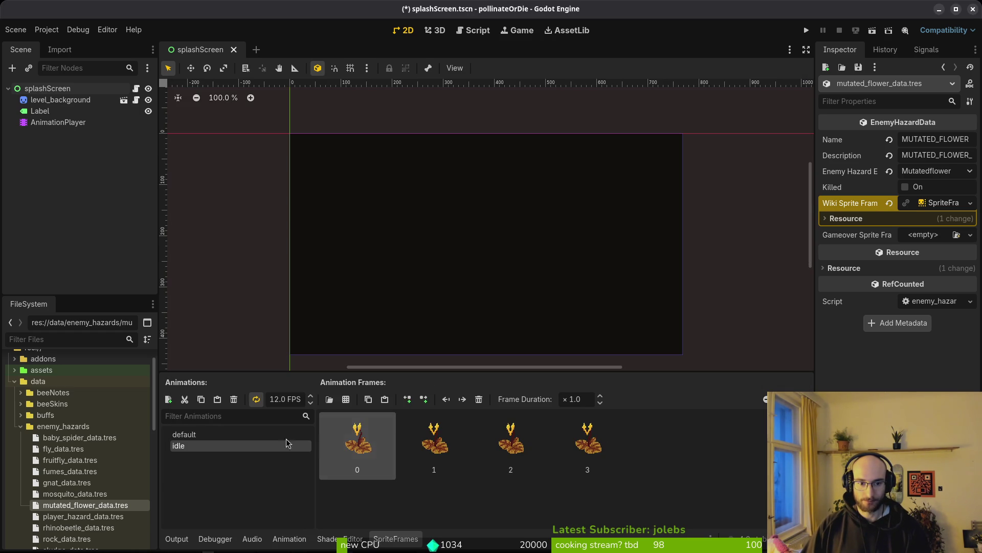
Step: Paste the Wiki Sprite Frames value into Gameover Sprite Frames and open player_hazard_data.tres
right_click(848, 207)
left_click(851, 214)
right_click(852, 231)
left_click(876, 257)
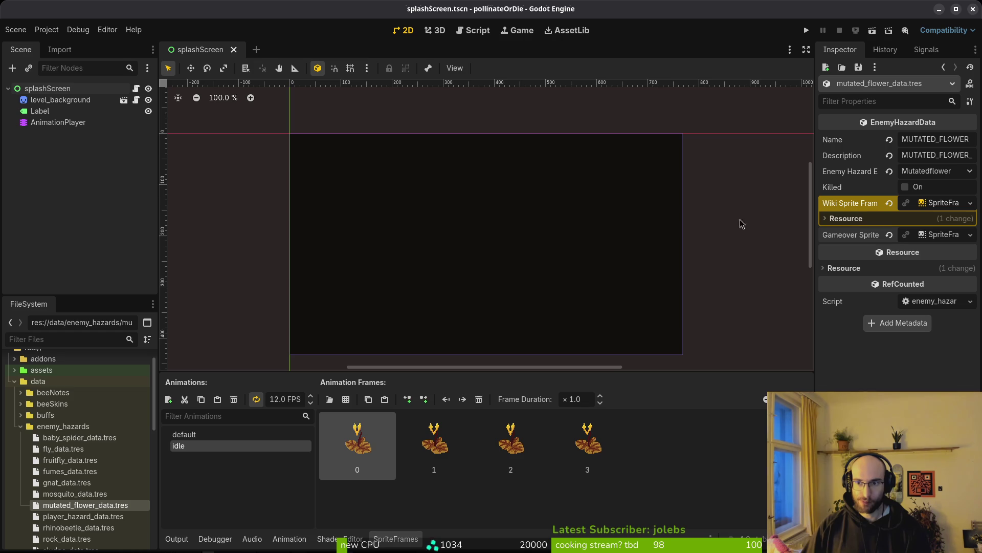
left_click(65, 518)
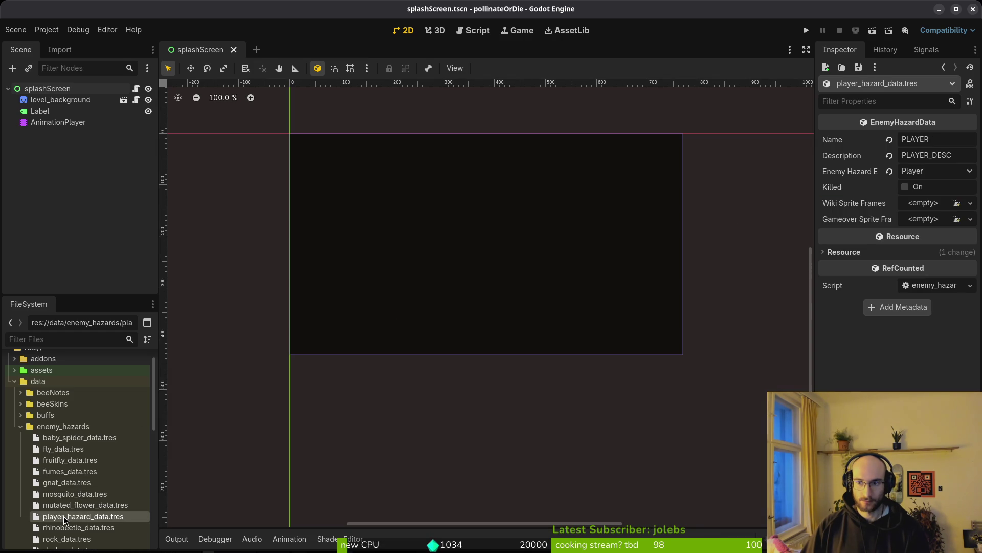
Step: Create new SpriteFrames for Wiki and Gameover Sprite Frames and edit the Wiki one
left_click(925, 208)
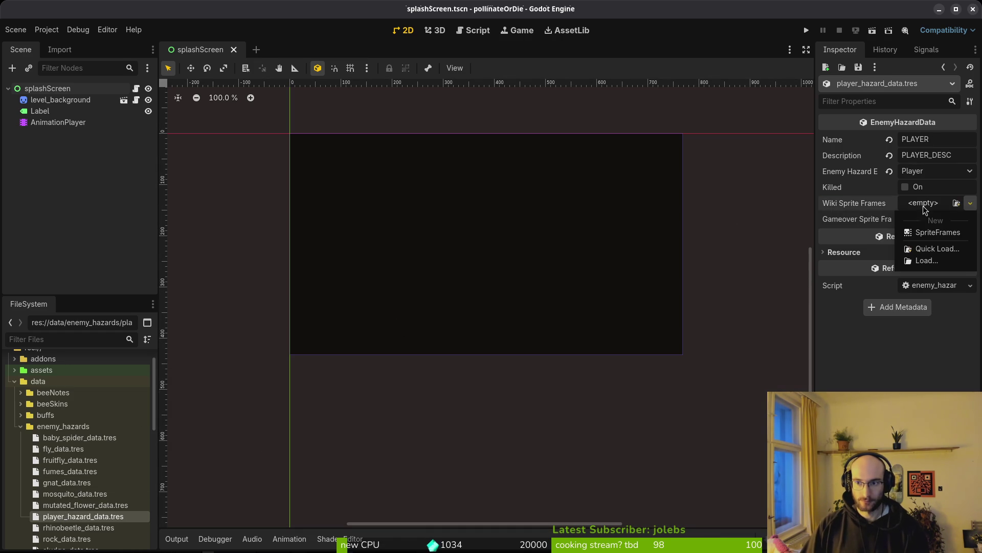
left_click(943, 231)
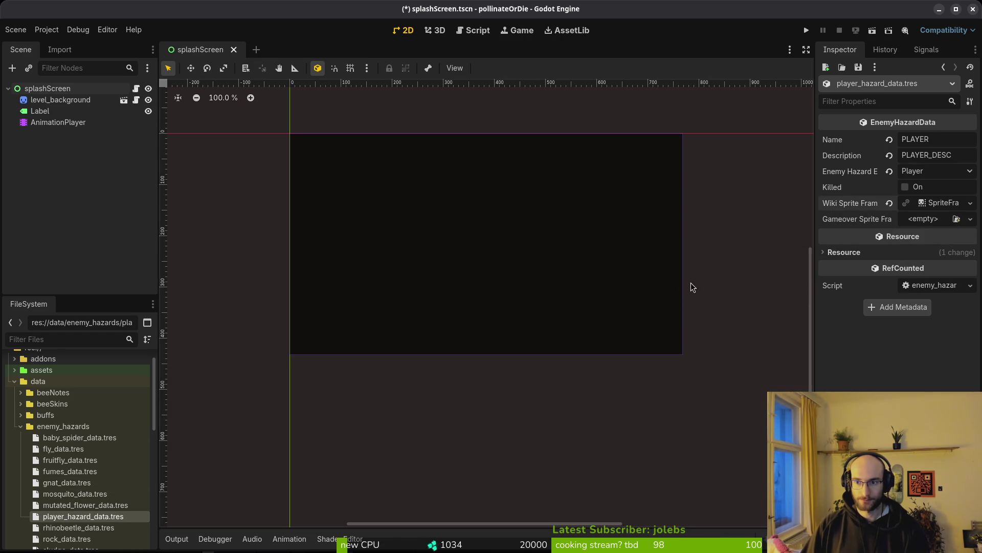
left_click(924, 219)
left_click(935, 238)
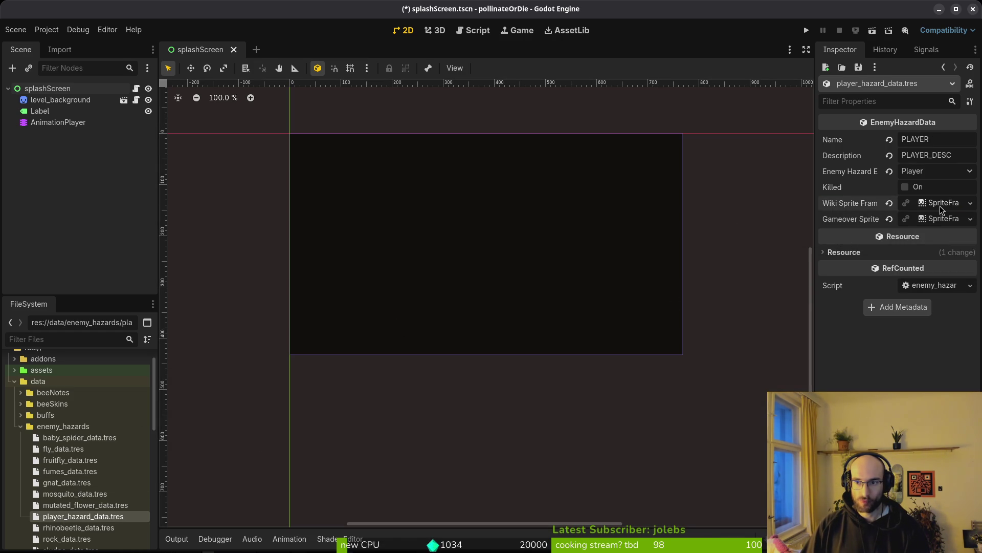
left_click(940, 205)
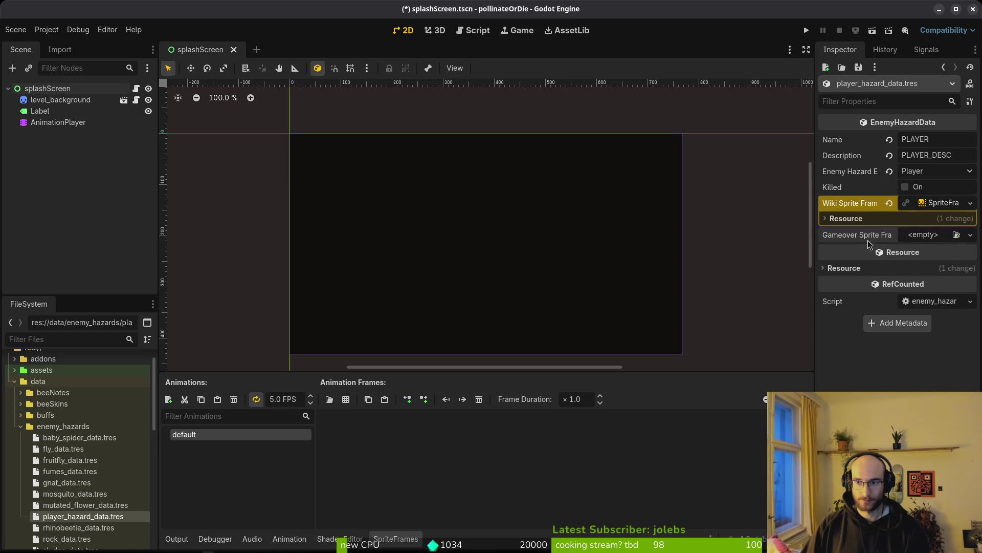
Step: Add the first frame of player/bumblebee-Sheet.png, sliced 11x8, to the default animation
left_click(345, 399)
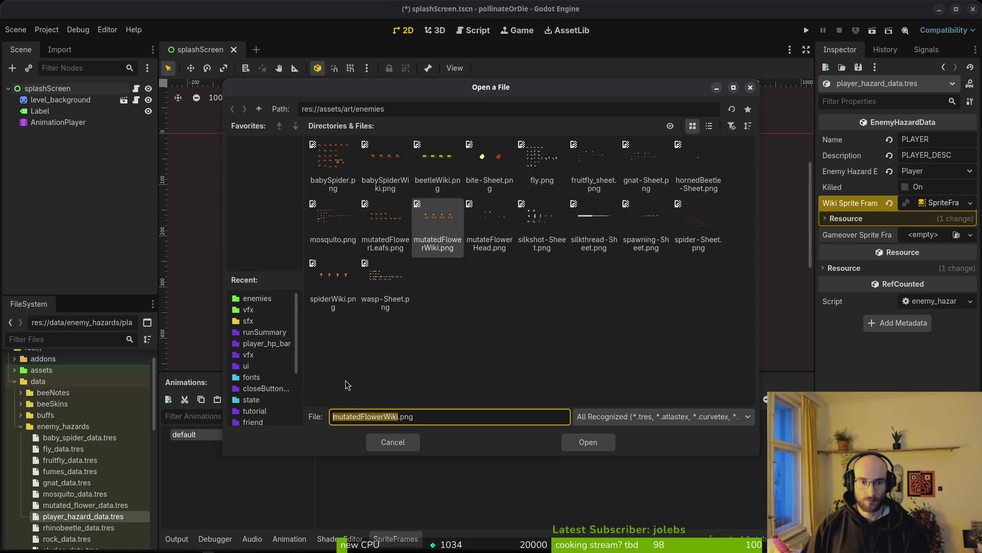
left_click(259, 109)
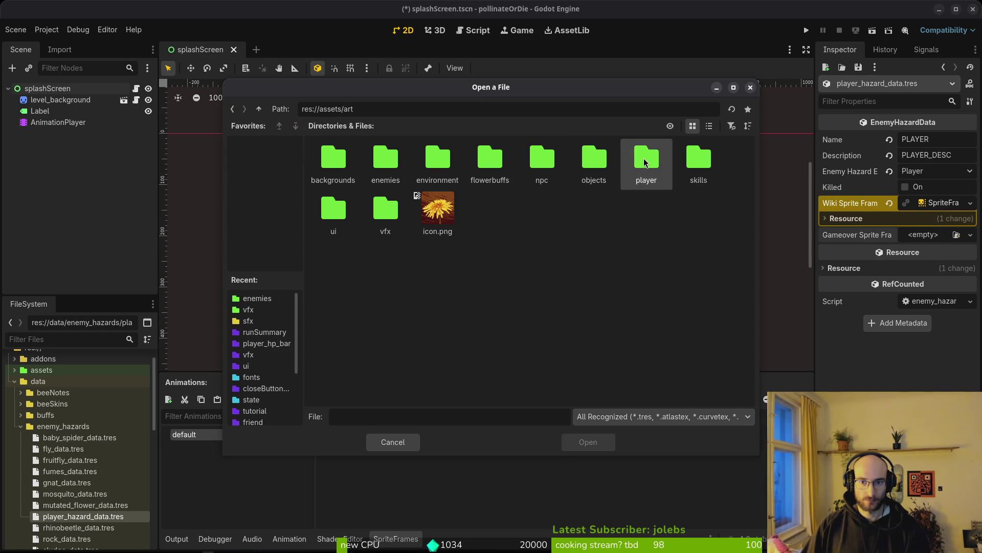
double_click(645, 163)
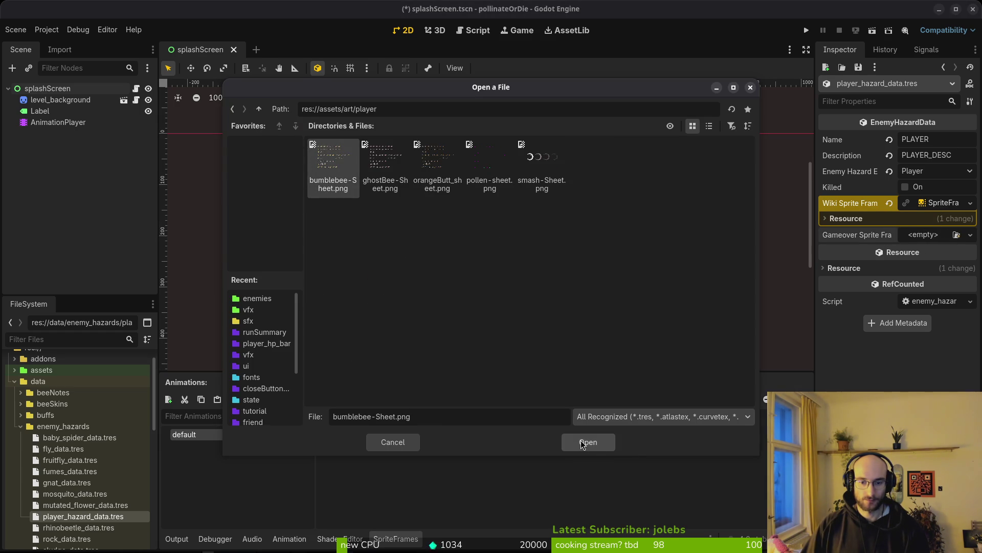
left_click(581, 441)
left_click(759, 245)
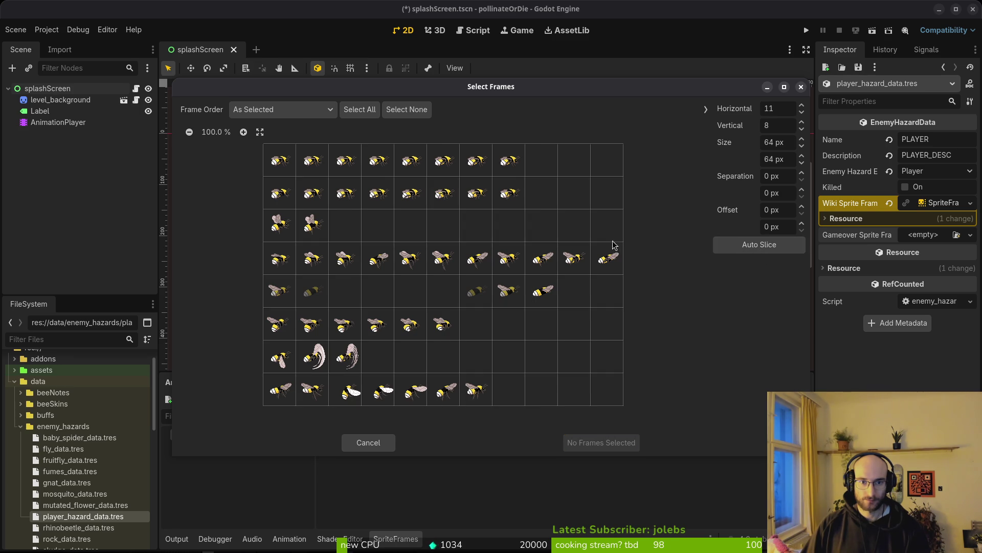
left_click(280, 161)
left_click(592, 444)
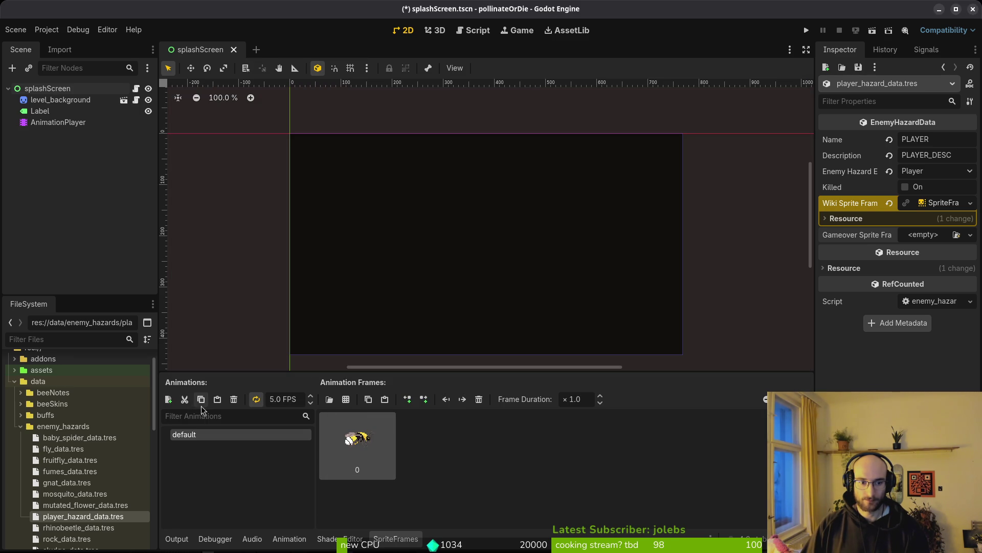
Step: Add a new animation named 'idle' to the bee SpriteFrames
left_click(169, 399)
double_click(225, 447)
type("idle")
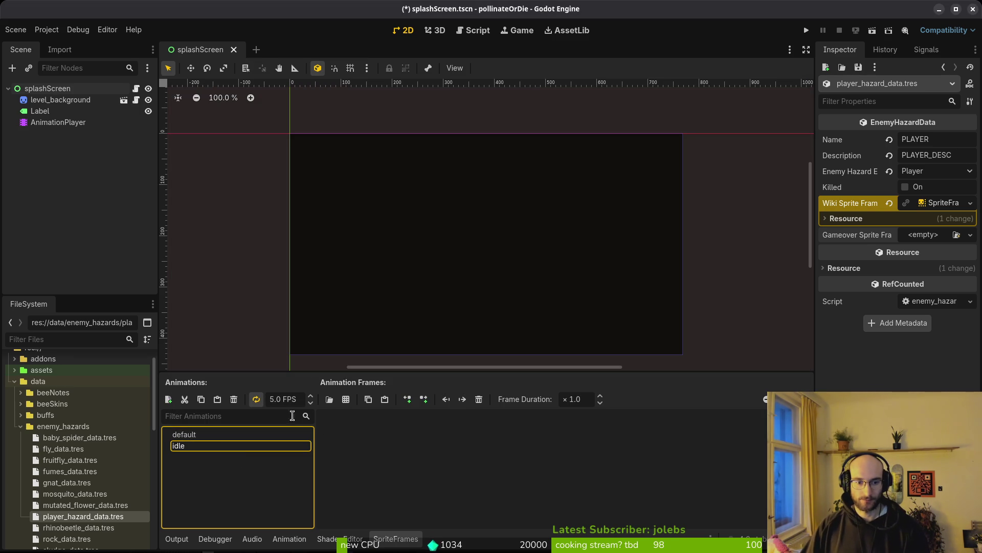
left_click(270, 400)
type("1")
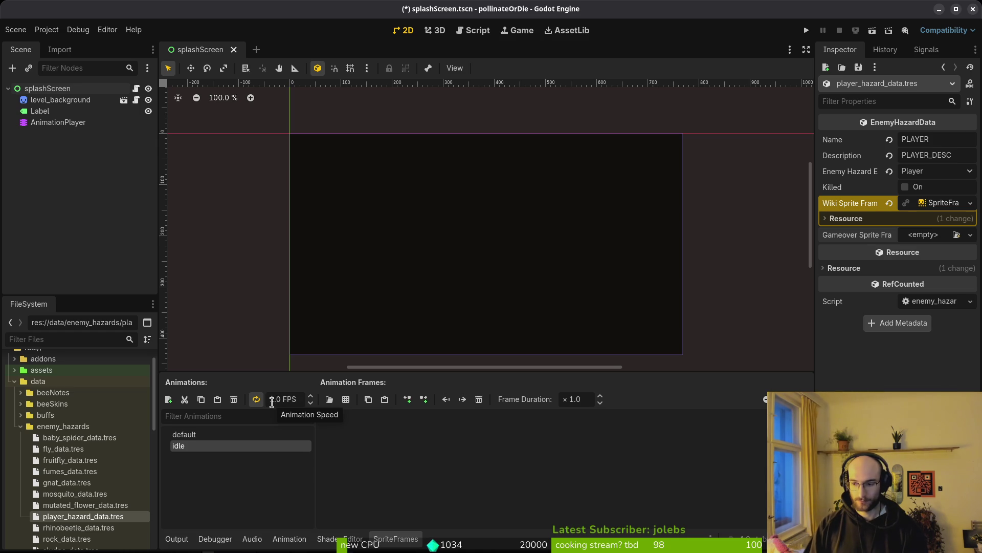
Step: Fill idle with the top row of eight bee frames and save
left_click(347, 400)
left_click(588, 440)
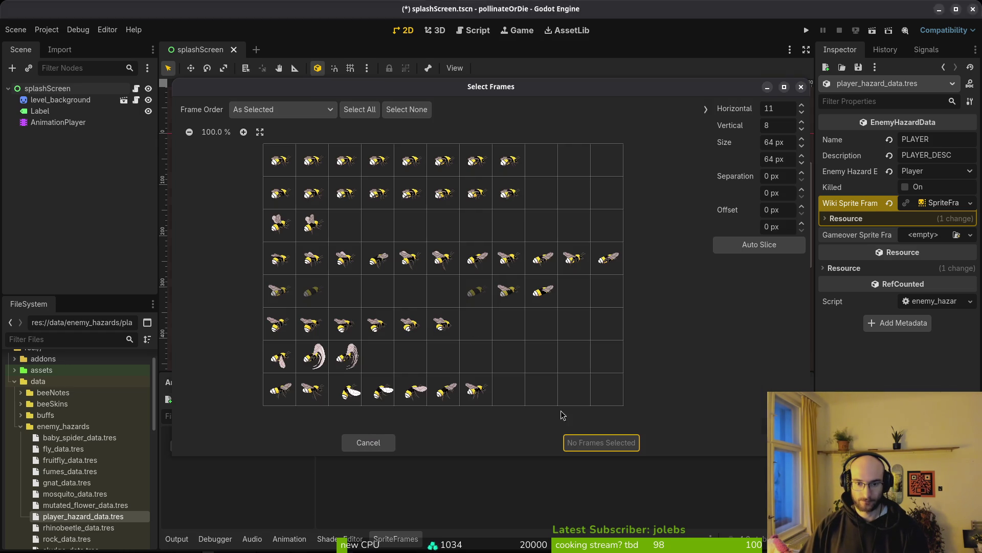
left_click_drag(283, 160, 499, 167)
left_click(601, 444)
key("ctrl+s")
Step: Copy the Wiki Sprite Frames value into Gameover Sprite Frames
right_click(865, 206)
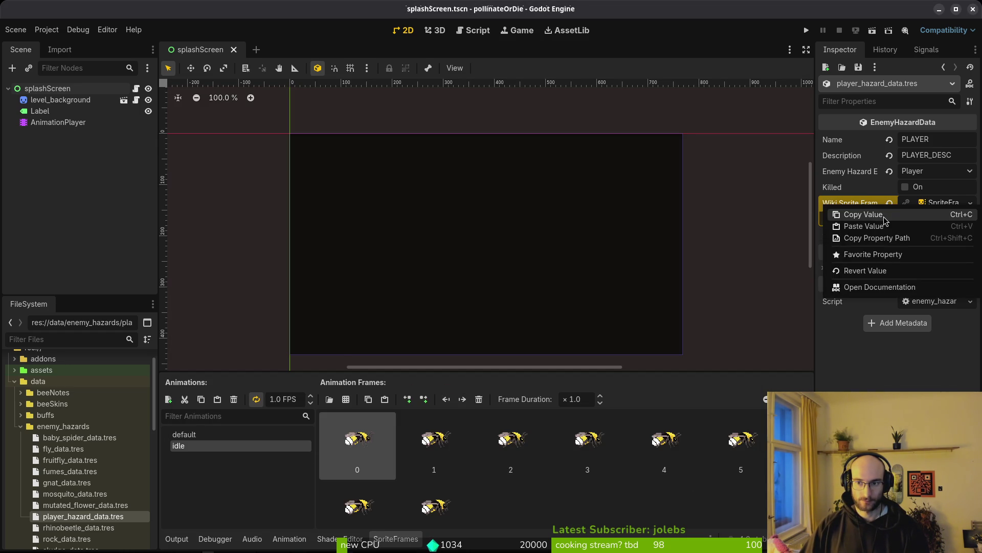
left_click(885, 219)
right_click(883, 236)
left_click(884, 252)
Step: Set the idle animation to 12 FPS and re-copy the Wiki SpriteFrames into Gameover
left_click(272, 401)
type("12")
key("Return")
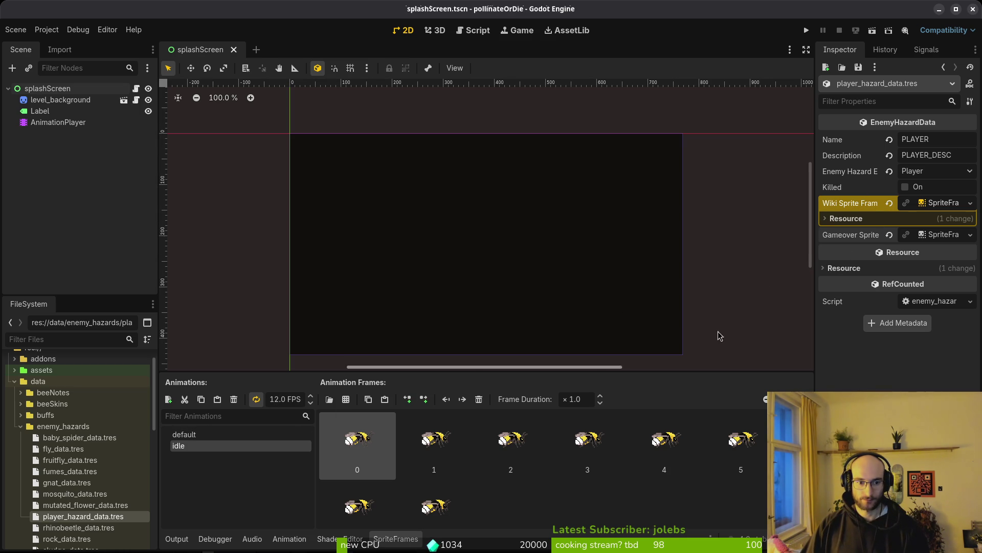
right_click(870, 204)
left_click(876, 215)
right_click(852, 235)
left_click(865, 255)
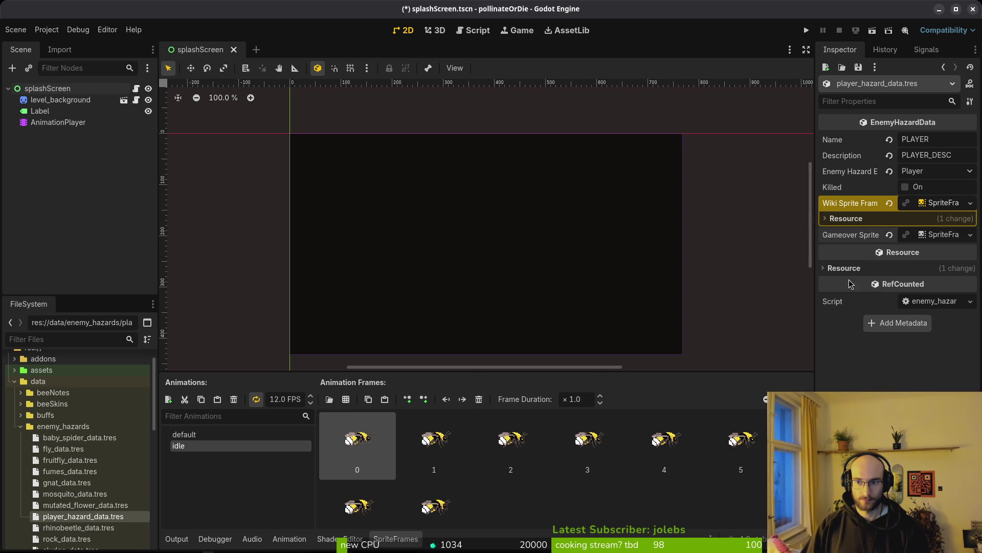
left_click(936, 203)
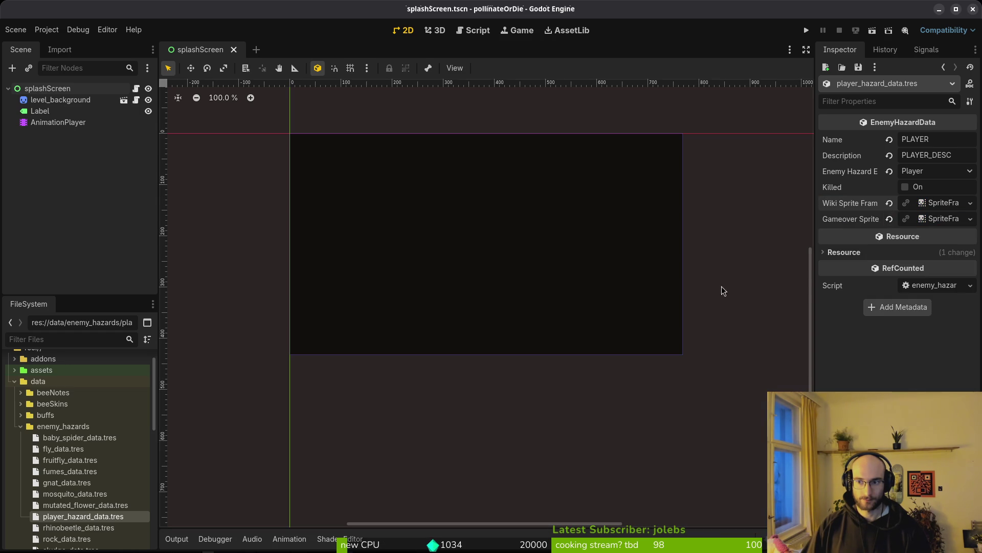
Step: Select rhinobeetle_data.tres and give its Wiki Sprite Frames a new SpriteFrames
left_click(76, 528)
left_click(929, 207)
left_click(927, 226)
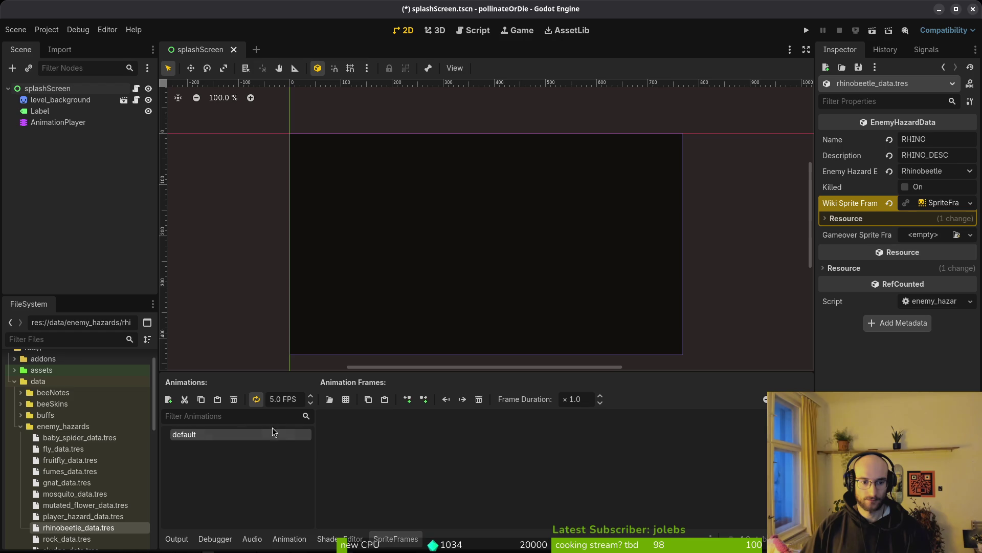
Step: Add the first beetleWiki.png frame to the default animation
left_click(346, 402)
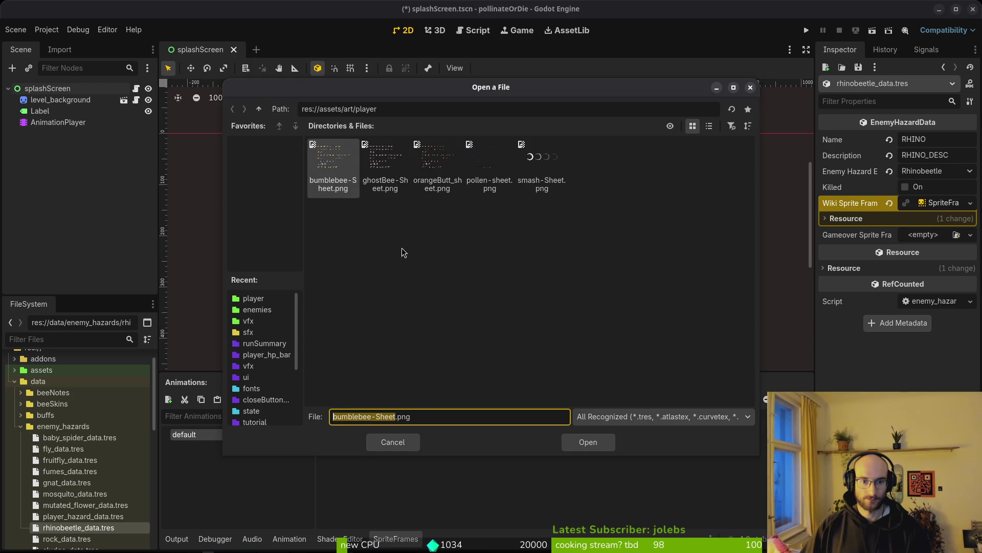
left_click(259, 109)
double_click(384, 156)
left_click(436, 163)
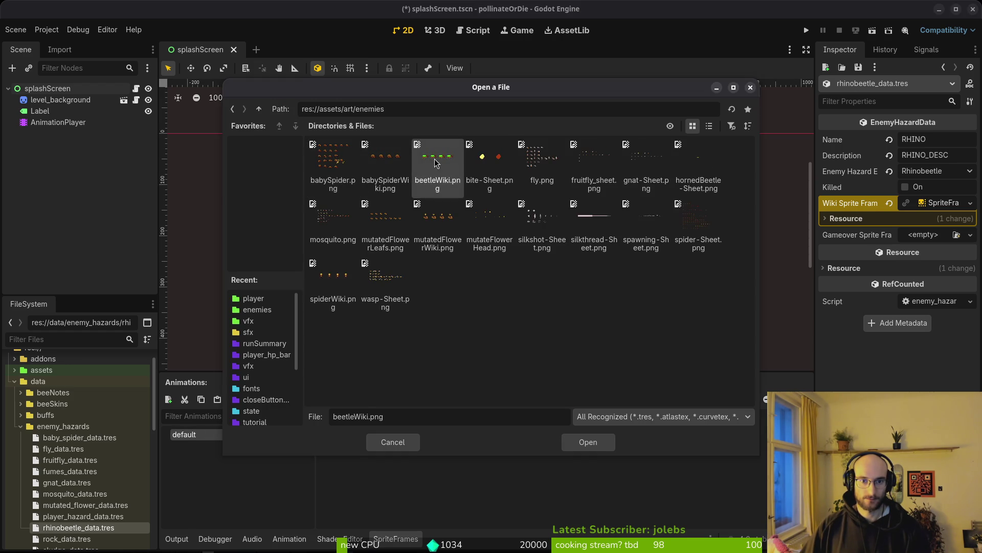
left_click(592, 443)
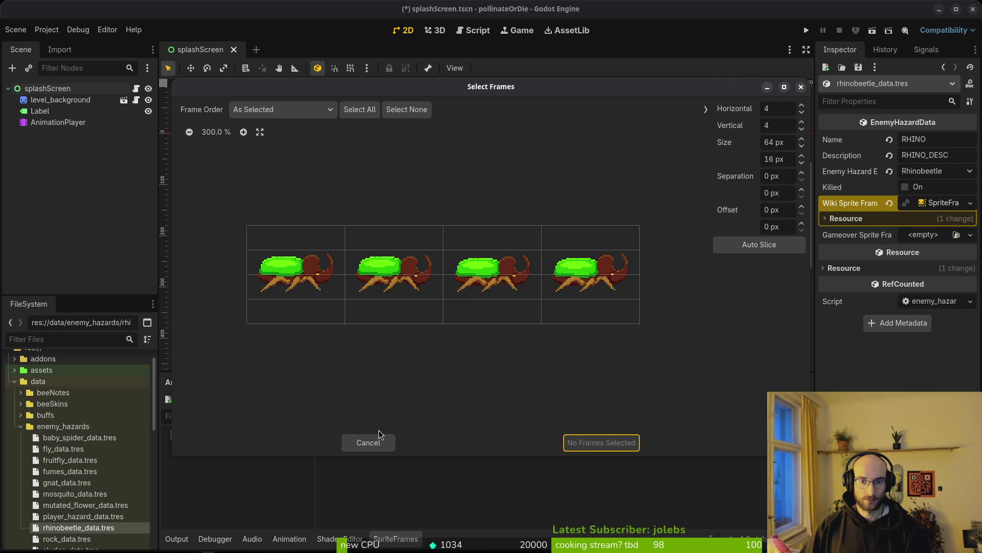
left_click(365, 443)
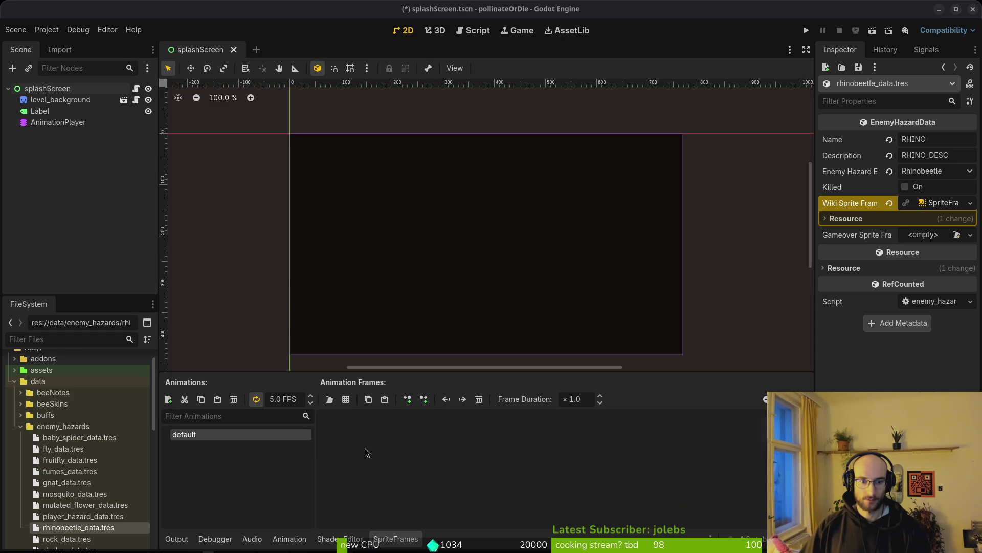
left_click(344, 405)
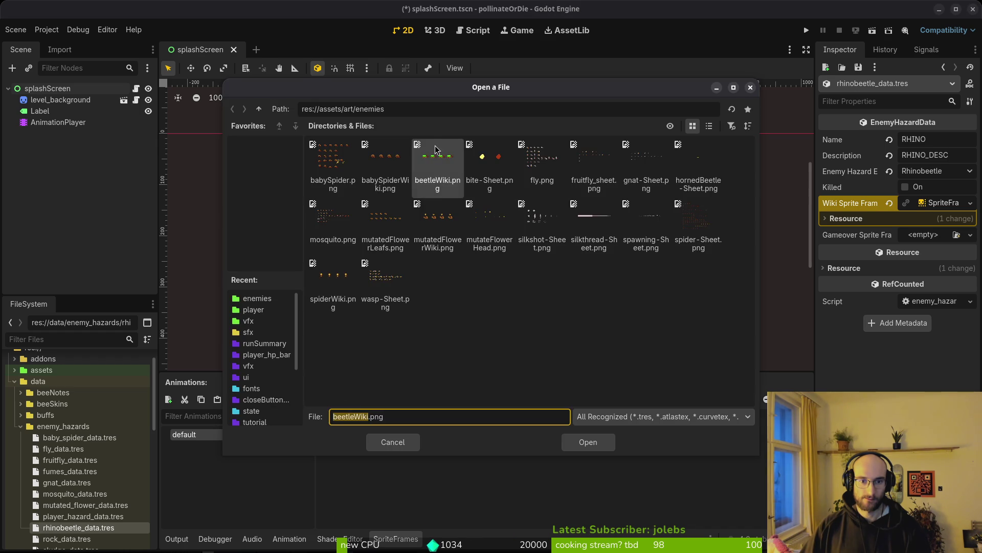
left_click(436, 163)
left_click(596, 445)
left_click(749, 241)
left_click(296, 274)
left_click(601, 443)
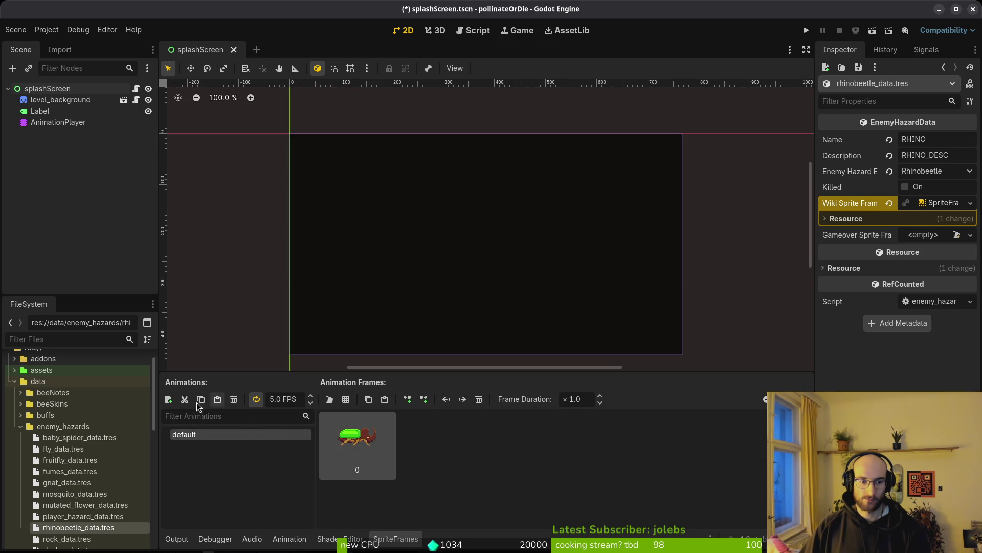
Step: Add an 'idle' animation with the four beetleWiki.png frames and save
left_click(168, 399)
type("idle")
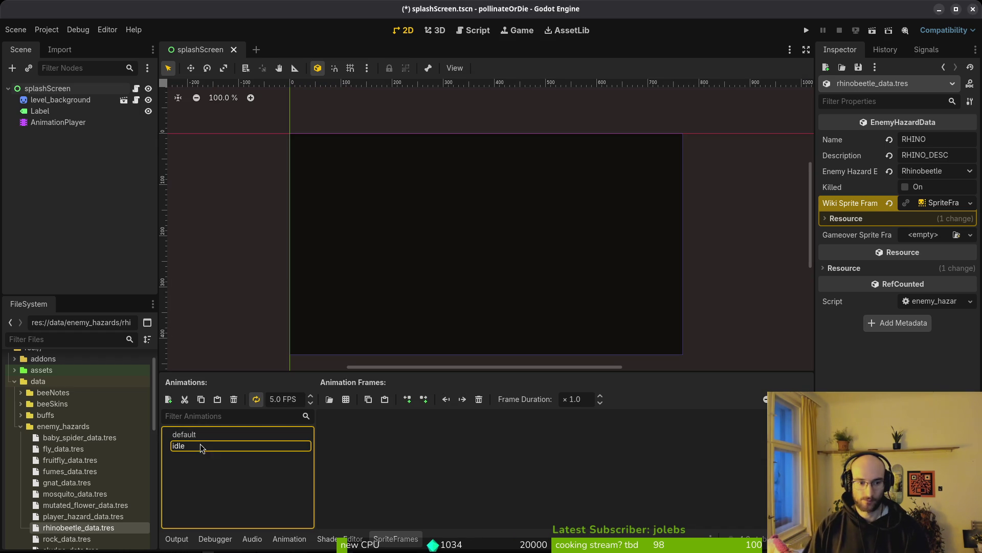
left_click(275, 399)
type("12")
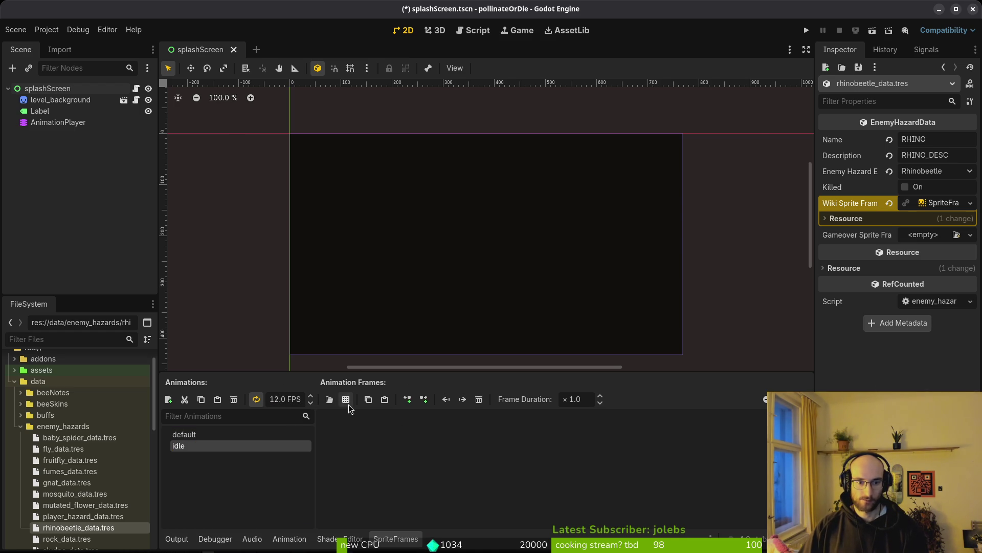
left_click(346, 399)
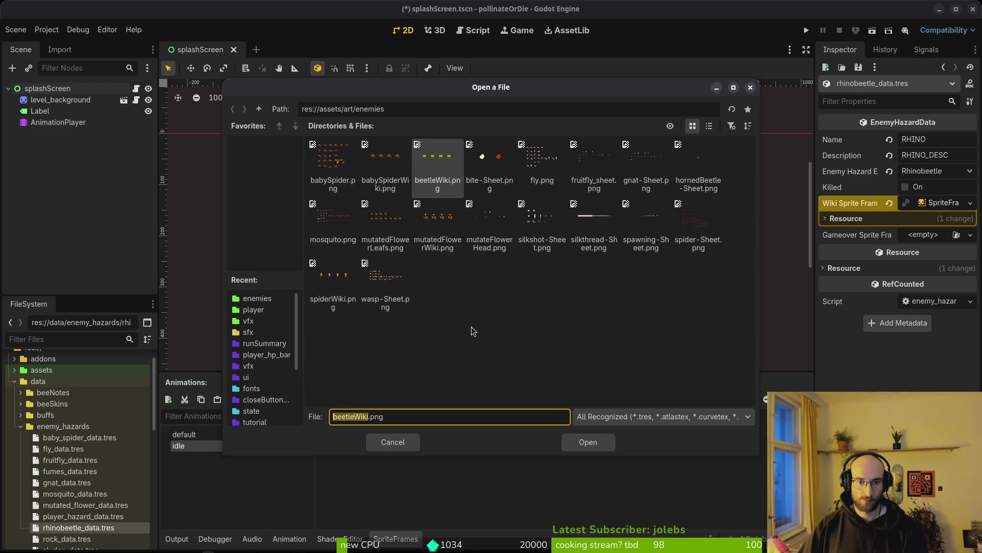
left_click(588, 444)
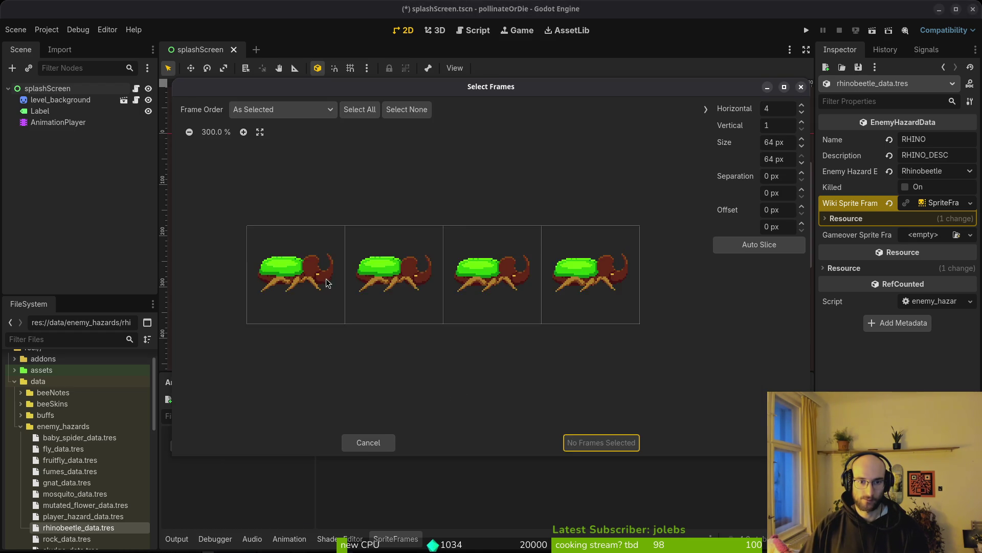
left_click(611, 447)
key("ctrl+s")
Step: Give Gameover Sprite Frames a new SpriteFrames and collapse both SpriteFrames editors
left_click(924, 235)
left_click(926, 269)
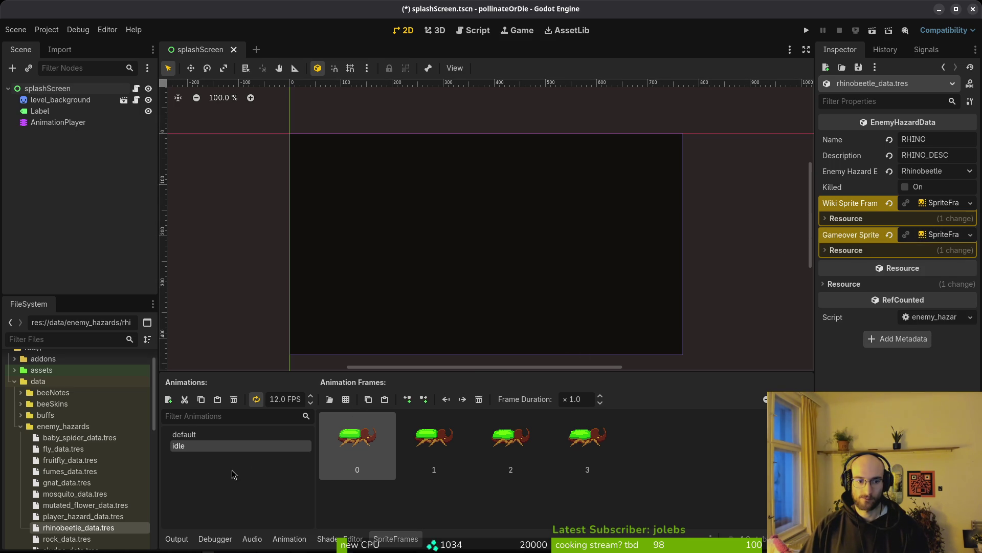
left_click(933, 238)
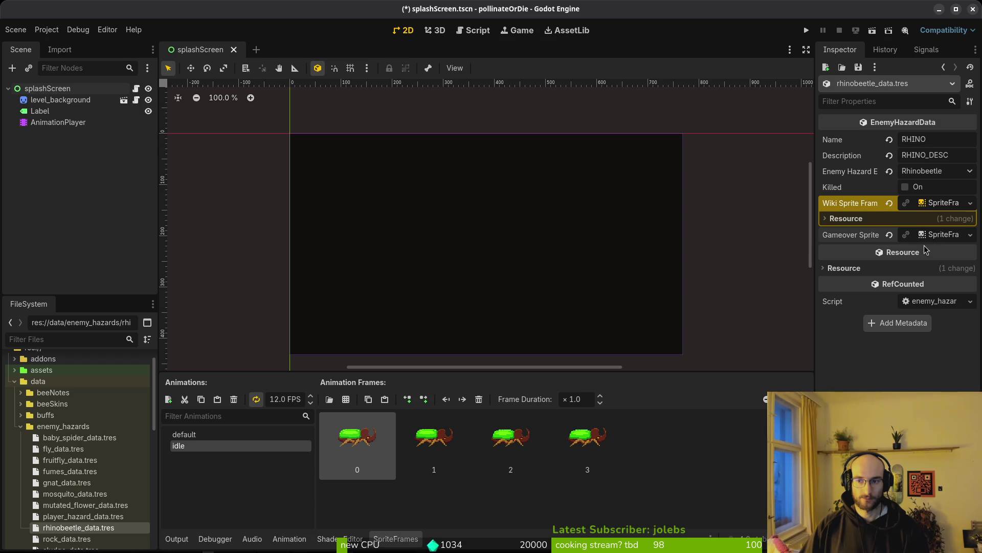
left_click(940, 202)
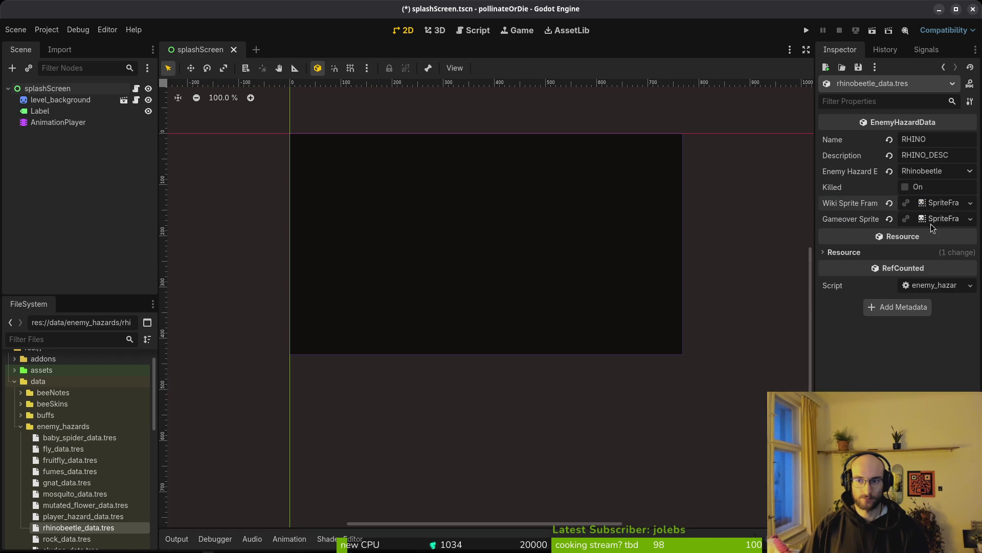
Step: Add the first hornedBeetle-Sheet.png frame to the Gameover SpriteFrames' default animation
left_click(938, 220)
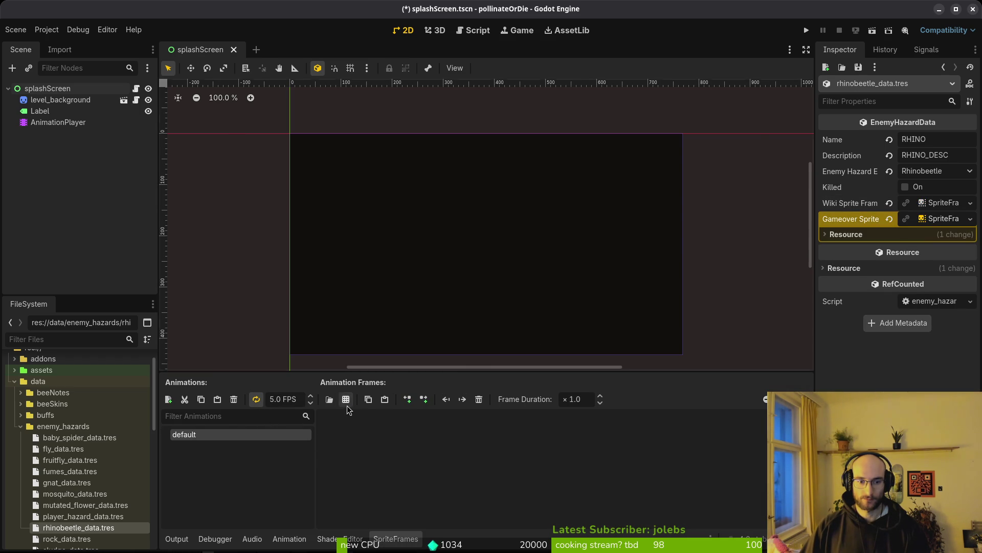
left_click(330, 398)
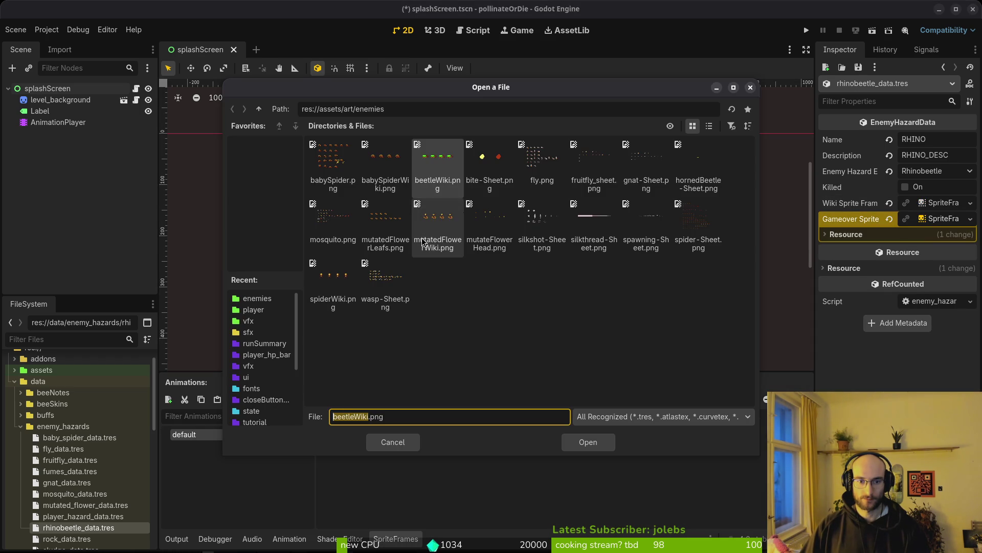
left_click(386, 159)
left_click(435, 160)
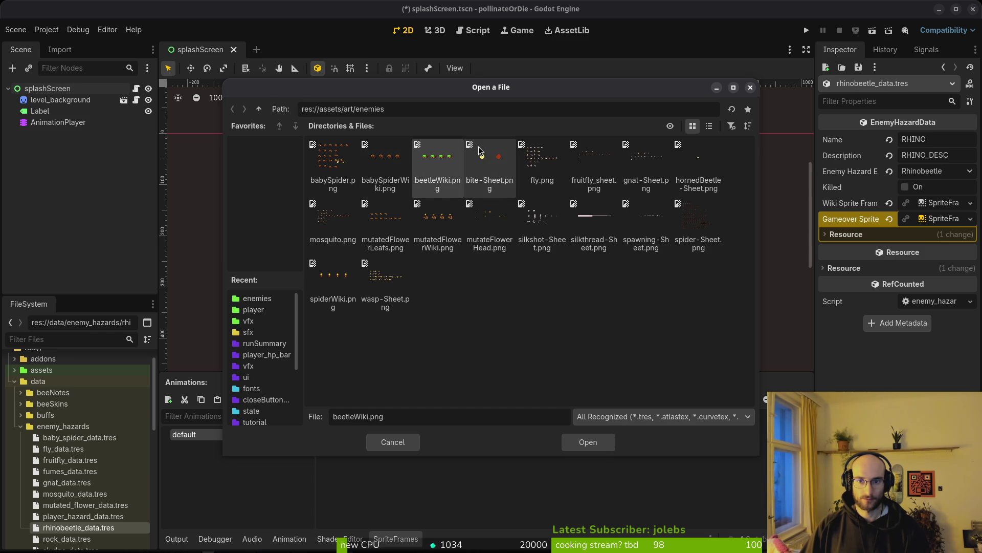
left_click(701, 165)
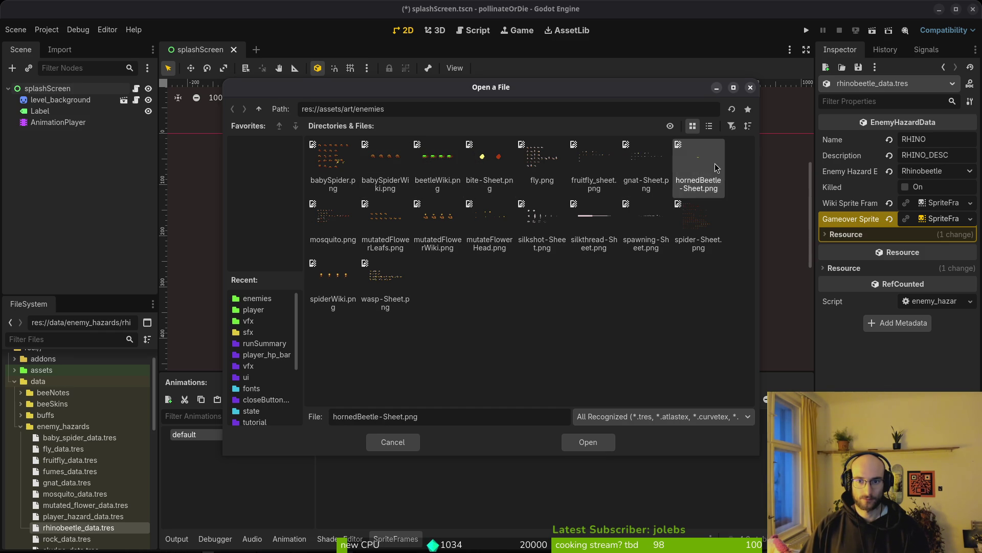
left_click(588, 443)
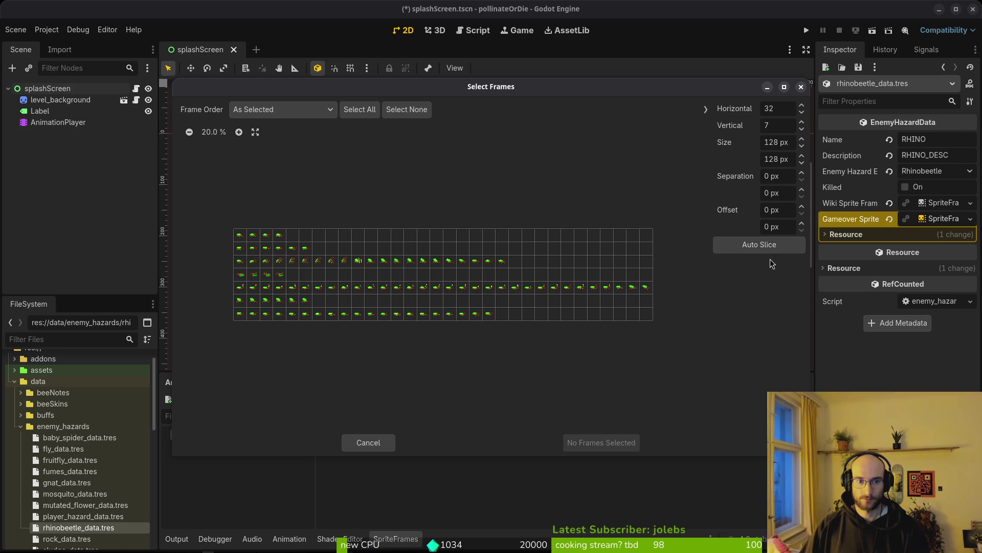
left_click(240, 237)
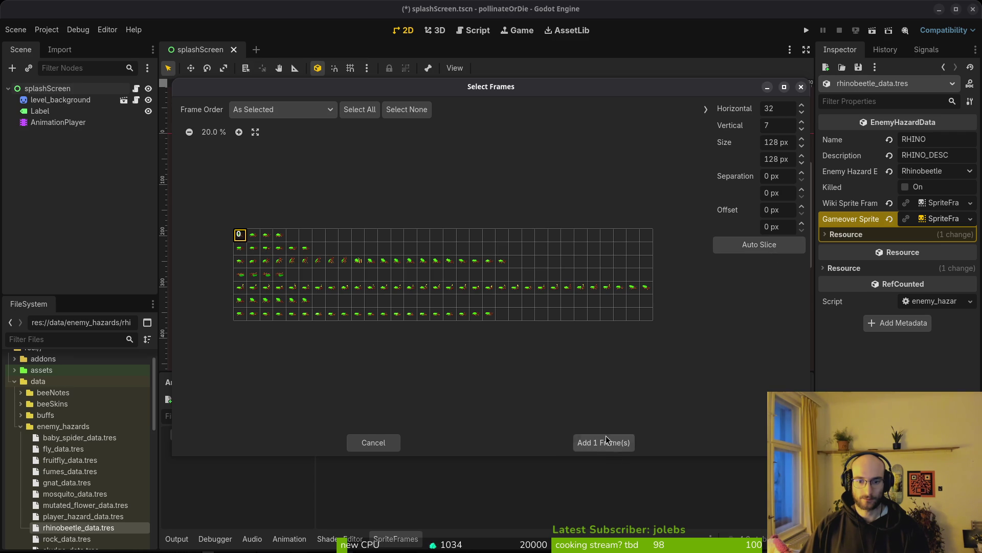
left_click(610, 443)
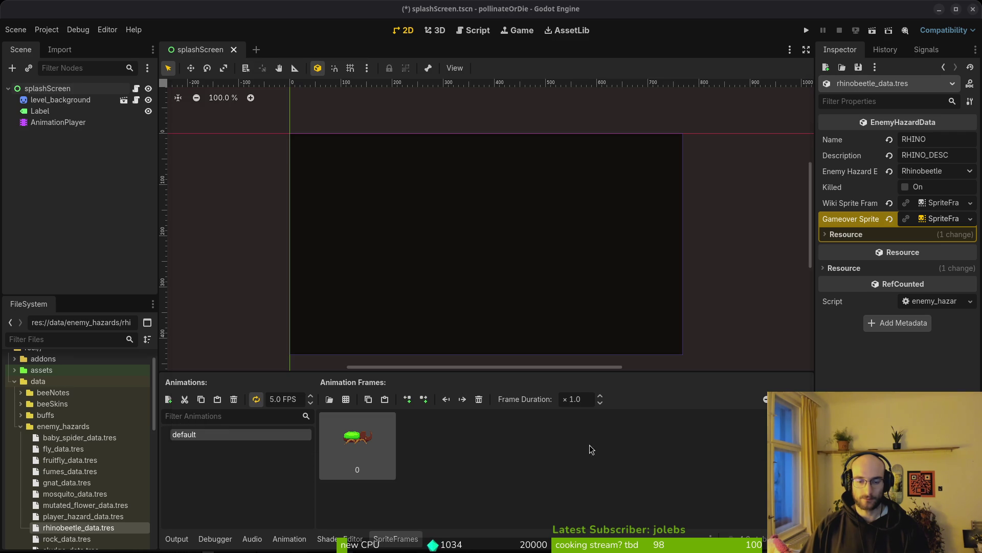
Step: Add an 'idle' animation with five sixth-row hornedBeetle-Sheet.png frames
left_click(168, 398)
type("idle")
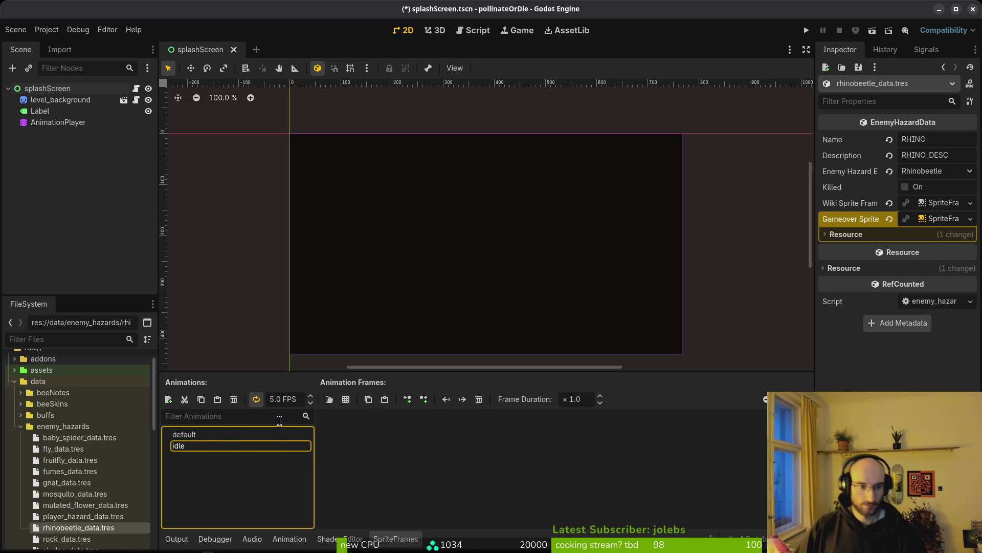
key("Return")
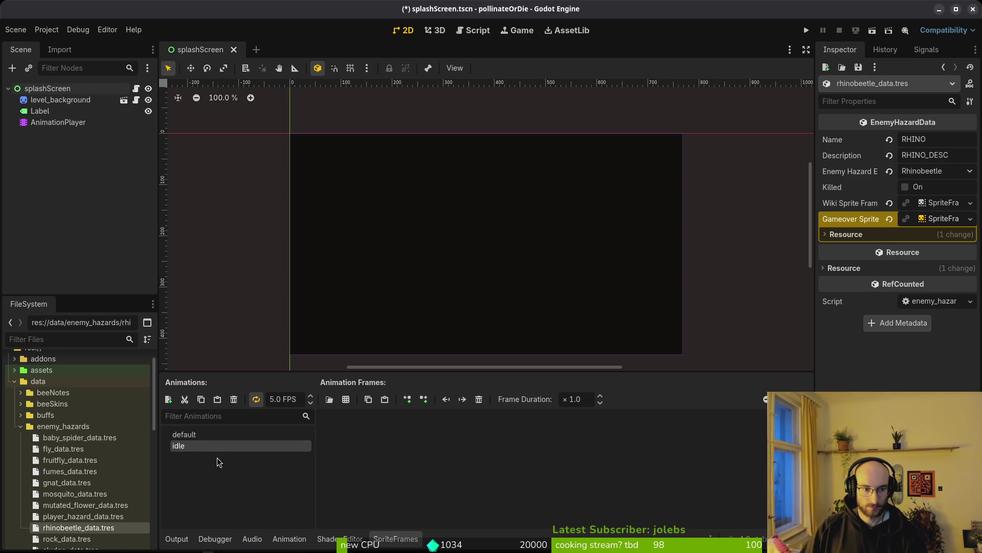
left_click(329, 399)
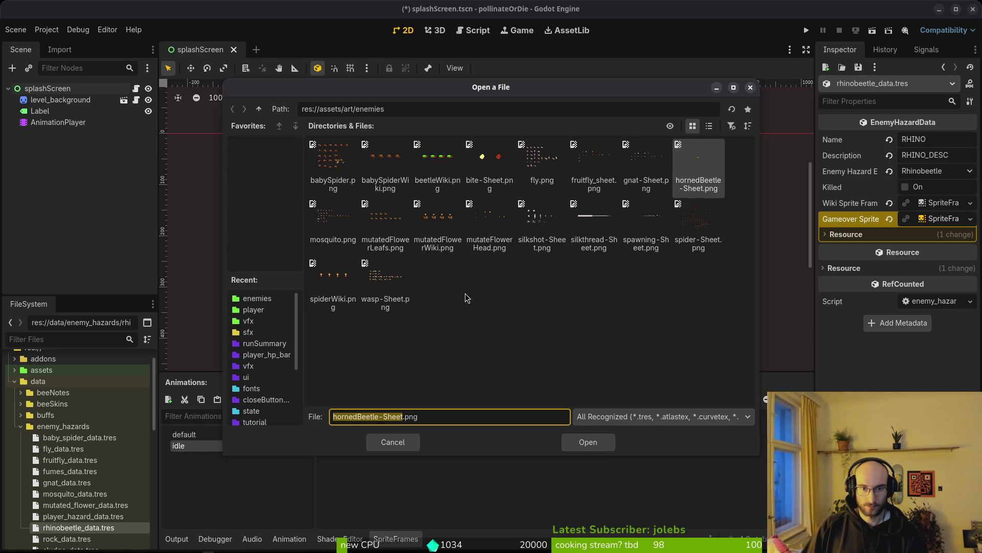
left_click(698, 169)
left_click(583, 443)
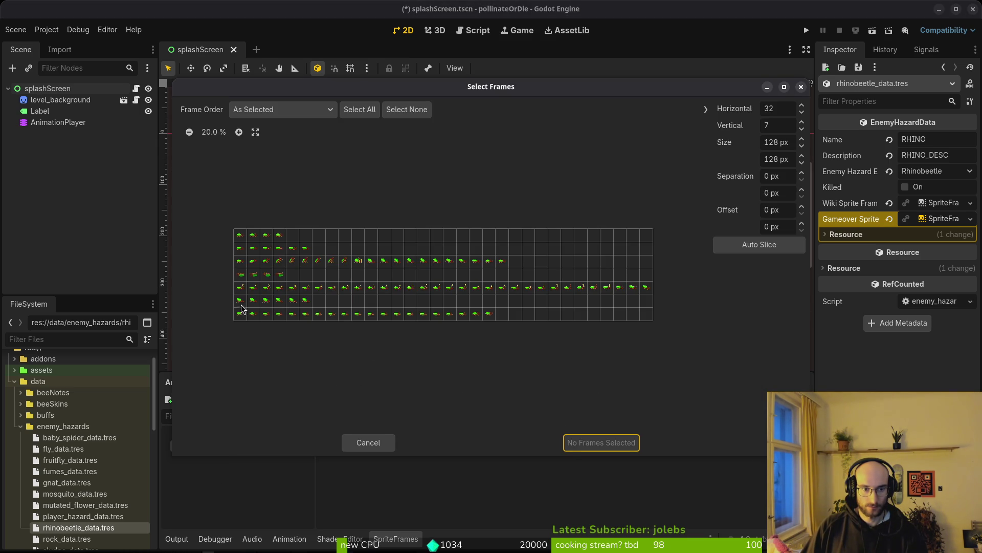
left_click_drag(241, 306, 298, 302)
left_click(603, 442)
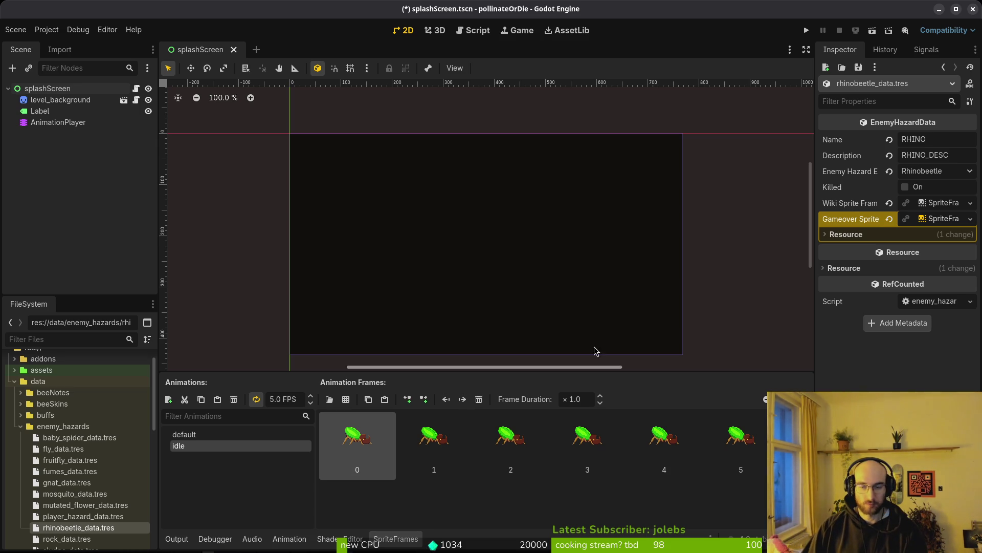
Step: Set the idle animation to 12 FPS, save, and open rock_data.tres
left_click(944, 221)
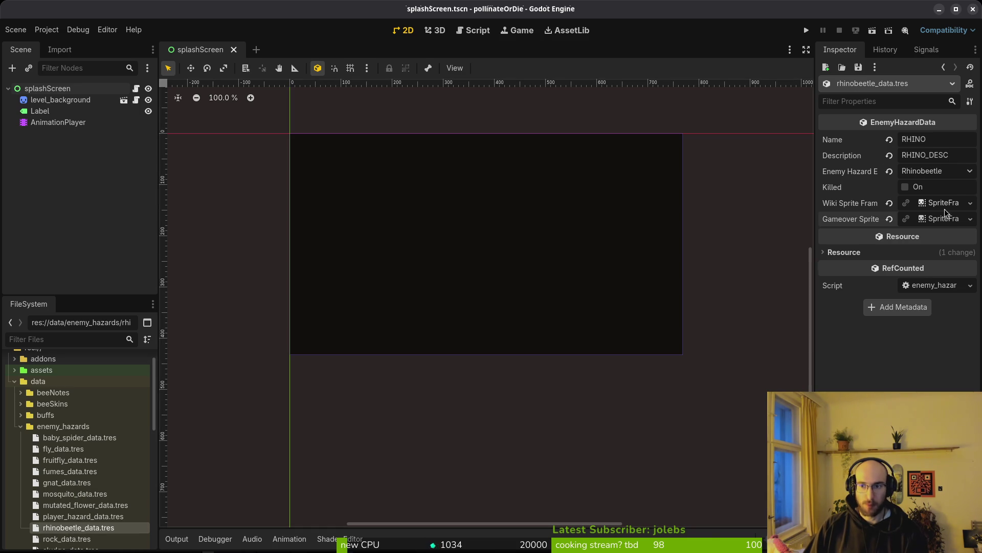
left_click(936, 219)
left_click(273, 397)
key("BackSpace")
type("5")
type("1")
key("Return")
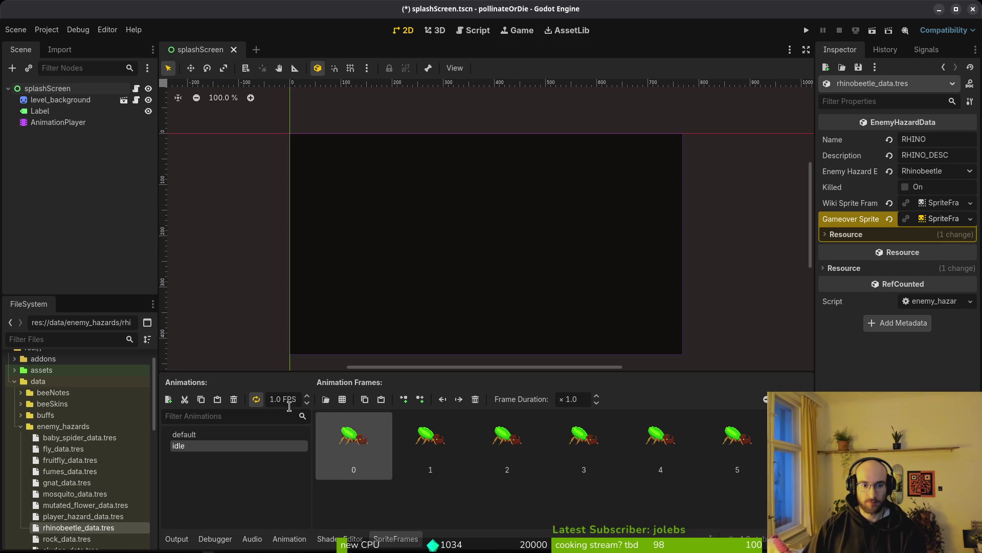
double_click(275, 397)
type("12")
key("Return")
key("ctrl+s")
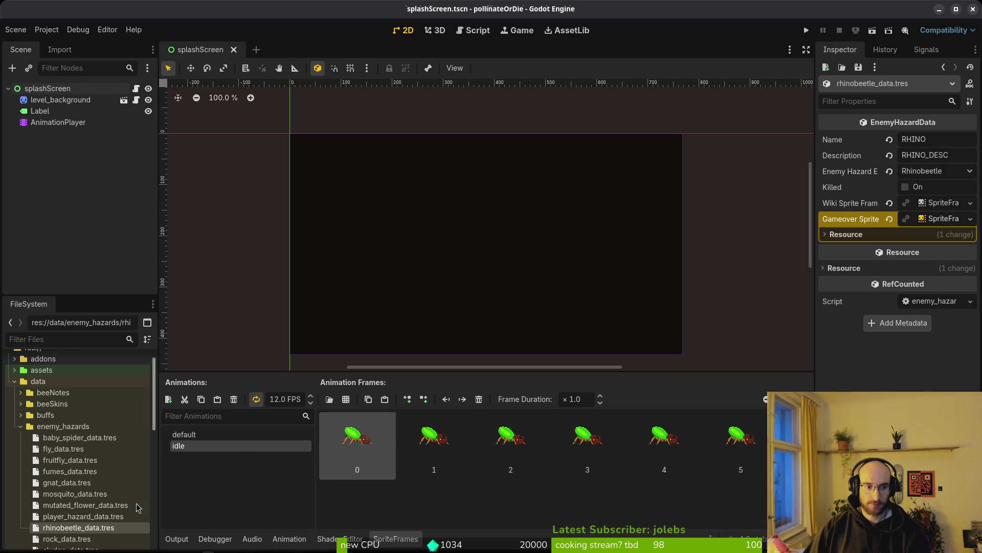
scroll(85, 524, "down", 3)
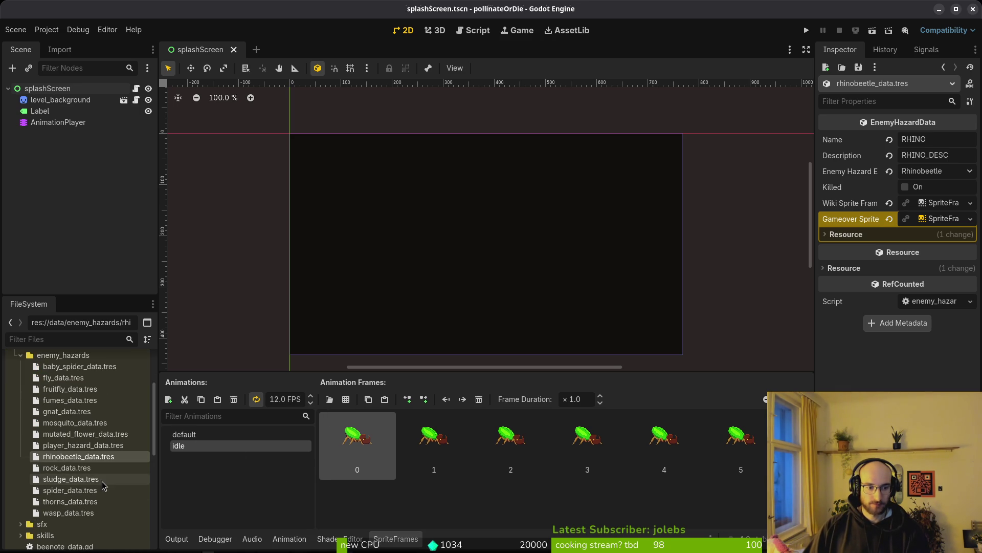
left_click(75, 468)
Step: Create new Wiki SpriteFrames and add the second bottom-row rock from rocksDeco-Sheet.png (5 columns) to default
left_click(931, 203)
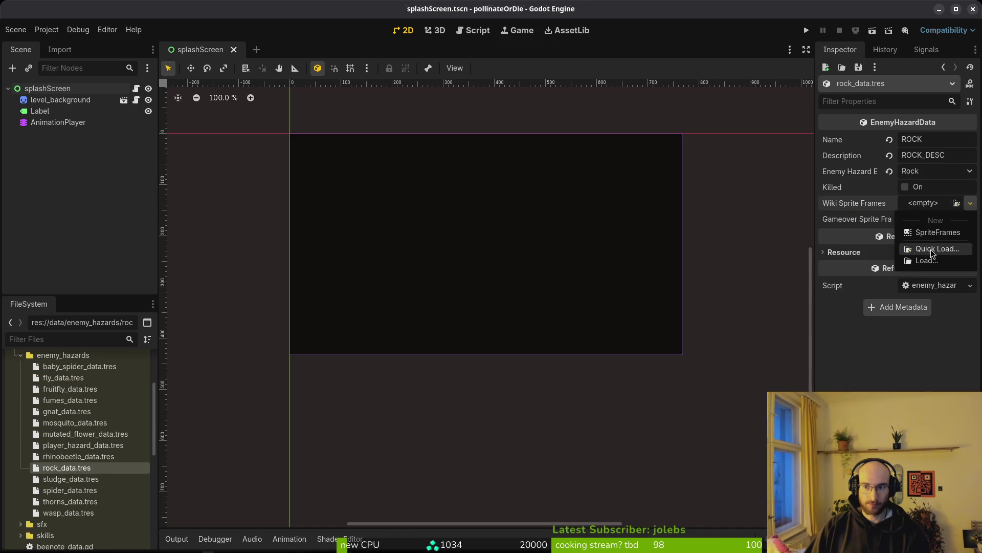
left_click(935, 229)
left_click(938, 202)
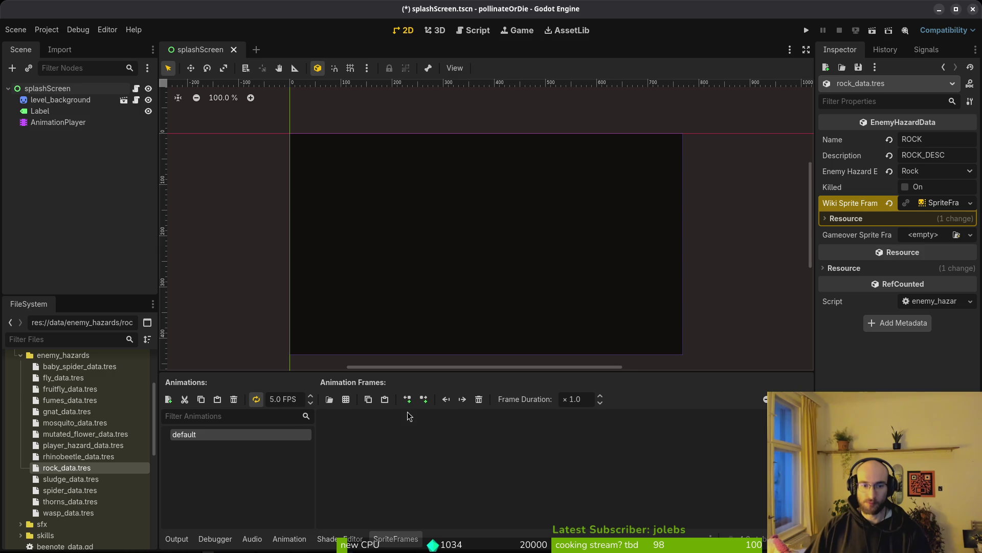
left_click(346, 399)
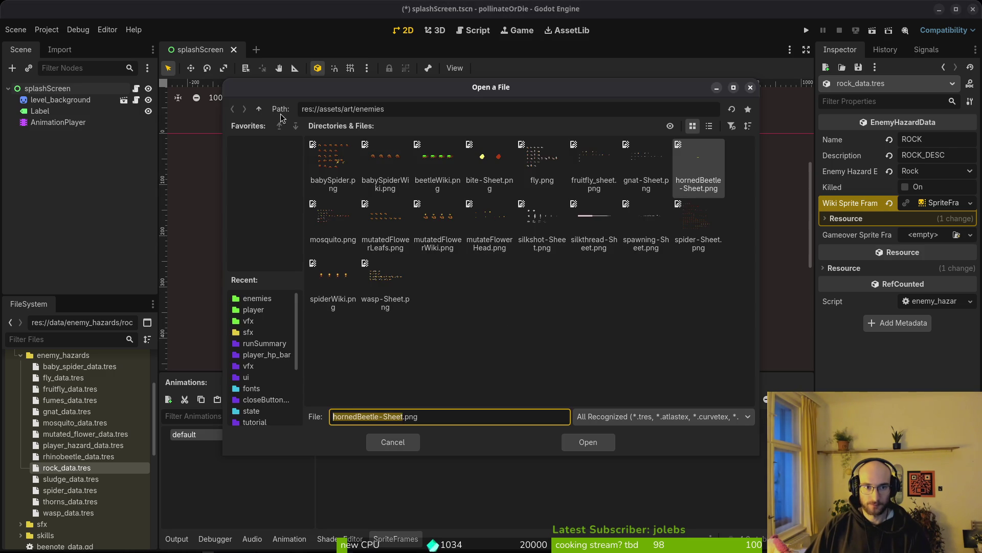
left_click(260, 109)
double_click(443, 160)
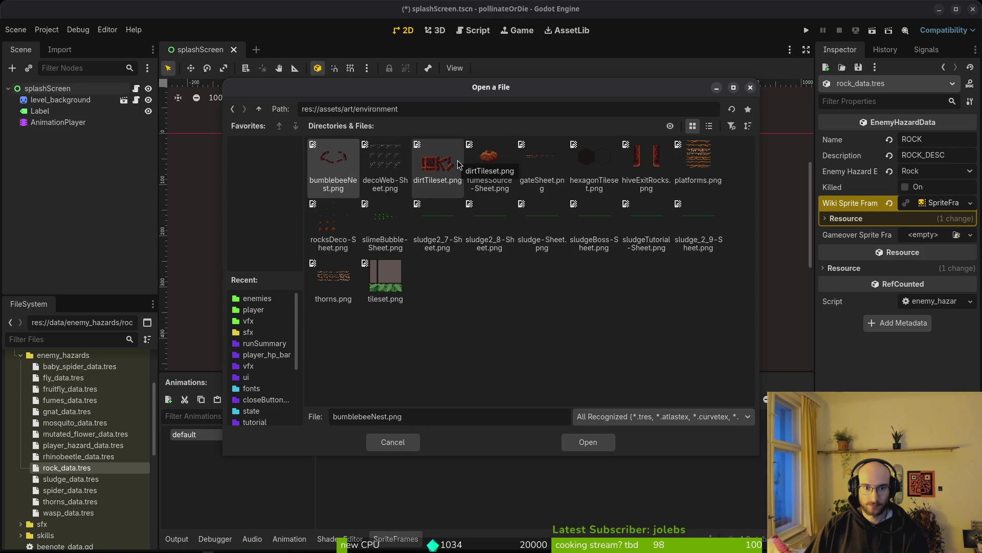
left_click(334, 223)
left_click(588, 443)
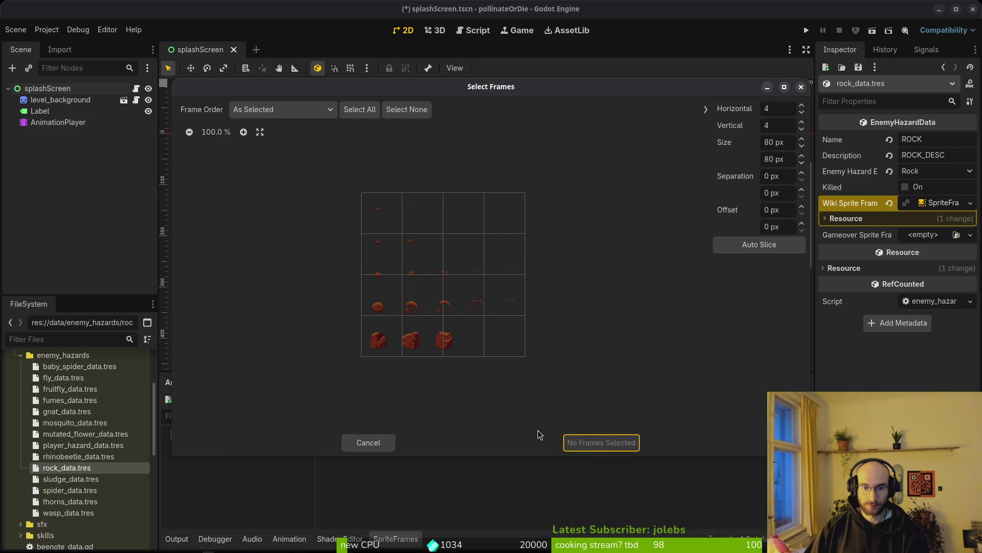
left_click(776, 110)
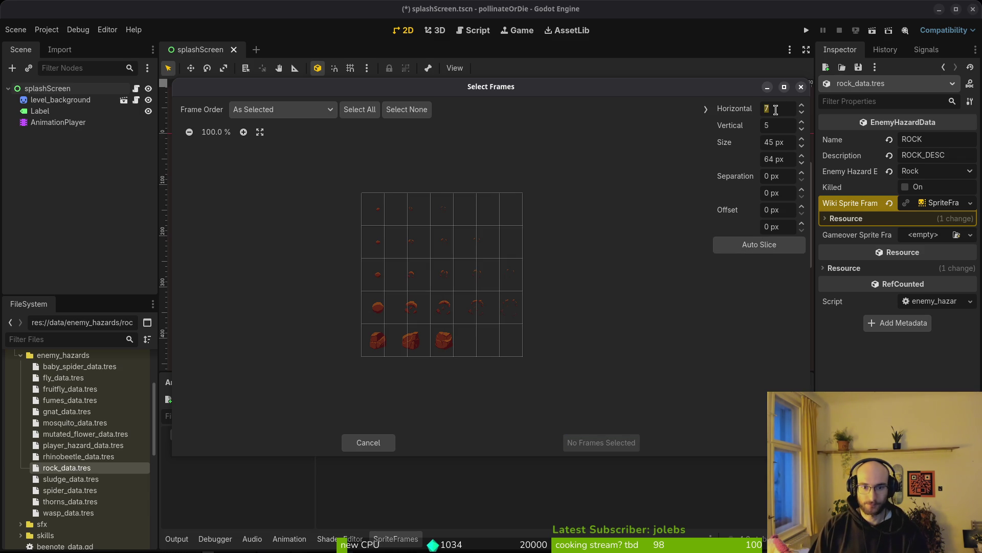
type("5")
key("Return")
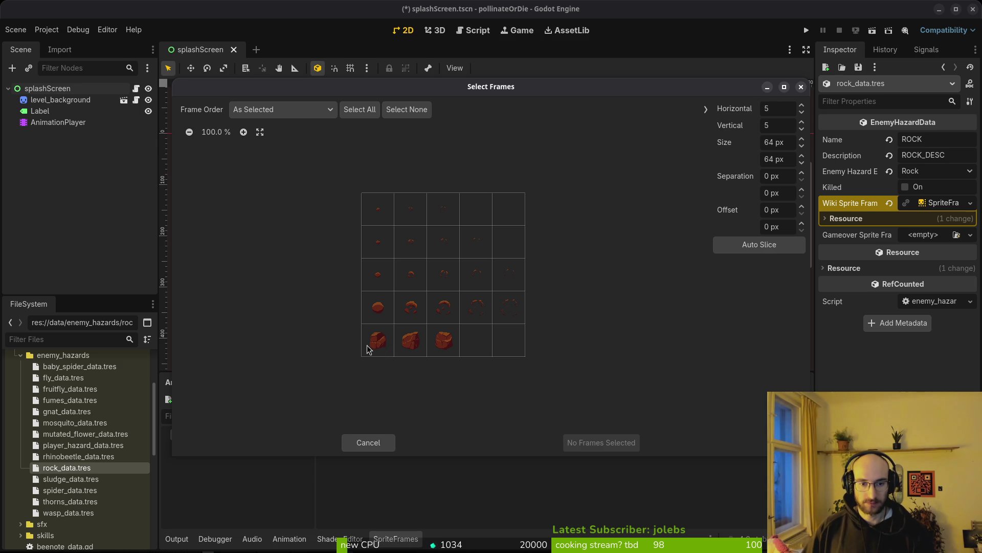
left_click(411, 343)
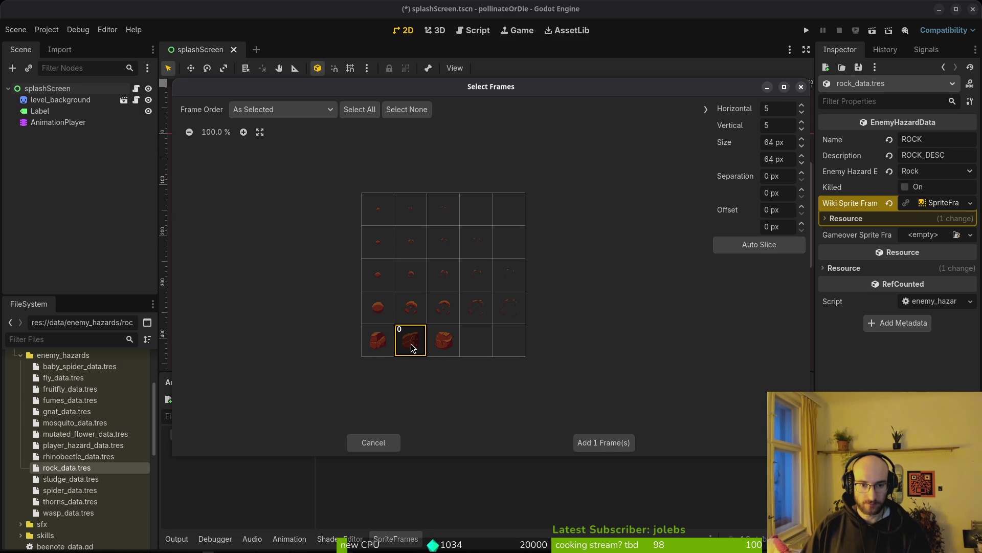
left_click(609, 445)
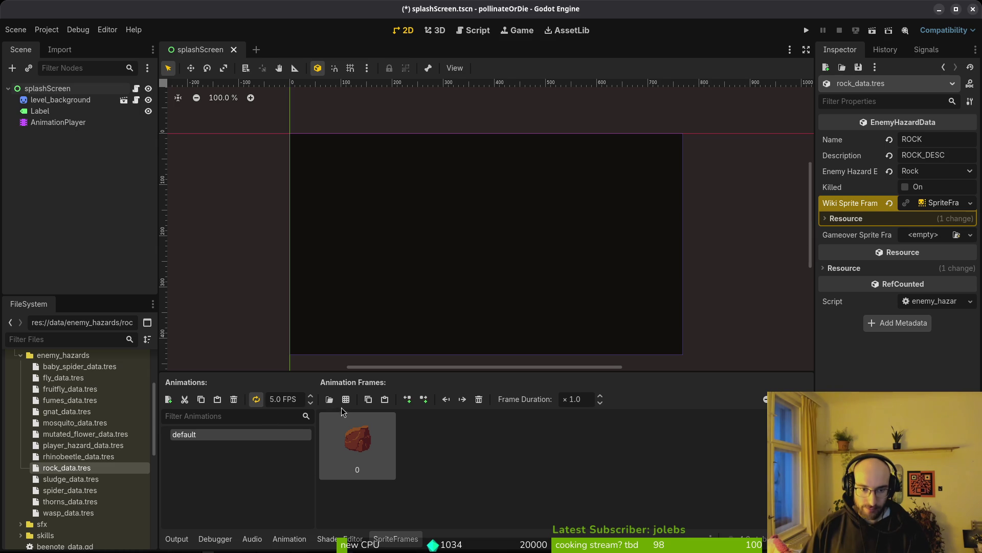
Step: Add an 'idle' animation with the three bottom-row rock frames and save
left_click(168, 399)
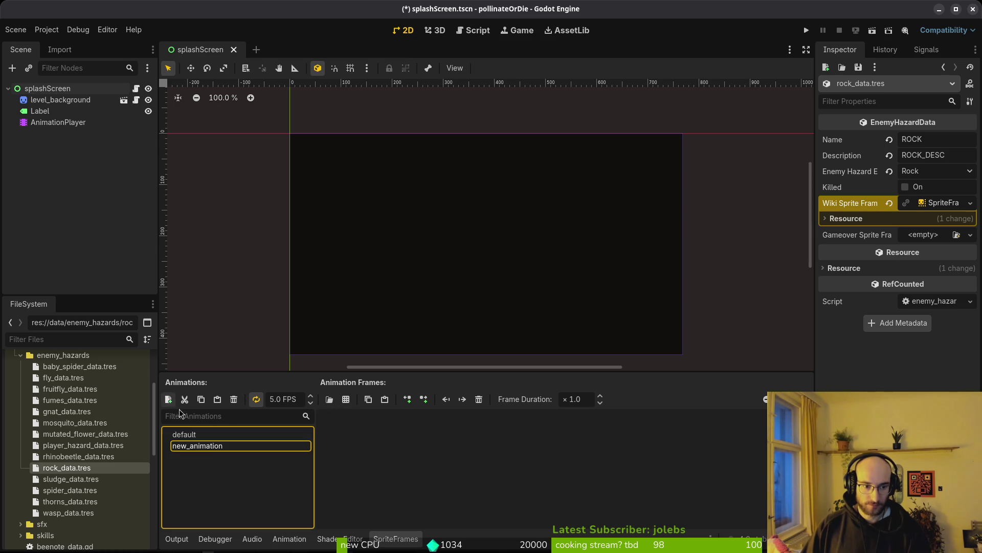
type("idle")
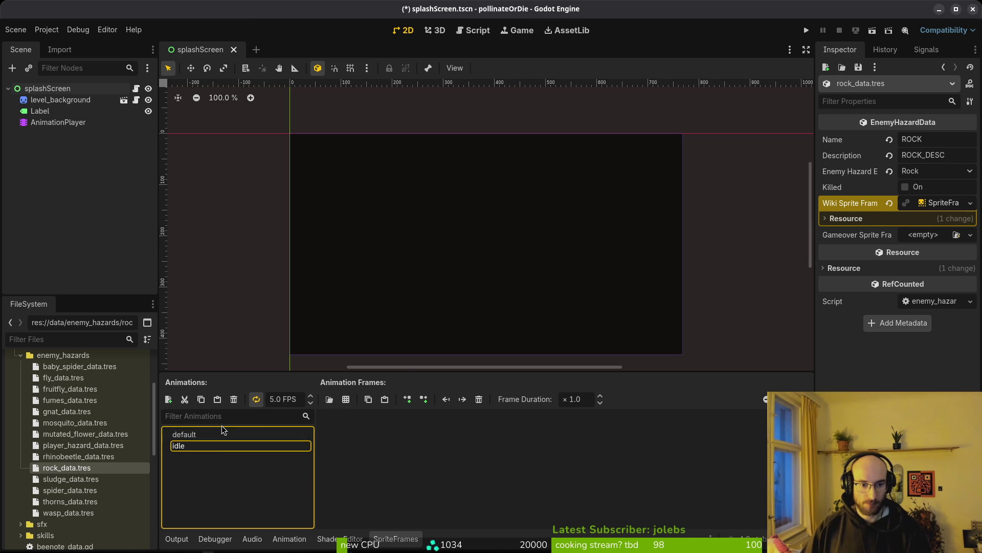
left_click(385, 399)
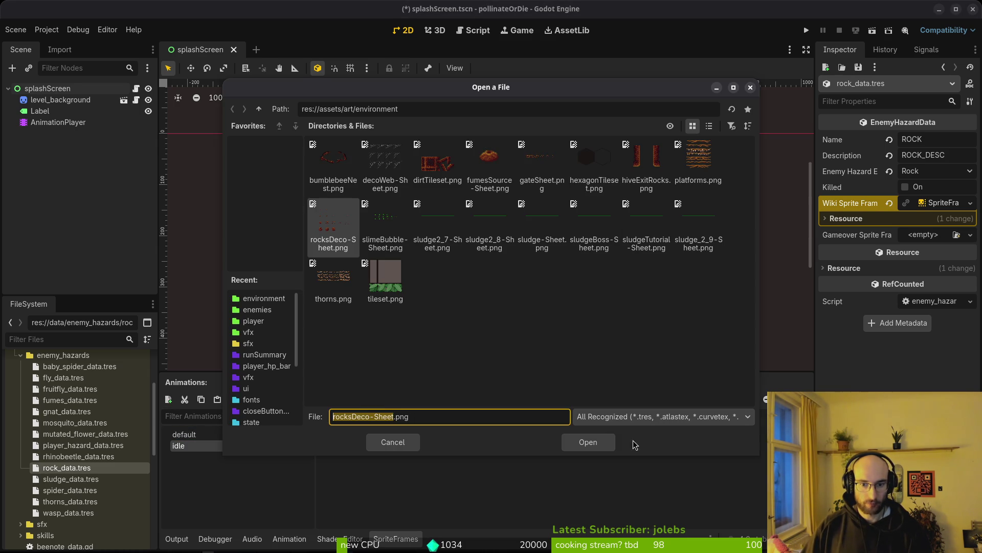
left_click(564, 440)
left_click_drag(378, 340, 476, 344)
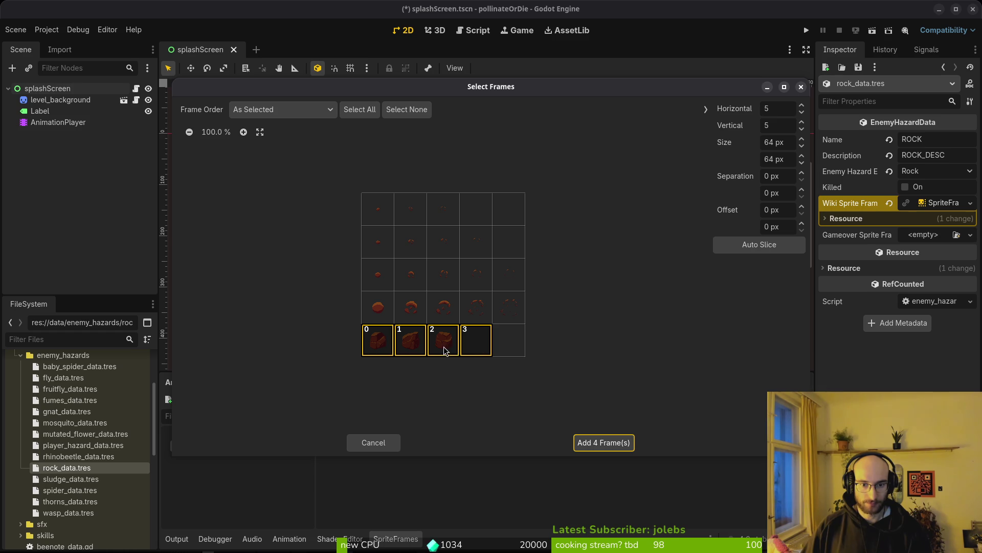
left_click(477, 342)
left_click(596, 449)
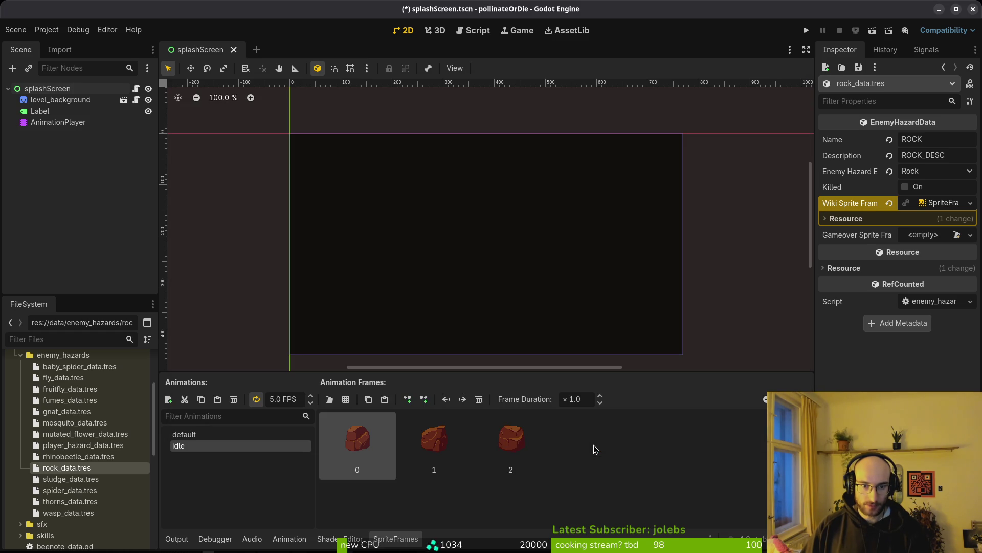
key("ctrl+s")
Step: Set the idle animation speed to 2 FPS, then open sludge_data.tres's Wiki Sprite Frames choices
left_click(284, 400)
type("10")
key("BackSpace")
key("BackSpace")
type("3")
key("Return")
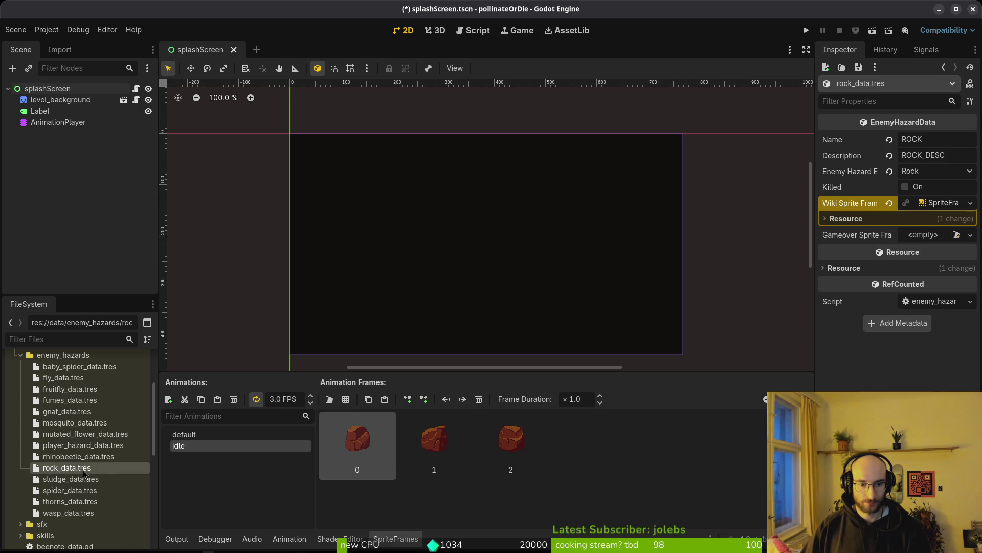
left_click(279, 395)
type("10")
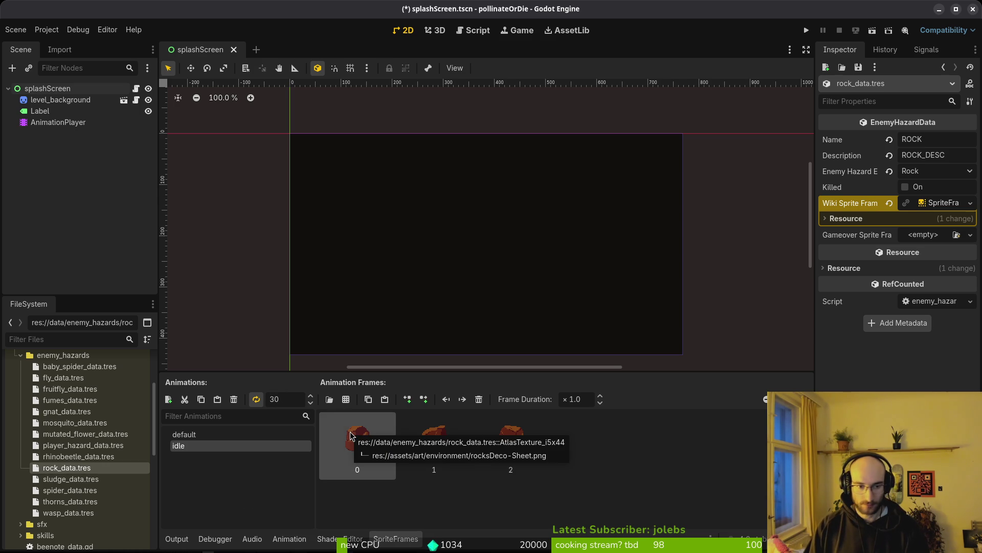
type("2")
key("Return")
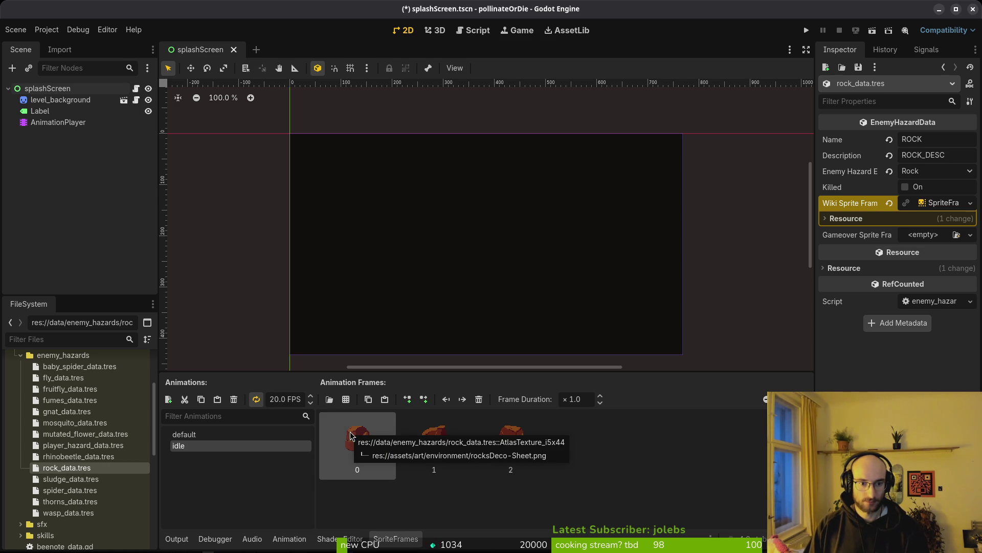
left_click(269, 399)
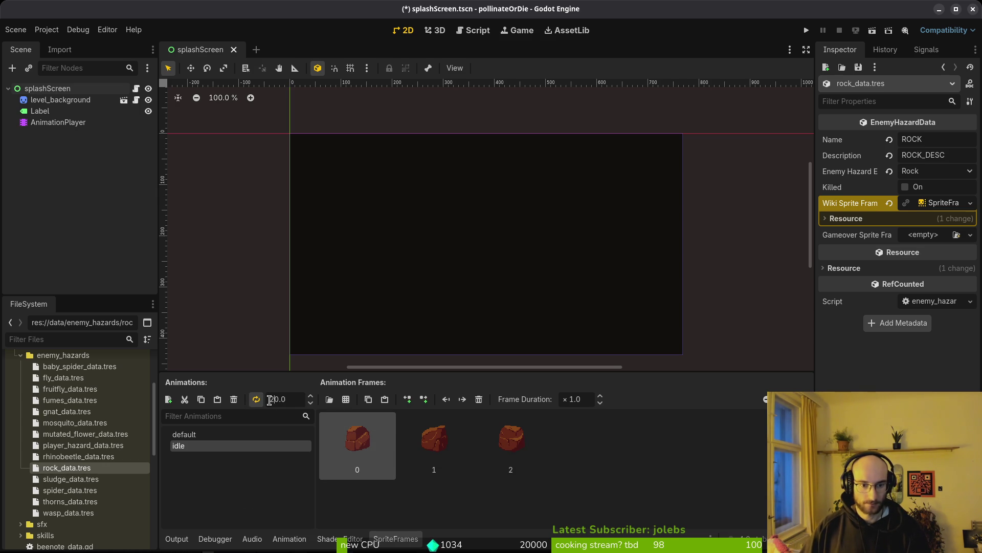
key("BackSpace")
type("10")
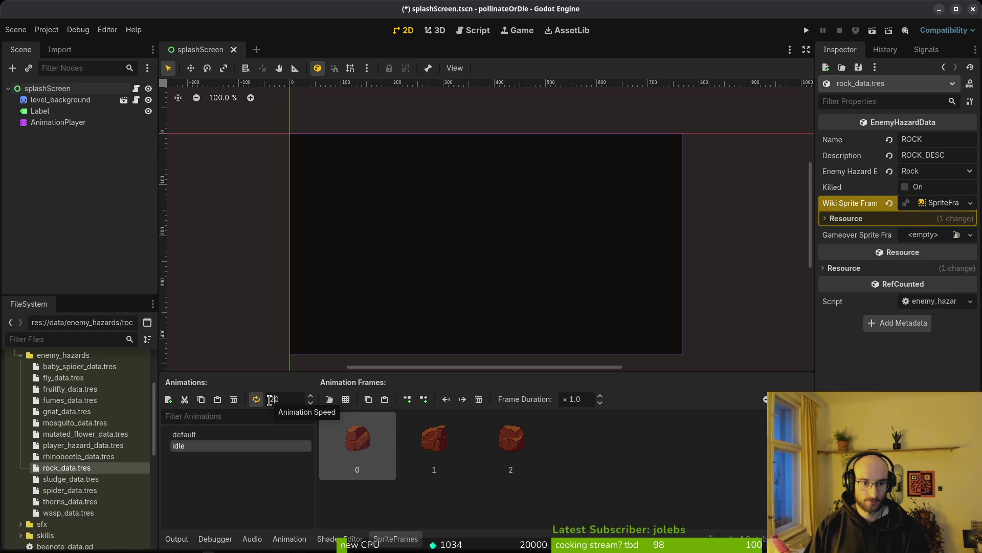
key("Return")
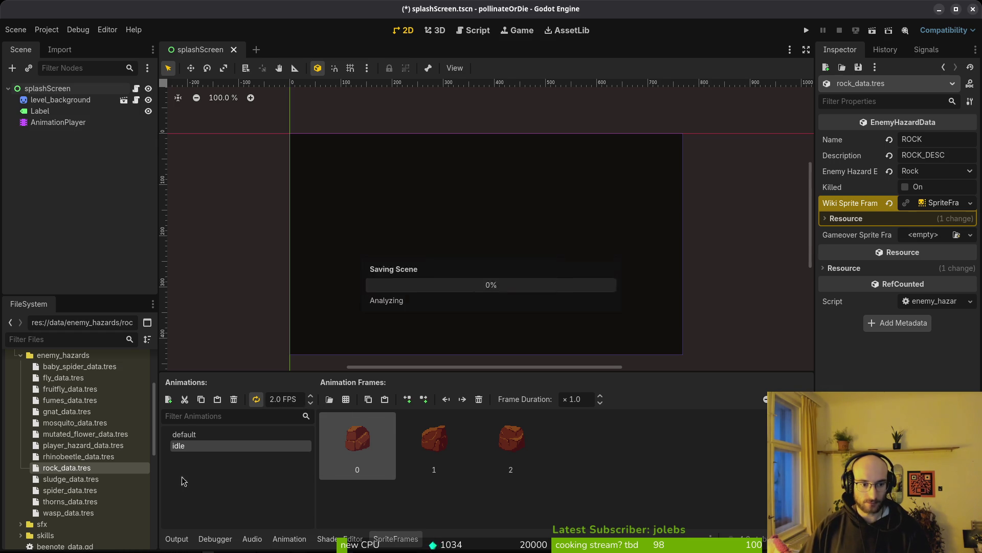
left_click(70, 479)
left_click(927, 205)
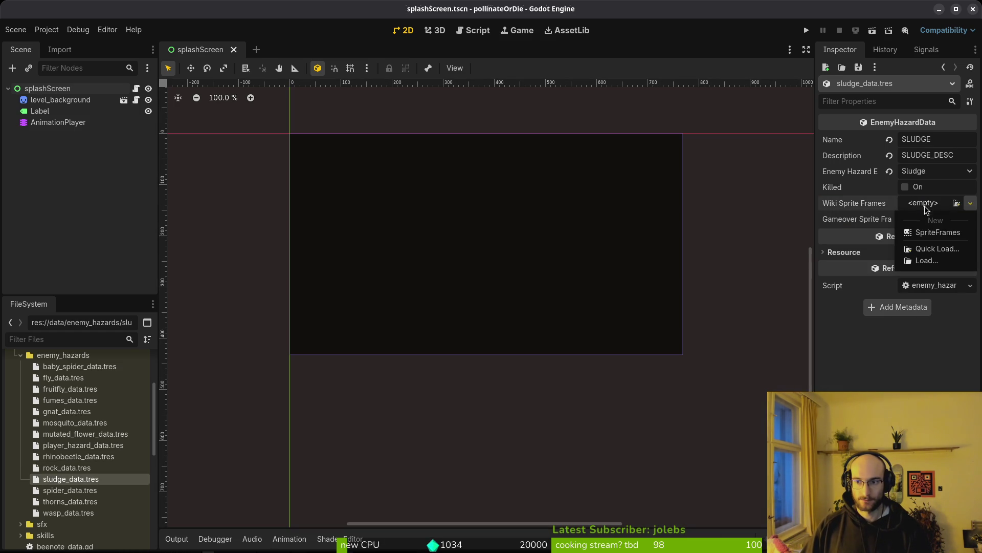
Step: Create new Wiki SpriteFrames and add one slimeBubble-Sheet.png frame (8 columns) to default
left_click(933, 229)
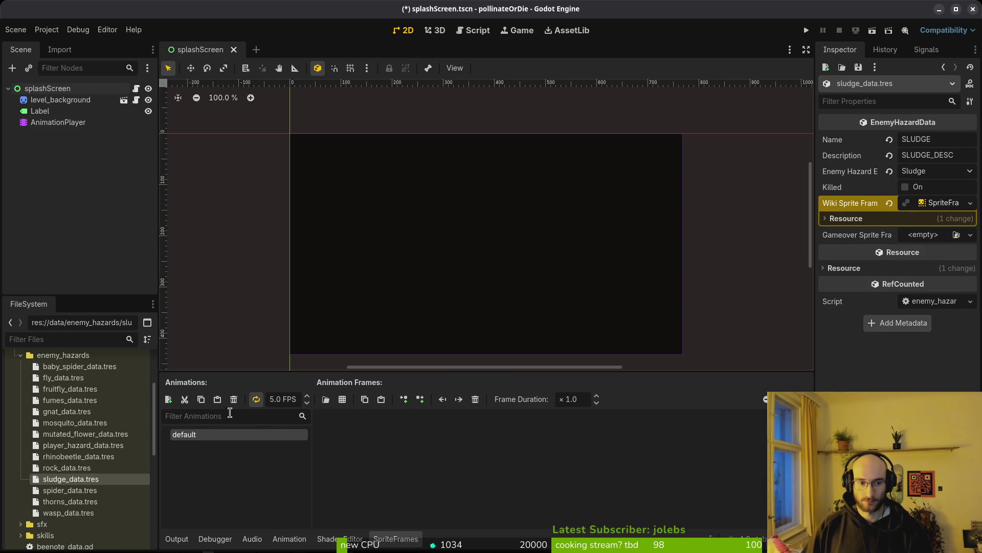
left_click(342, 399)
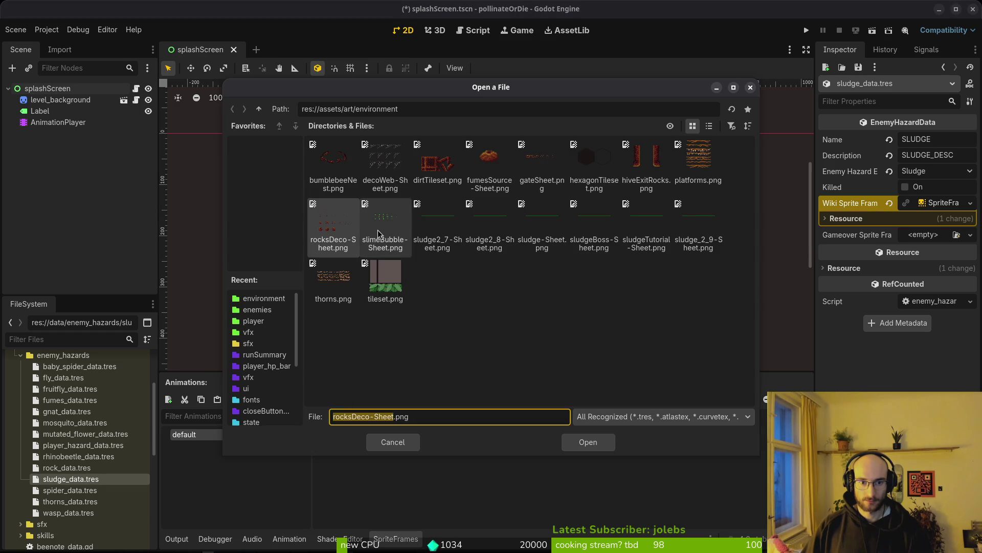
left_click(393, 220)
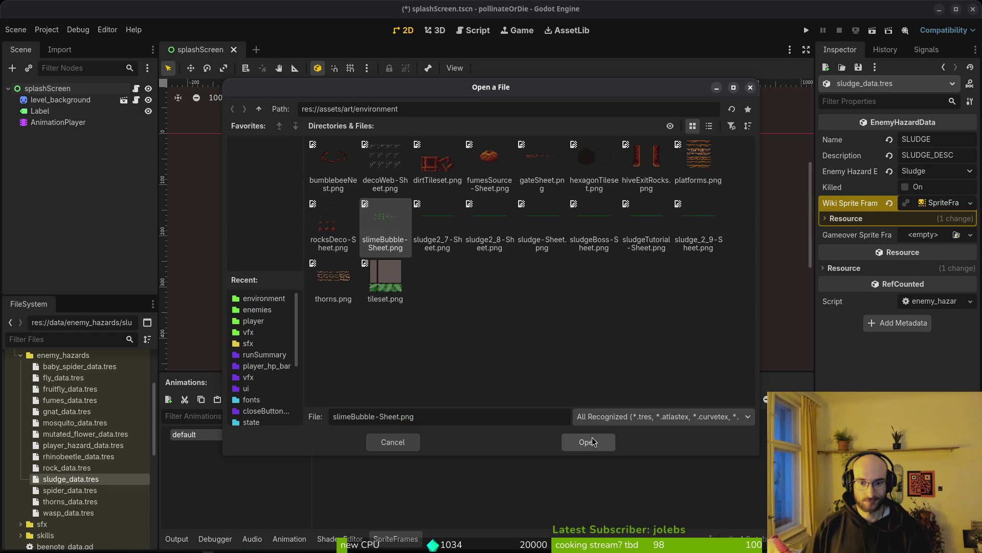
left_click(594, 441)
left_click(732, 245)
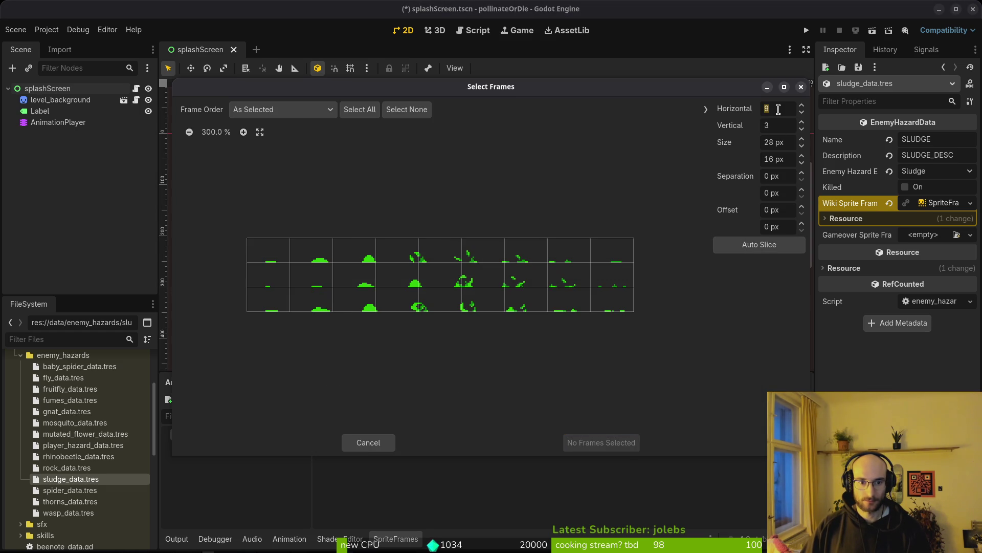
type("8")
key("Return")
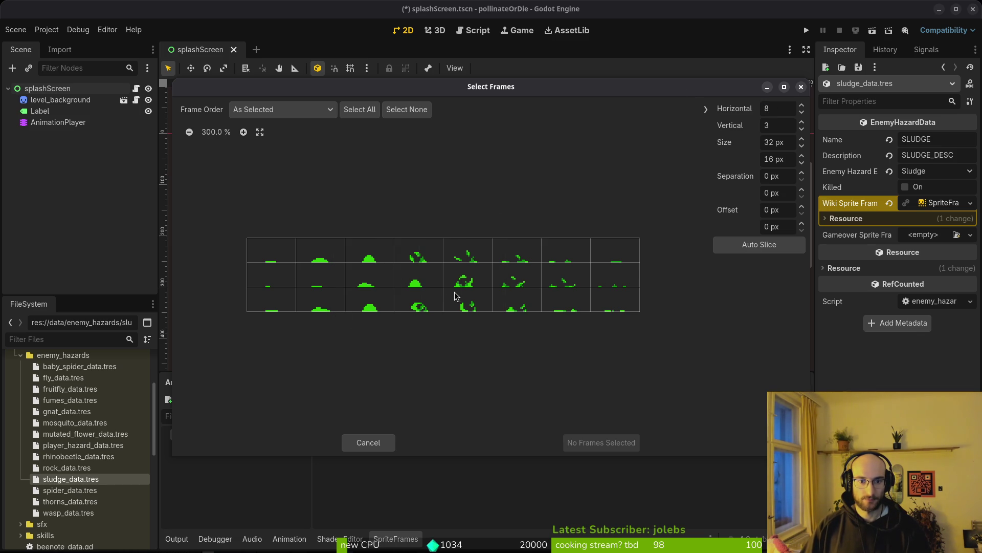
left_click(473, 283)
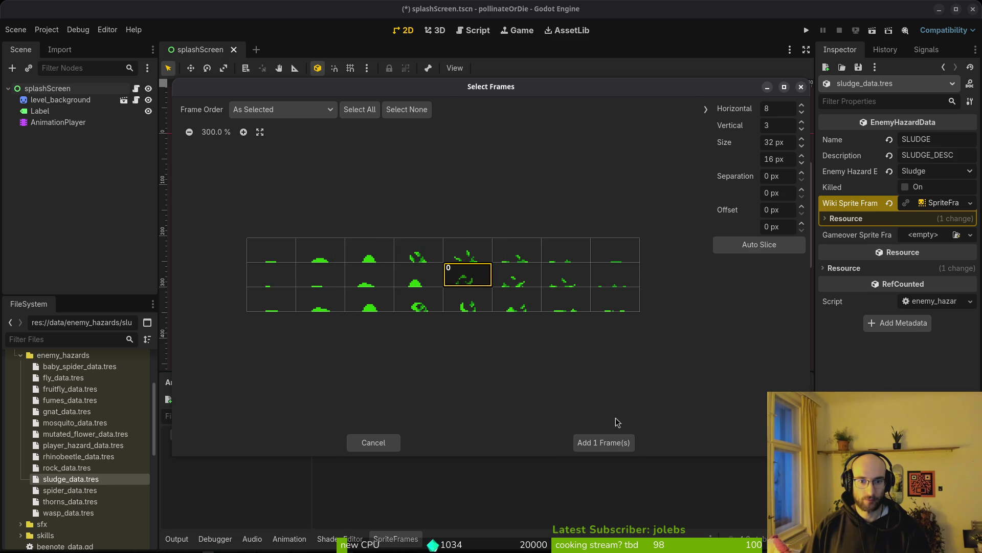
left_click(604, 442)
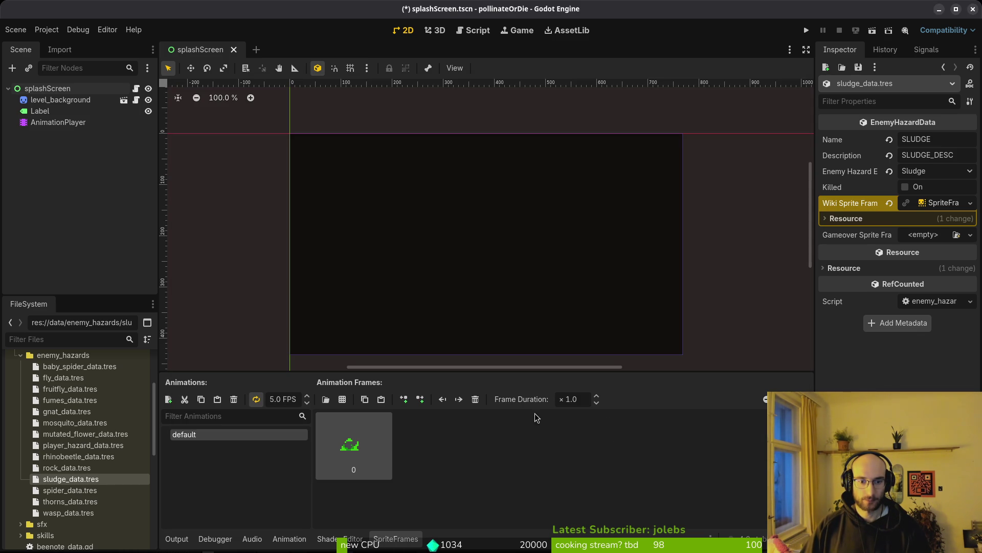
Step: Add an 'idle' animation with the eight middle-row sludge frames at 12 FPS and save
left_click(168, 399)
type("idle")
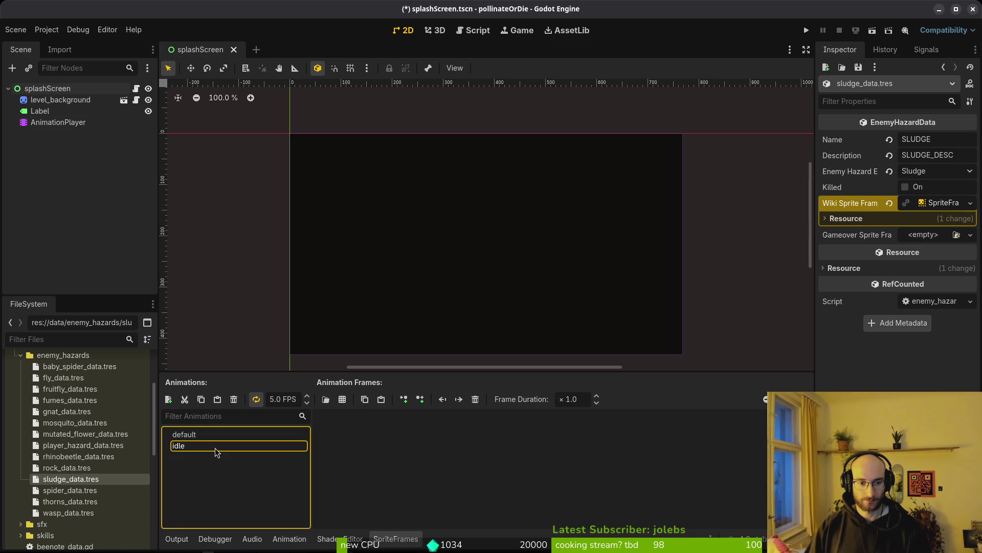
left_click(342, 399)
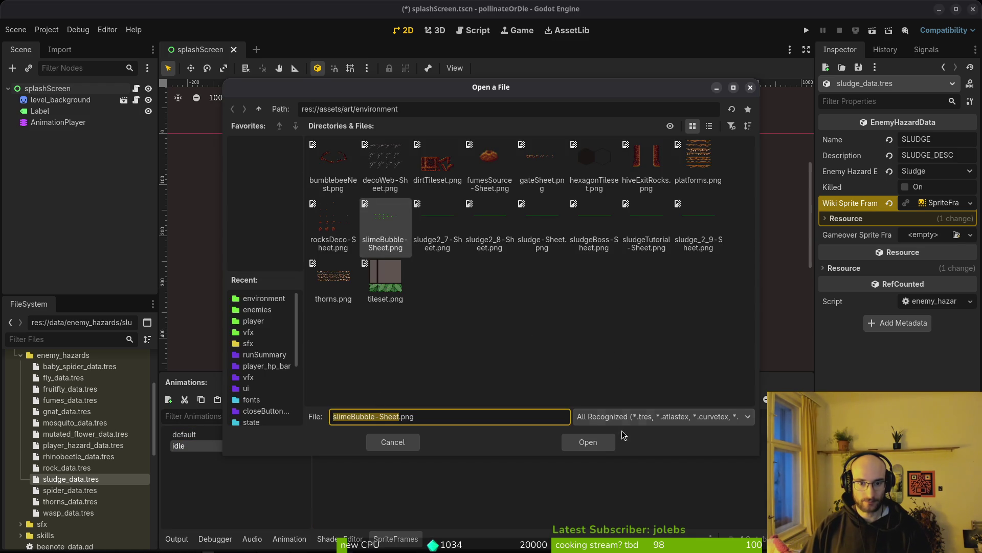
left_click(588, 442)
left_click_drag(266, 282, 614, 279)
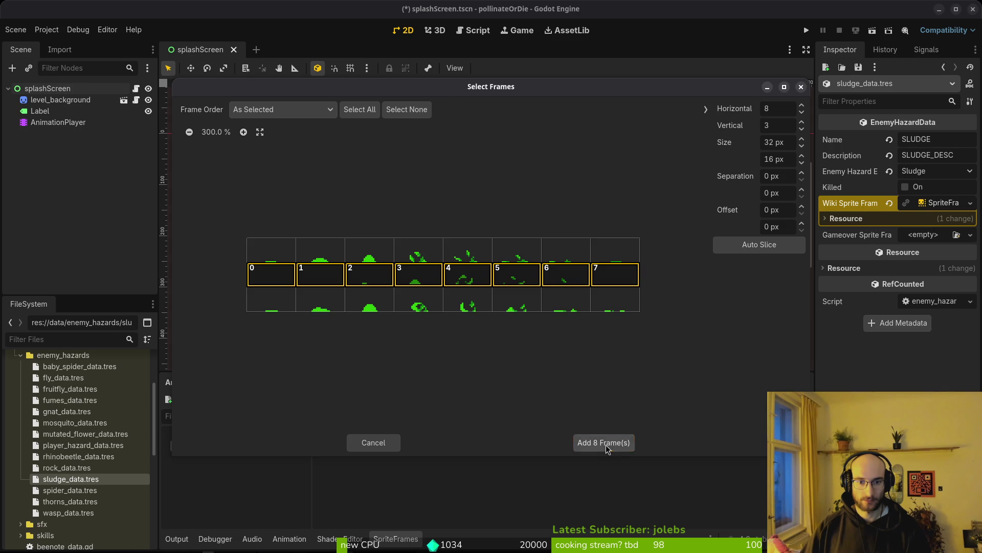
left_click(605, 443)
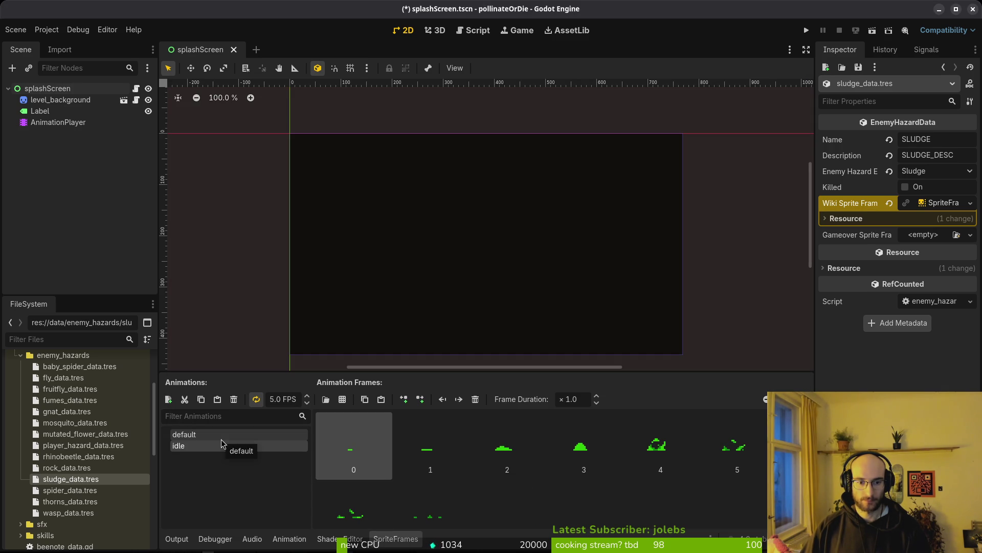
left_click(283, 399)
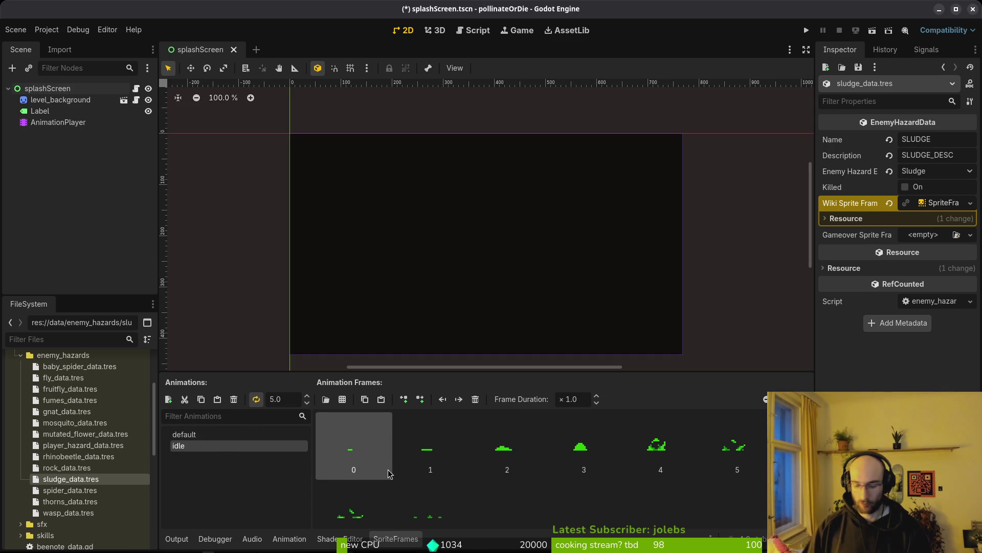
type("12")
key("Return")
key("ctrl+s")
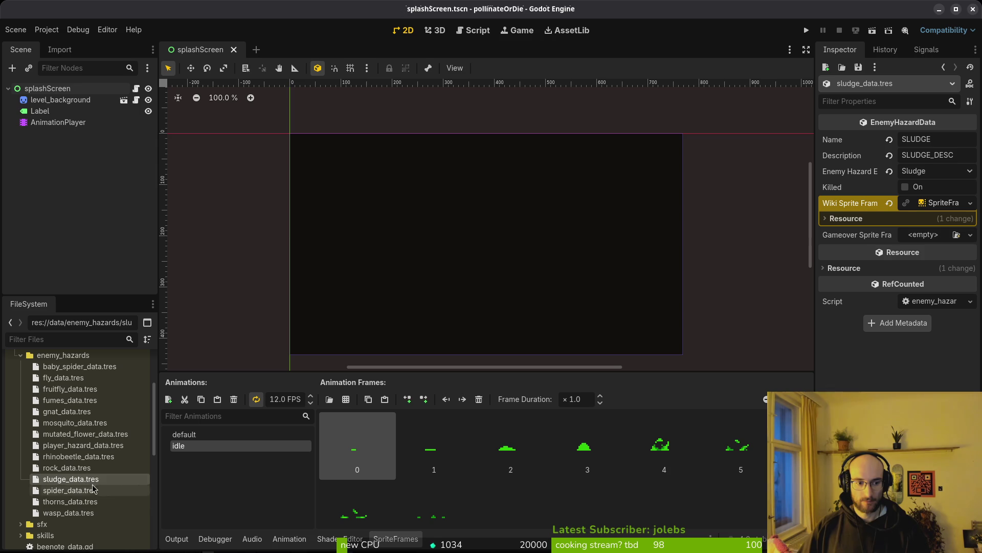
Step: Copy the Wiki Sprite Frames into Gameover Sprite Frames, then open spider_data.tres
right_click(856, 203)
left_click(874, 227)
right_click(870, 234)
left_click(860, 259)
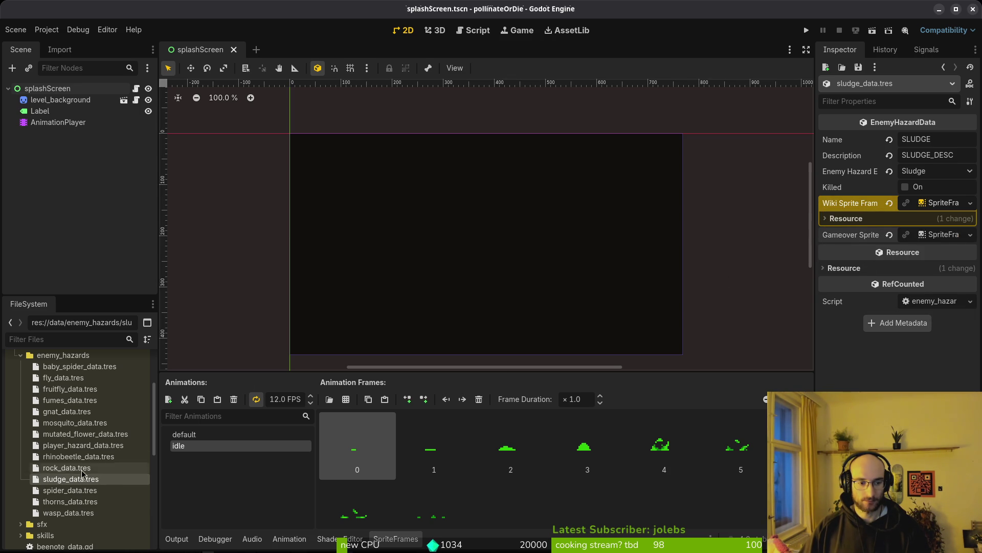
left_click(69, 491)
left_click(927, 204)
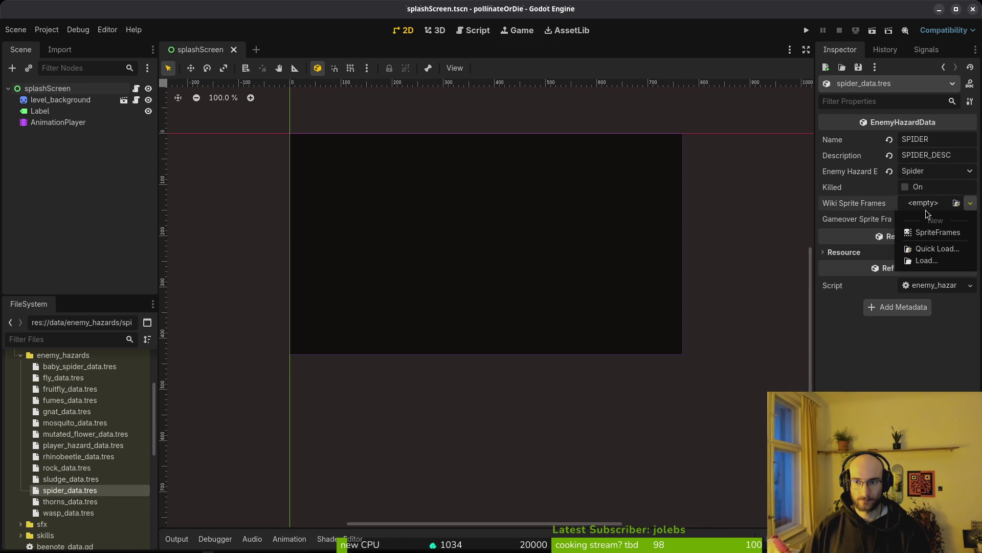
Step: Create new Wiki SpriteFrames and add the first spiderWiki.png frame to default
left_click(930, 232)
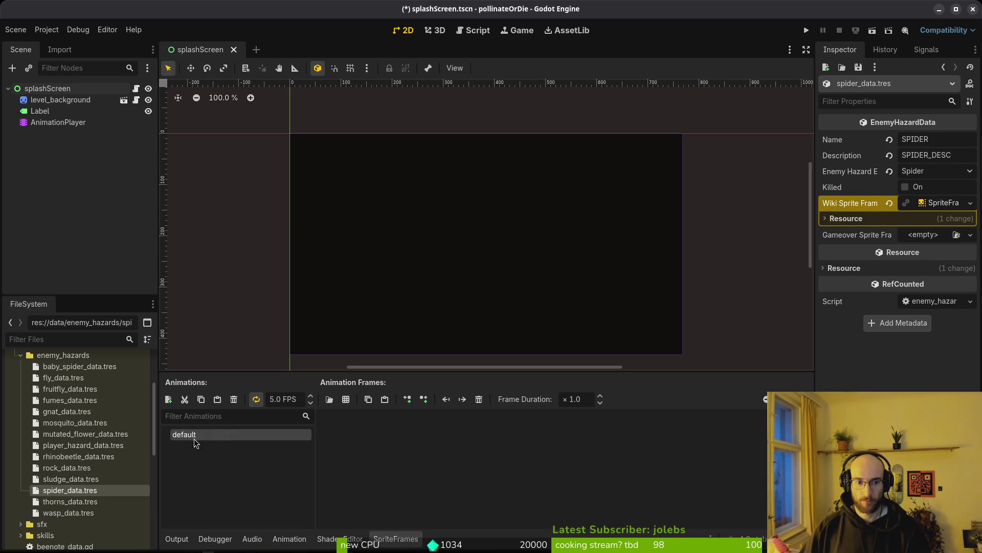
left_click(347, 404)
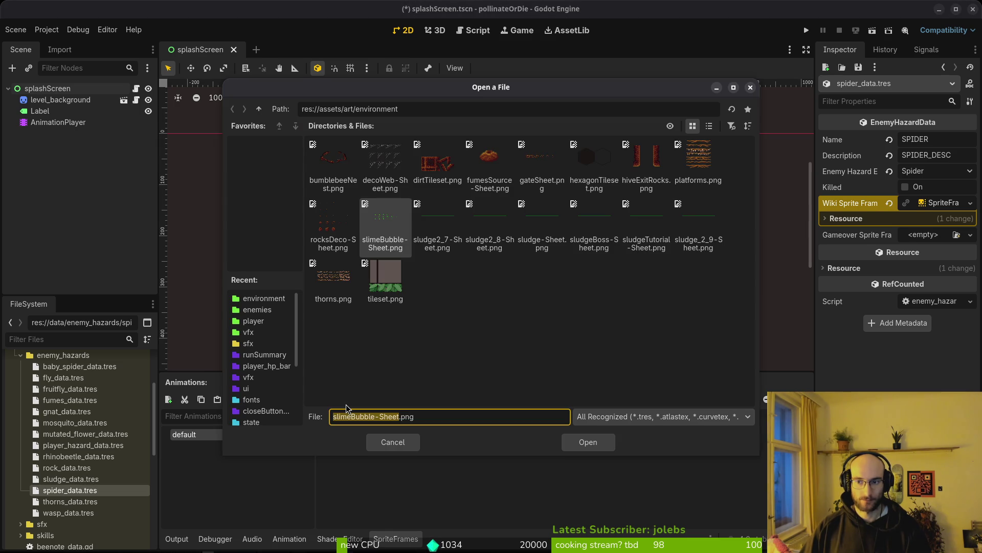
left_click(258, 109)
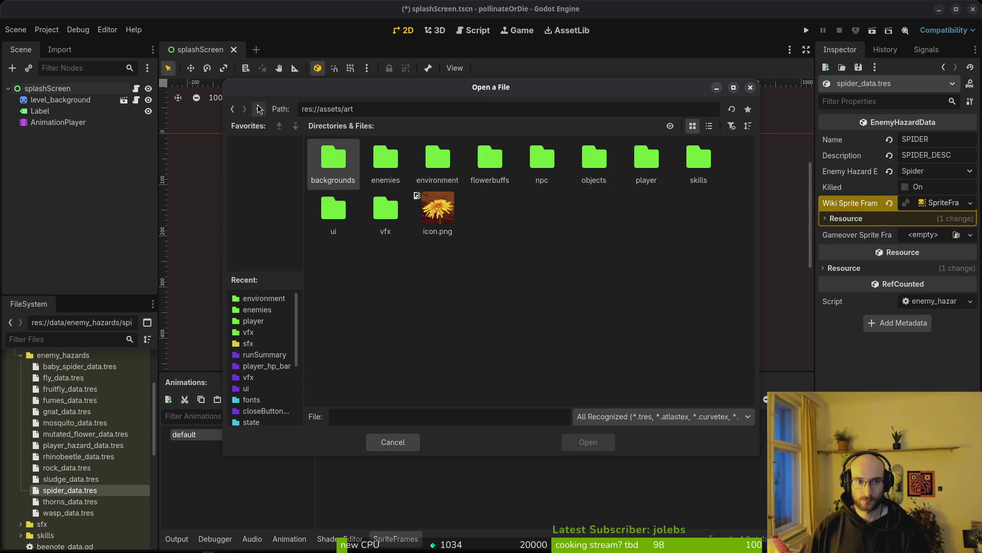
double_click(389, 164)
left_click(333, 276)
left_click(600, 446)
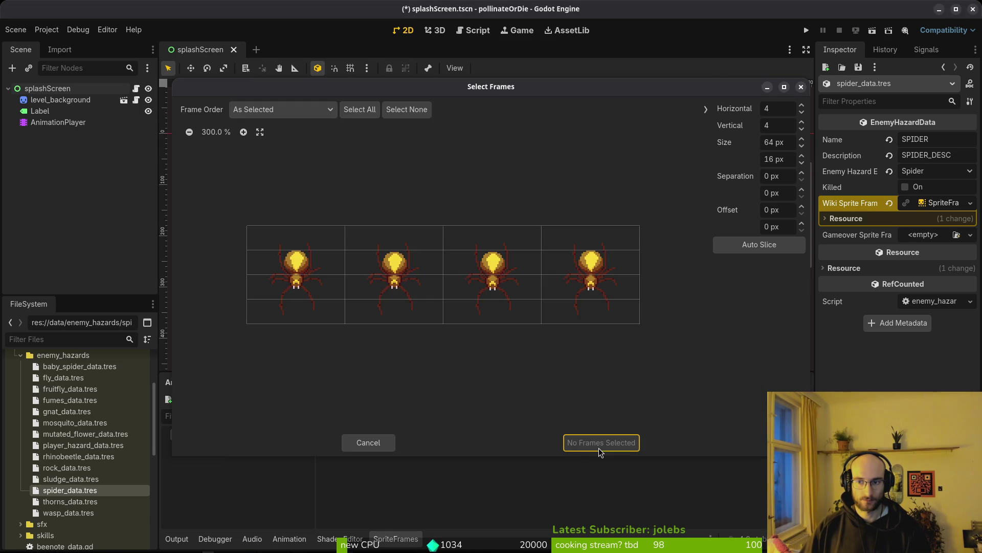
left_click(306, 306)
left_click(759, 244)
left_click(331, 267)
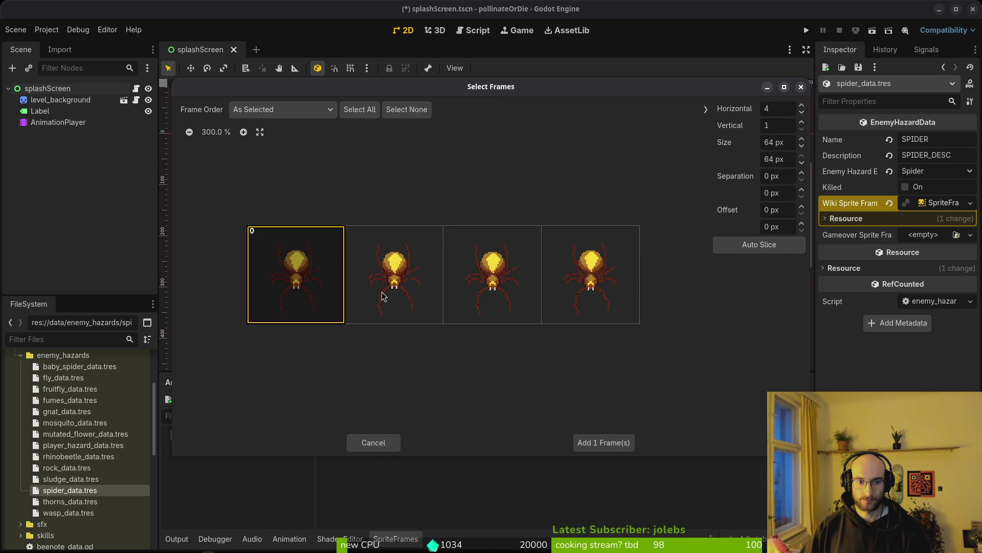
left_click(605, 443)
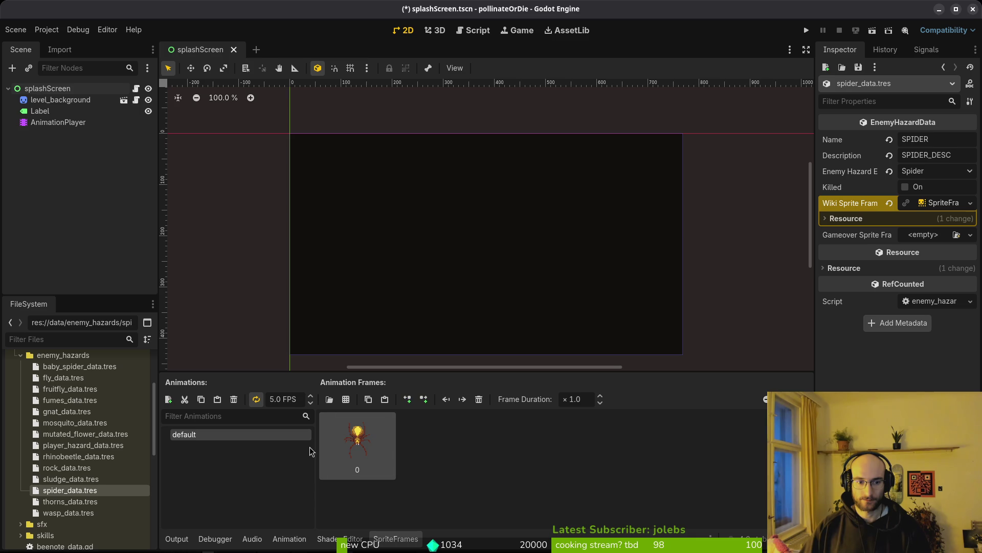
Step: Add an 'idle' animation with all four spiderWiki.png frames and set its speed
left_click(168, 399)
type("idle")
key("Return")
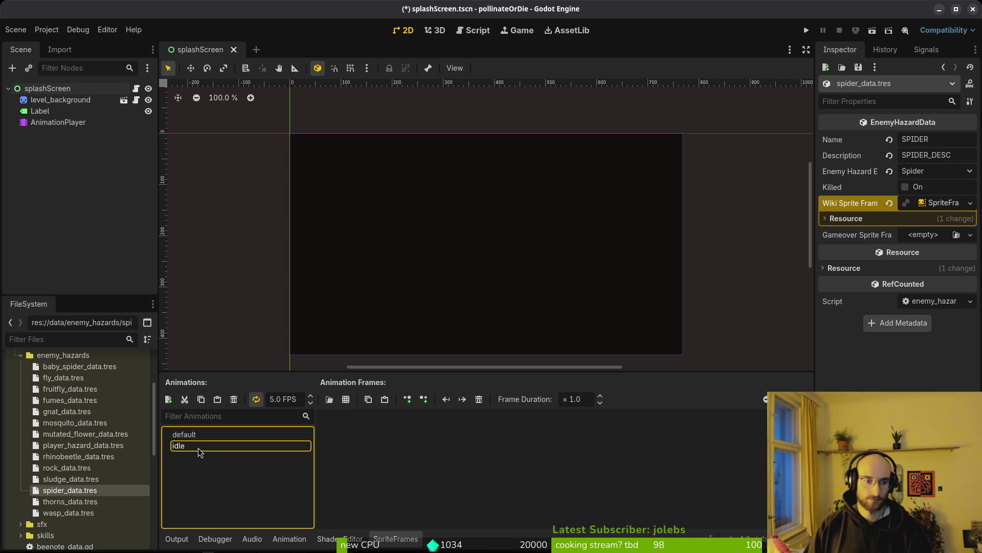
left_click(277, 399)
key("BackSpace")
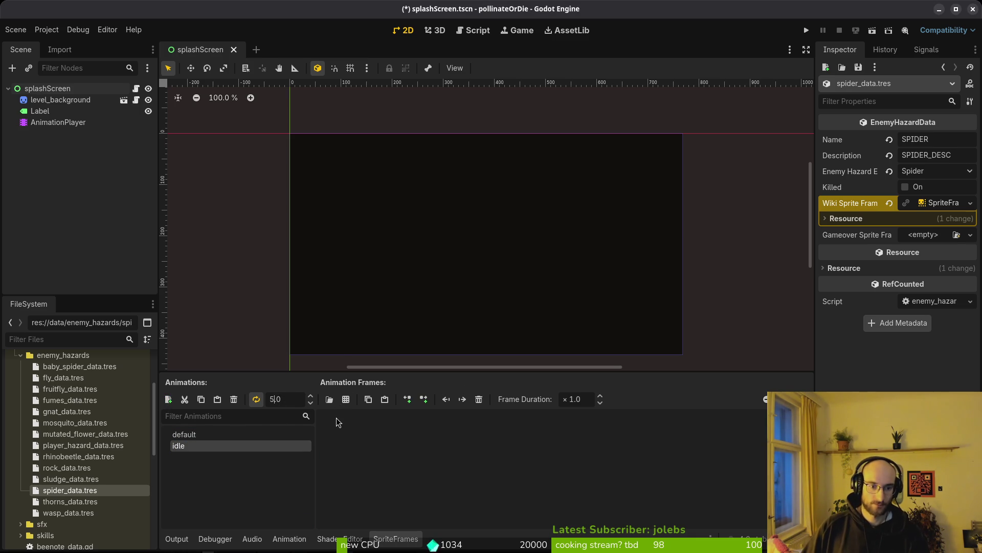
type("10")
key("Return")
left_click(329, 399)
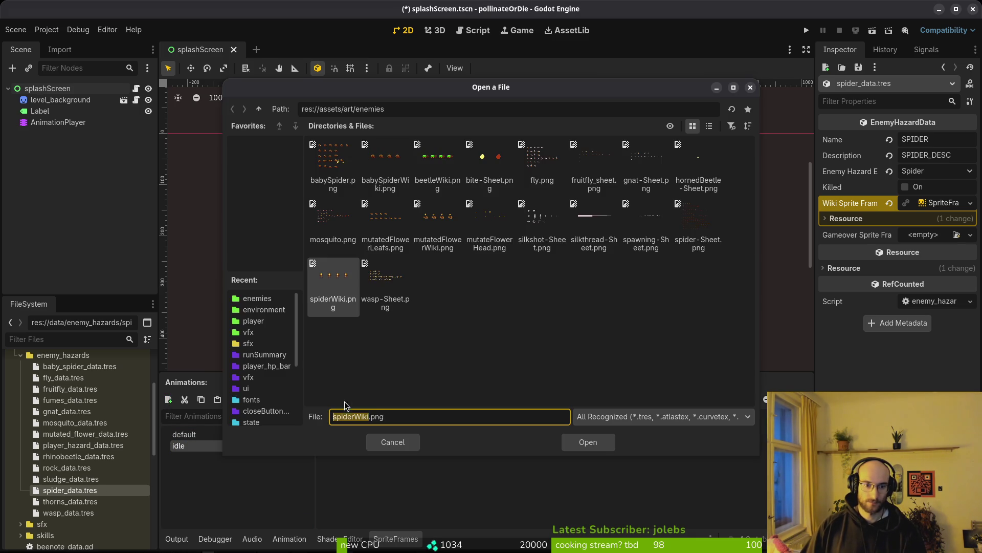
left_click(588, 443)
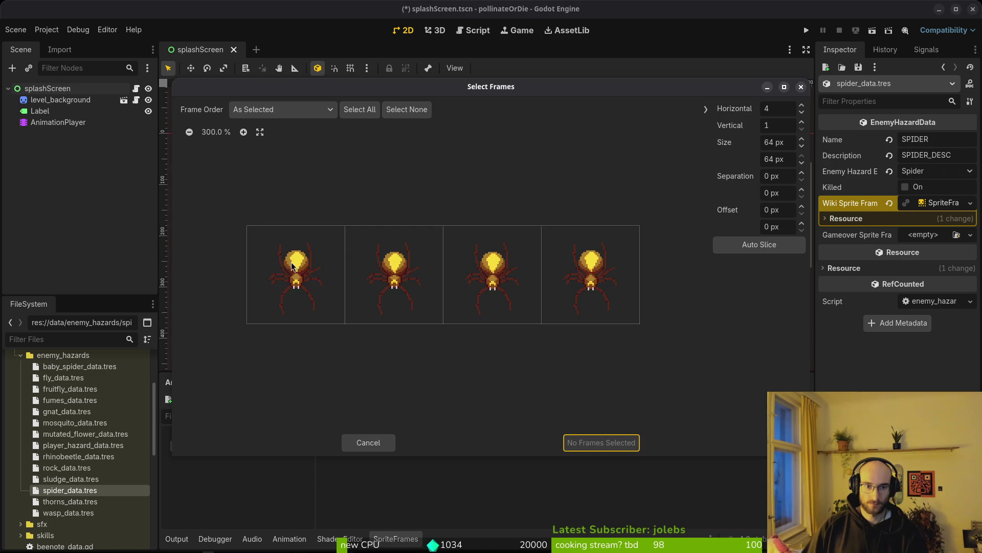
left_click(627, 450)
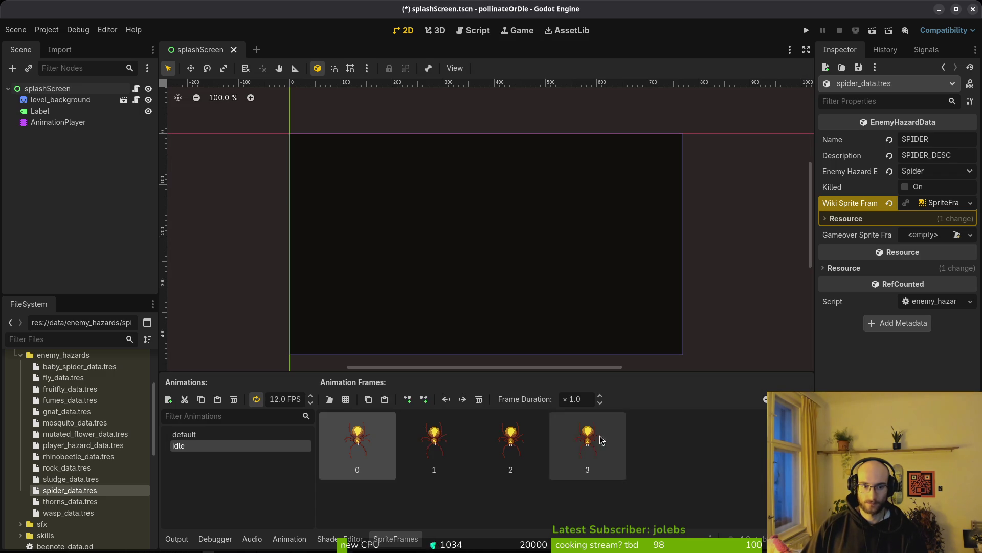
left_click(931, 235)
Step: Assign a new SpriteFrames to the spider's Gameover Sprite Frames and open it for editing
left_click(877, 240)
left_click(921, 236)
left_click(927, 265)
left_click(936, 234)
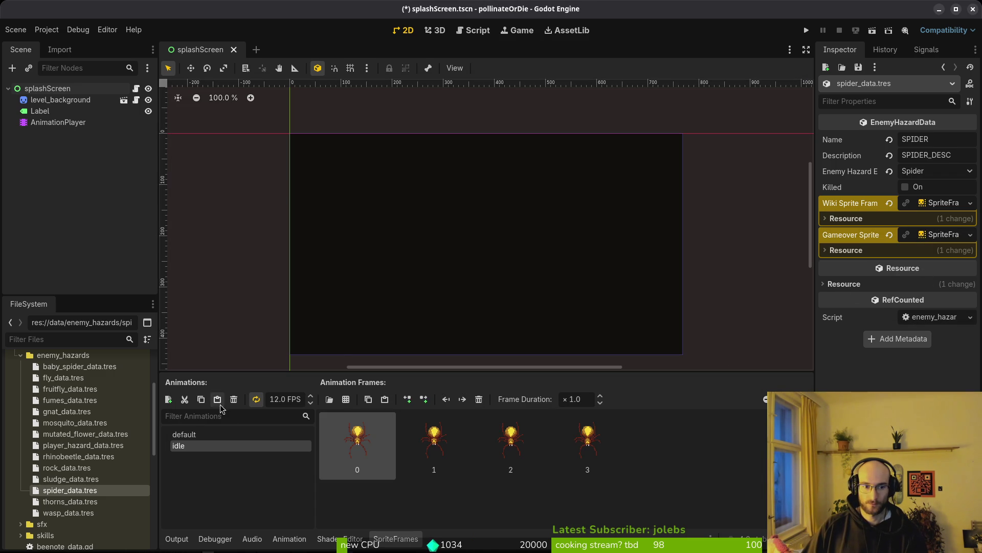
left_click(940, 205)
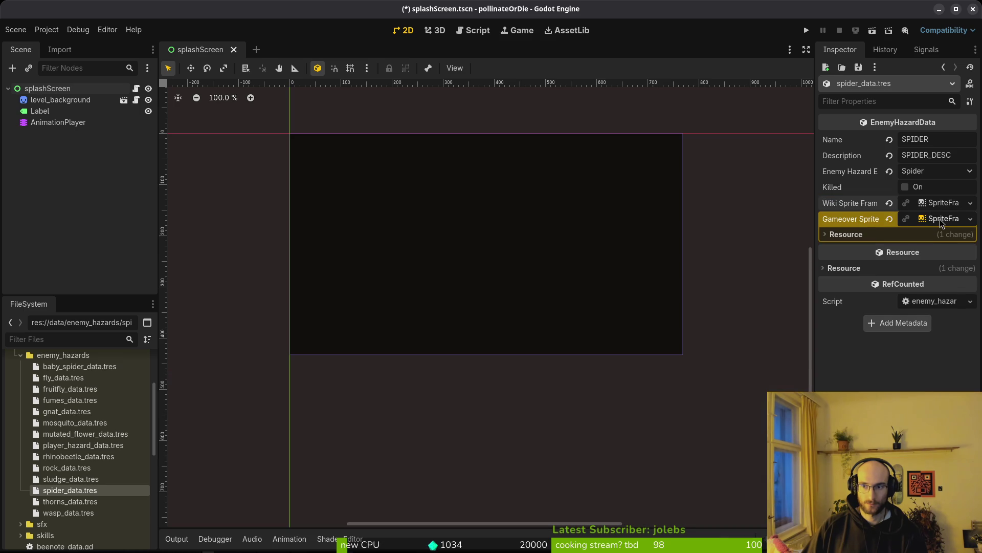
left_click(940, 219)
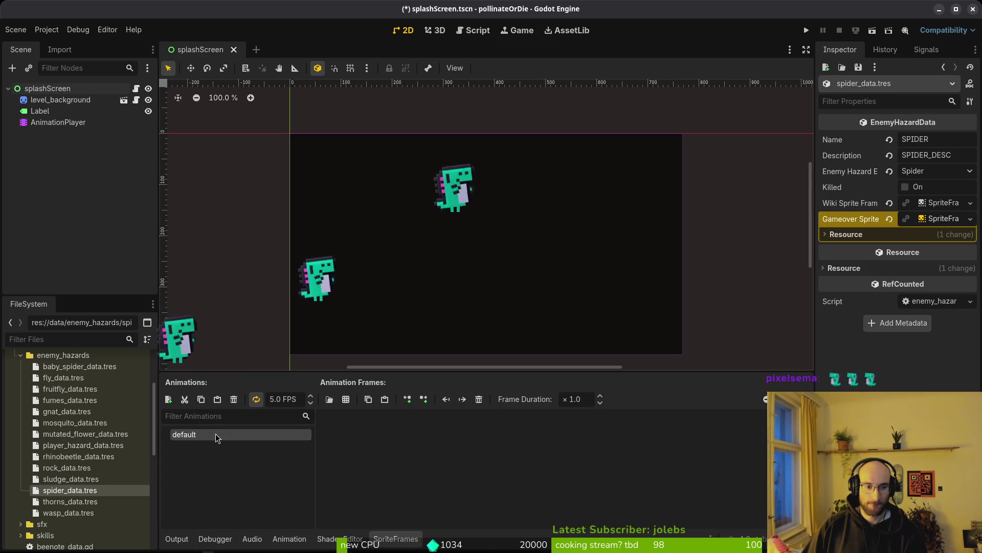
Step: Add a second animation named 'idle' alongside 'default'
left_click(169, 399)
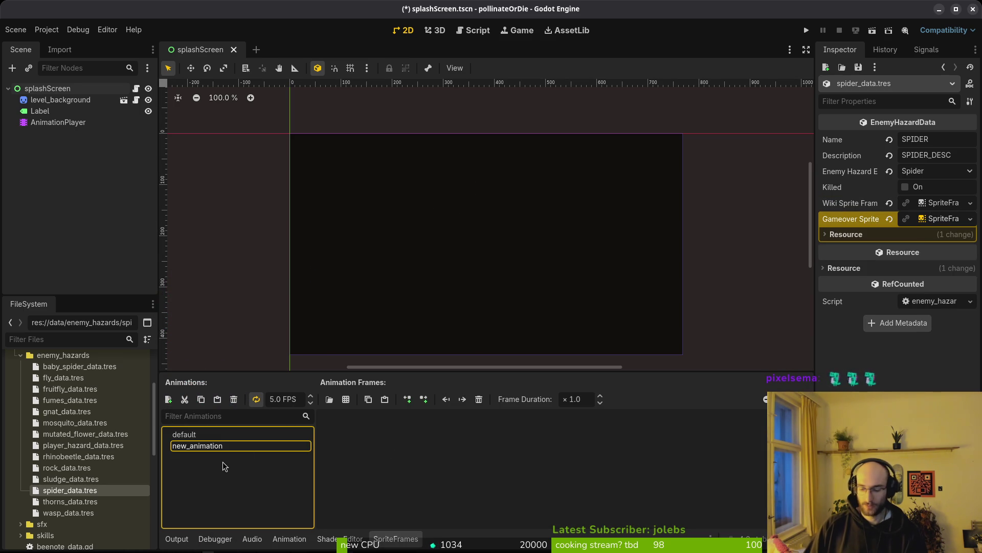
double_click(223, 445)
type("idle")
key("Return")
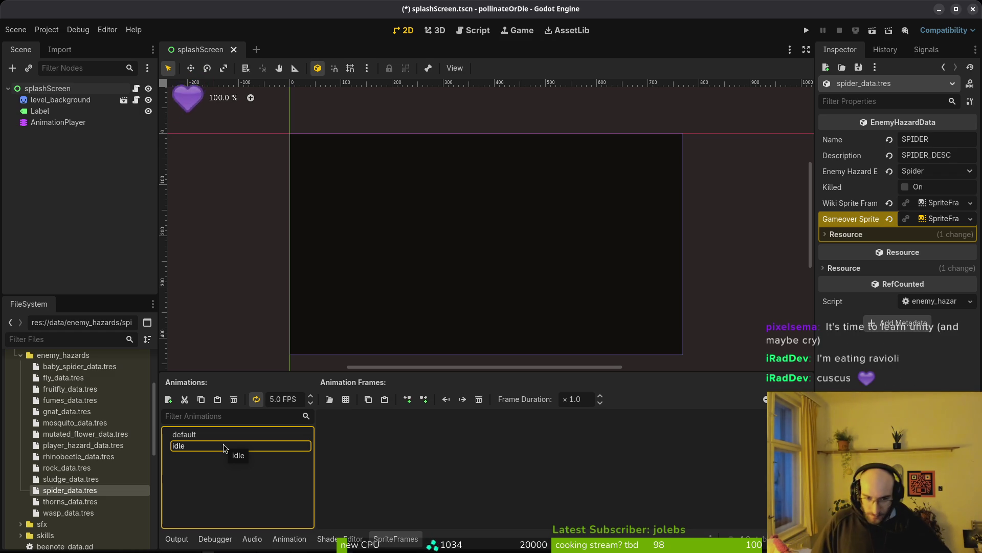
left_click(462, 434)
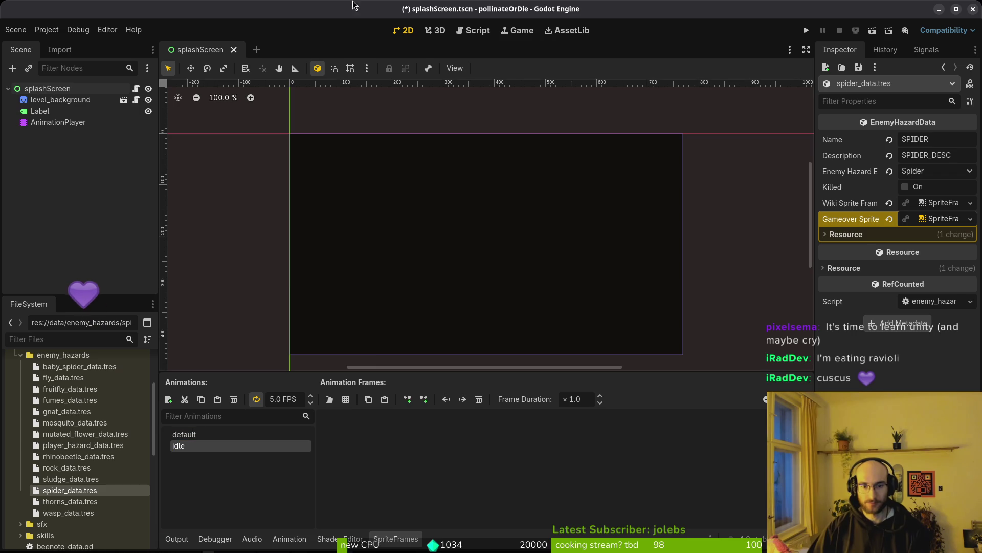
Step: Set the spider's idle animation speed to 12 FPS and save
double_click(185, 446)
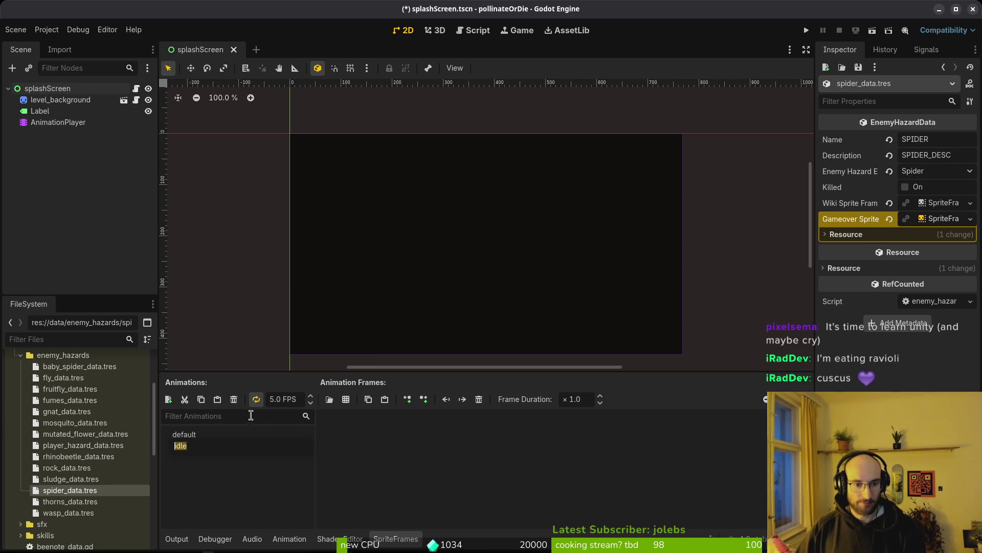
left_click(272, 404)
key("BackSpace")
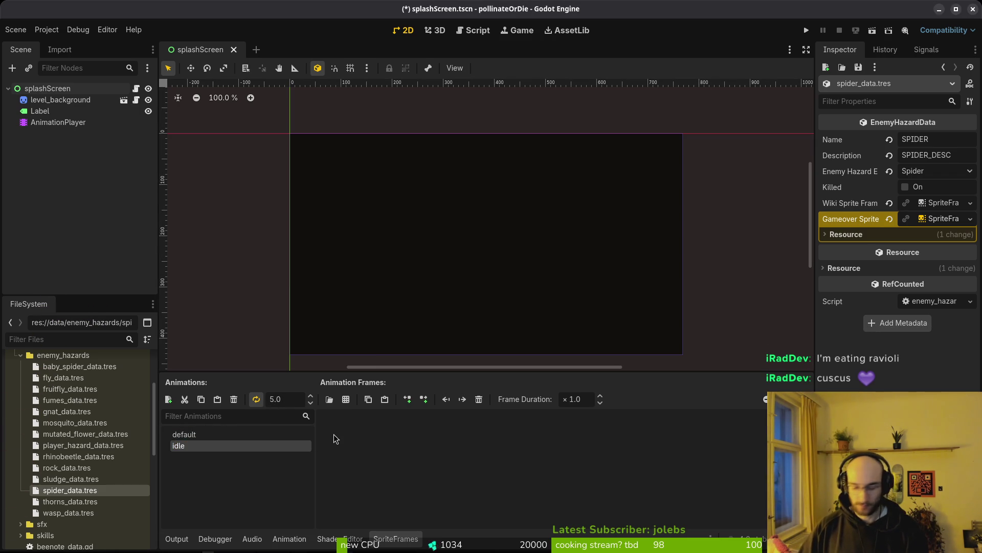
type("12")
key("Return")
key("ctrl+s")
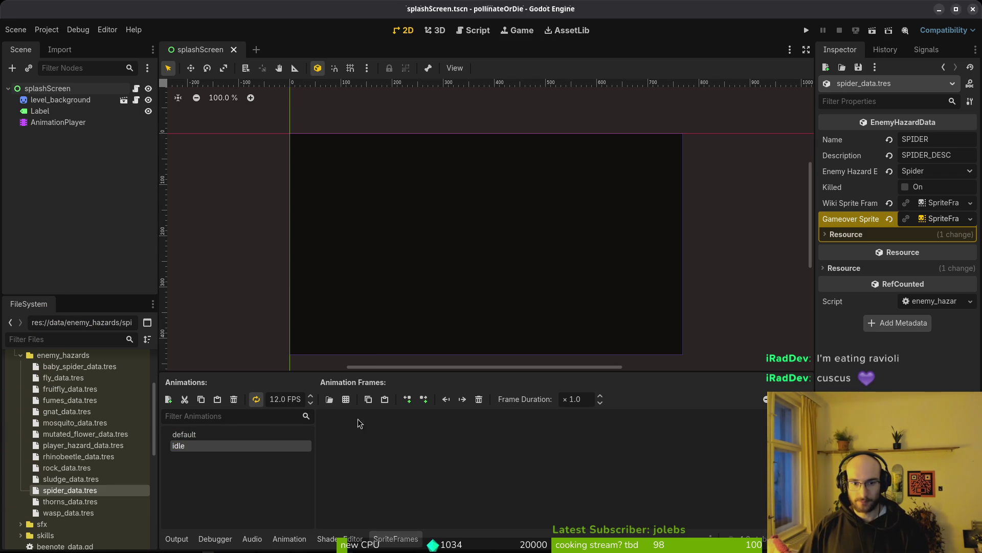
Step: Auto-slice spider - Sheet.png and add four top-row frames to idle
left_click(345, 402)
left_click(697, 235)
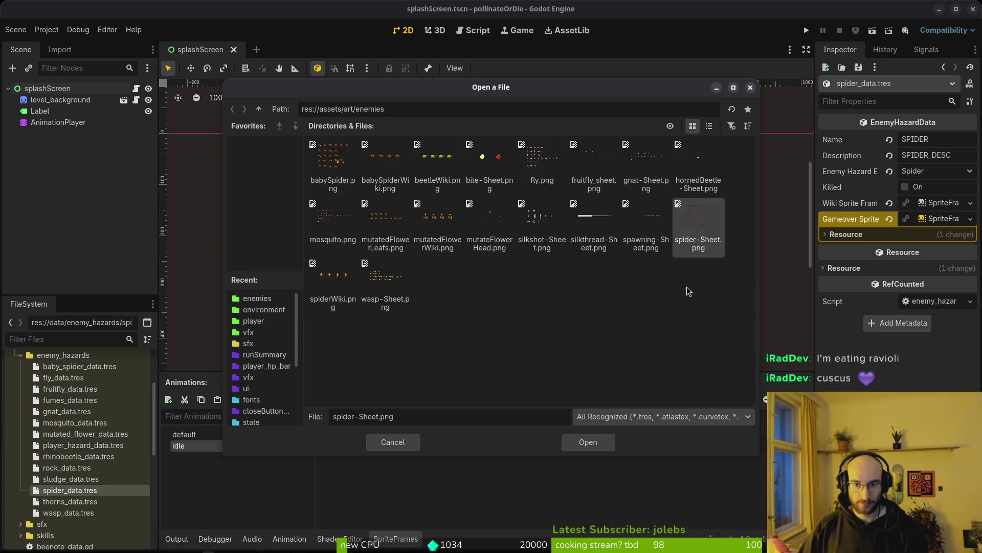
left_click(588, 441)
left_click(759, 244)
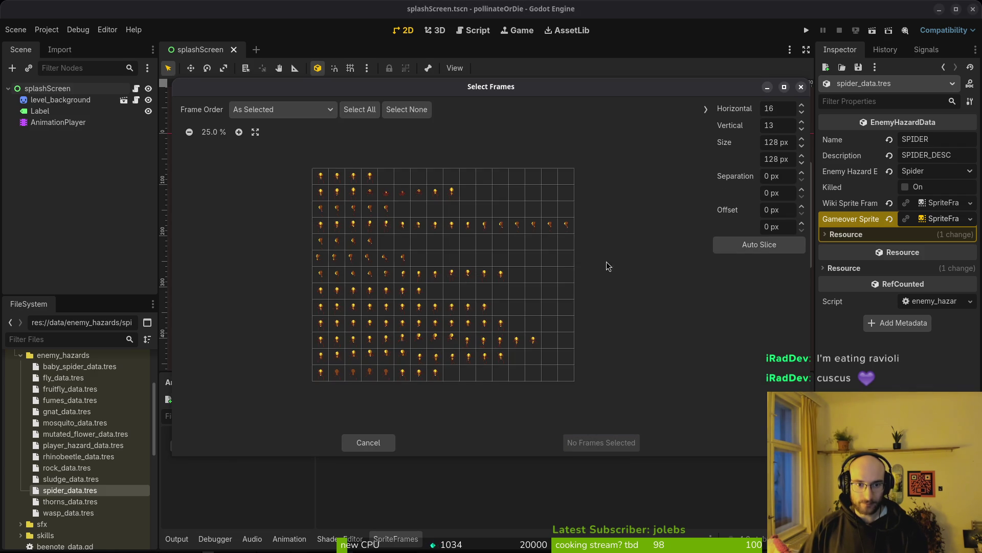
left_click(321, 176)
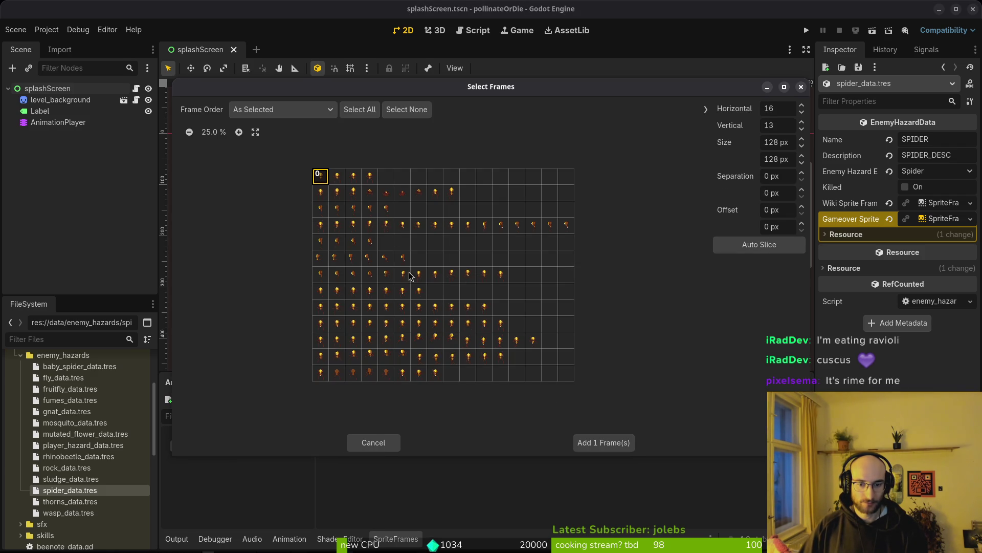
left_click_drag(325, 183, 369, 179)
left_click(322, 179)
left_click(596, 448)
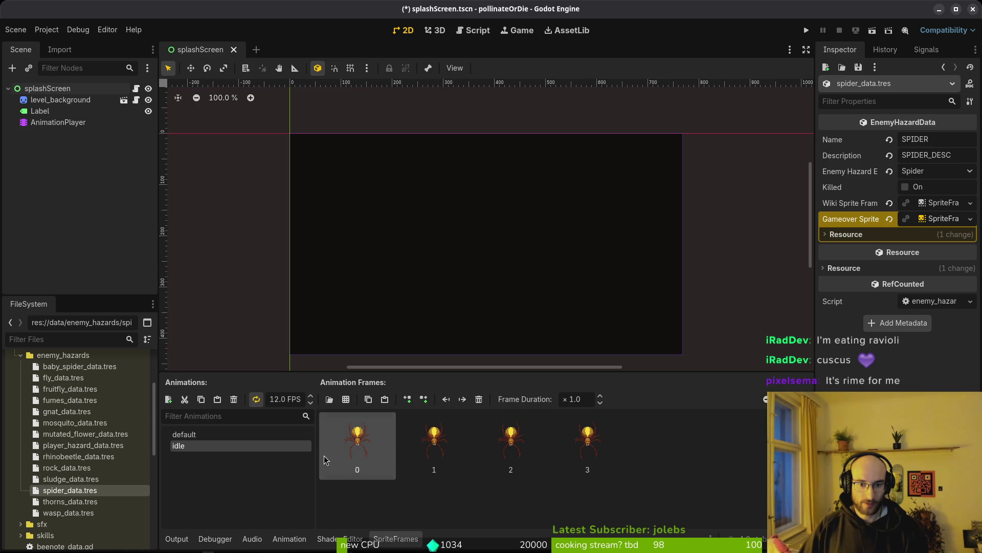
Step: Add the top-left spider frame to the default animation and save
left_click(185, 437)
left_click(346, 399)
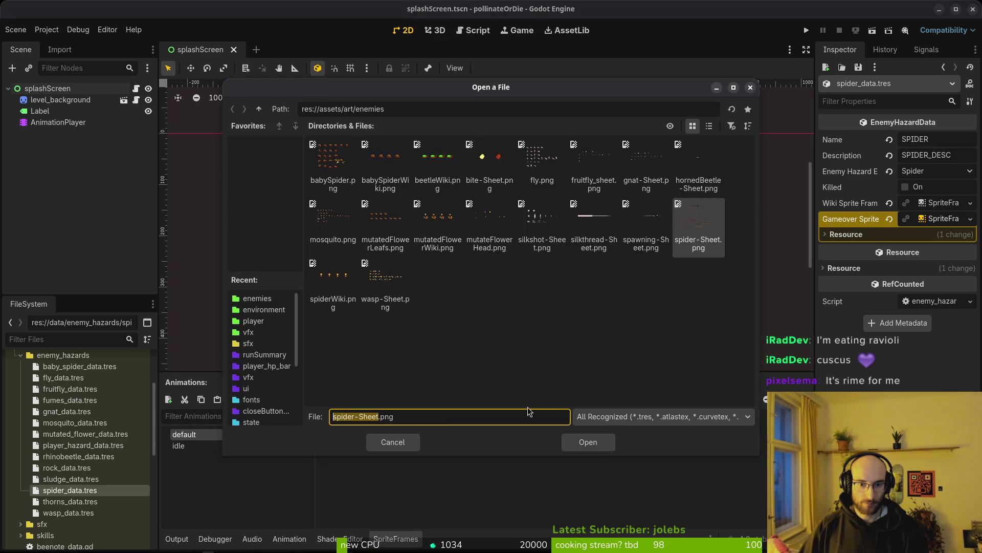
left_click(591, 446)
left_click(320, 177)
left_click(601, 443)
key("ctrl+s")
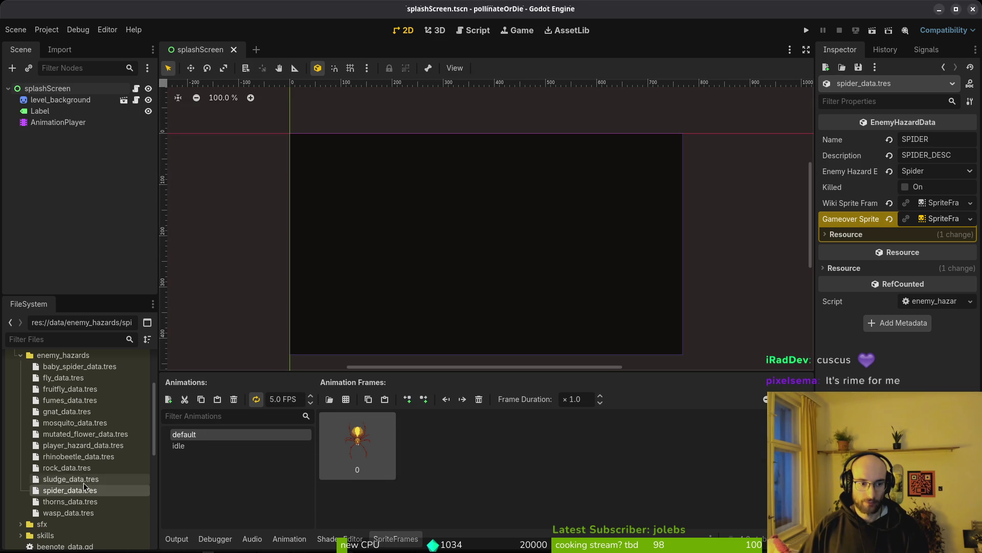
Step: Give thorns_data.tres a new Wiki SpriteFrames resource and open it
left_click(70, 501)
left_click(923, 203)
left_click(936, 231)
left_click(937, 205)
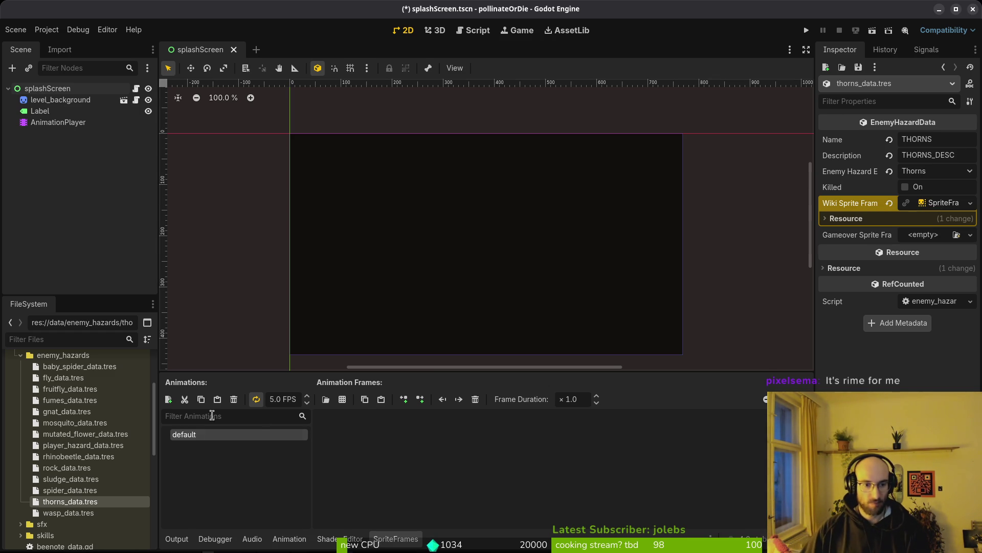
Step: Add an 'idle' animation to the thorns' Wiki SpriteFrames
left_click(168, 399)
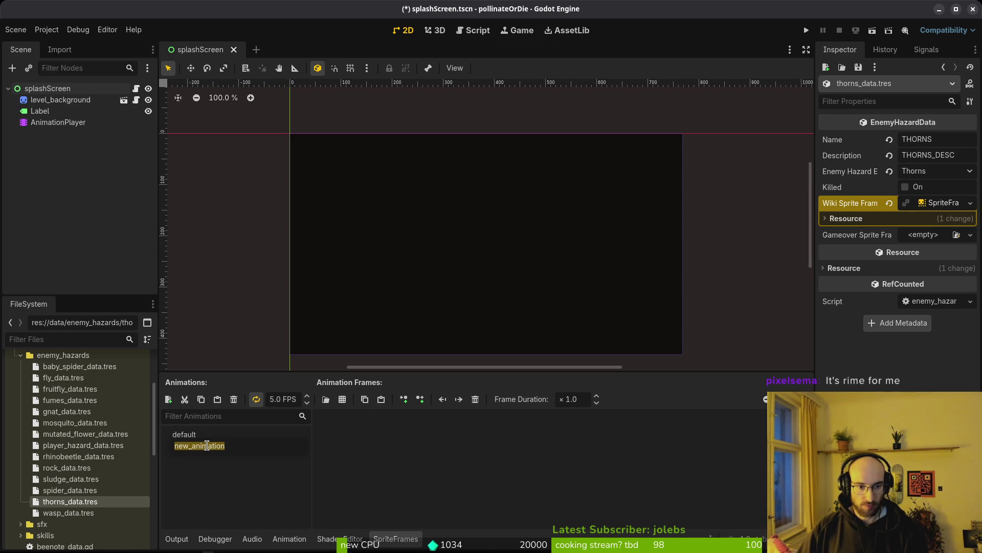
type("idle")
key("Return")
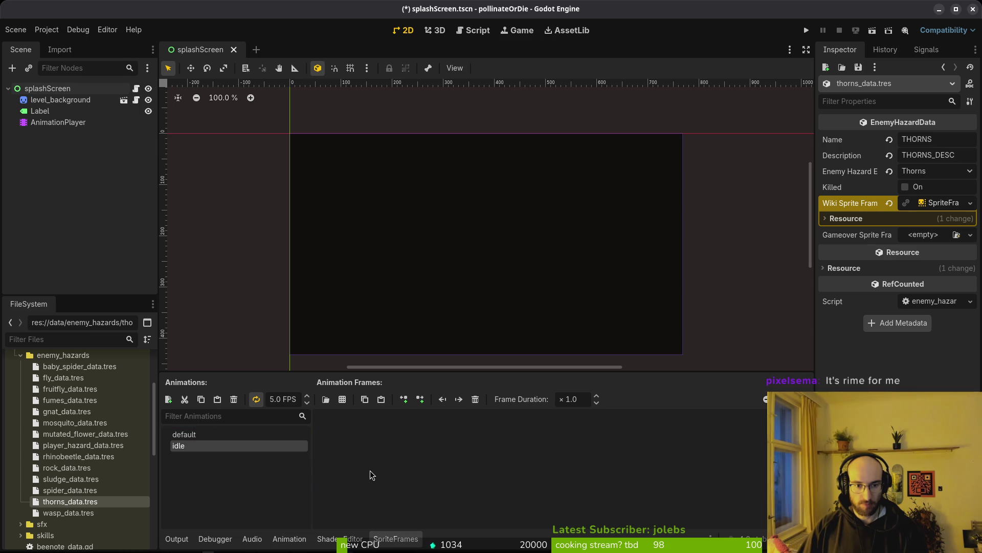
Step: For the default animation, browse to art/environment and choose the thorns.png sheet
left_click(187, 436)
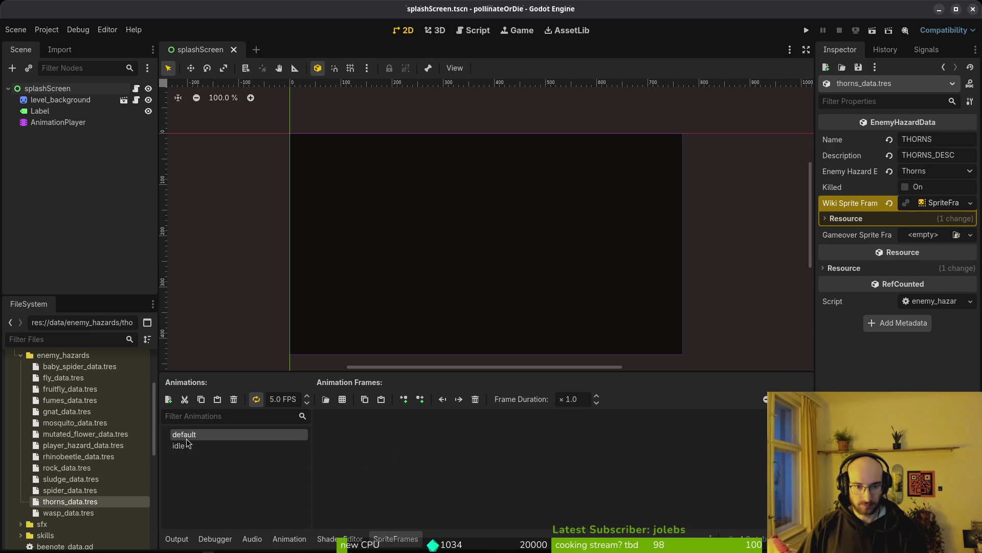
left_click(326, 399)
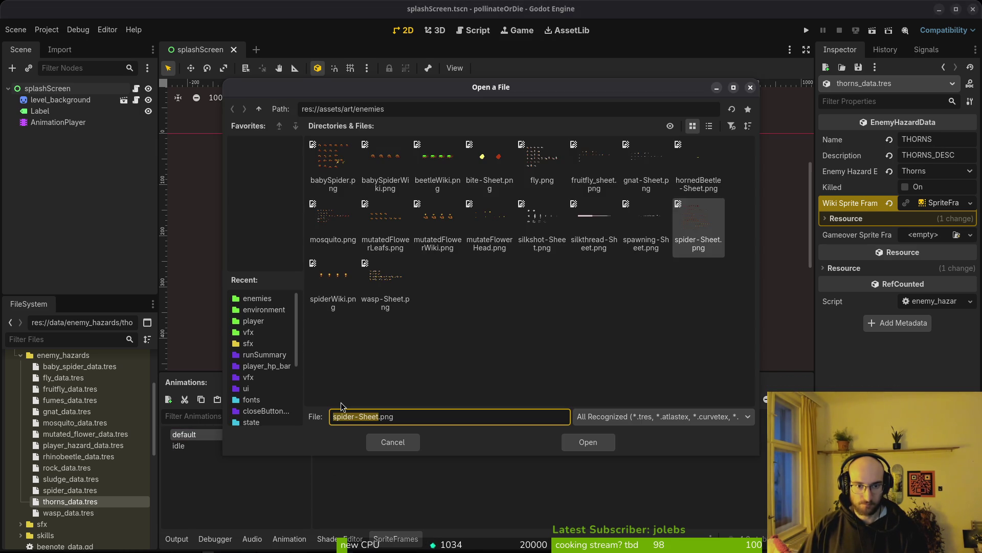
left_click(259, 109)
double_click(388, 163)
left_click(259, 109)
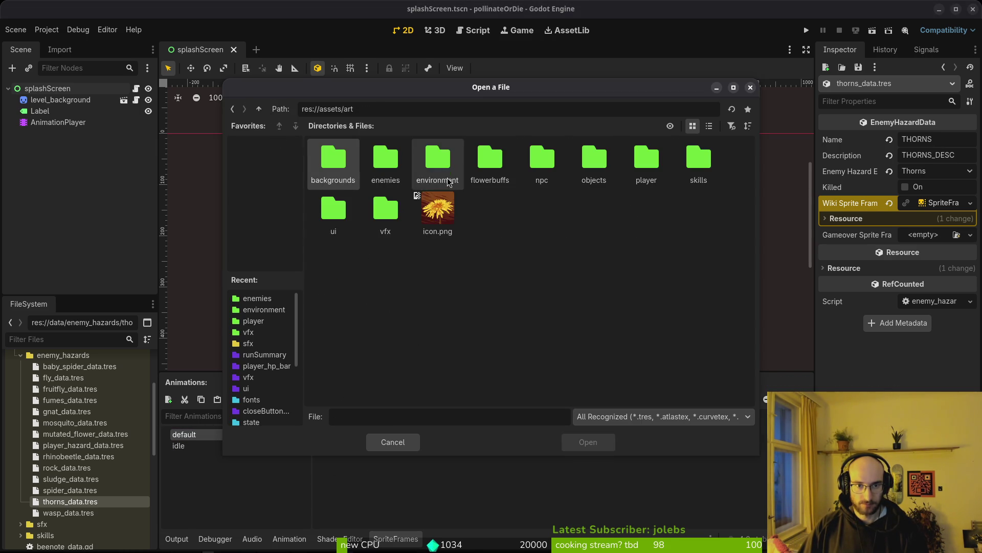
double_click(445, 174)
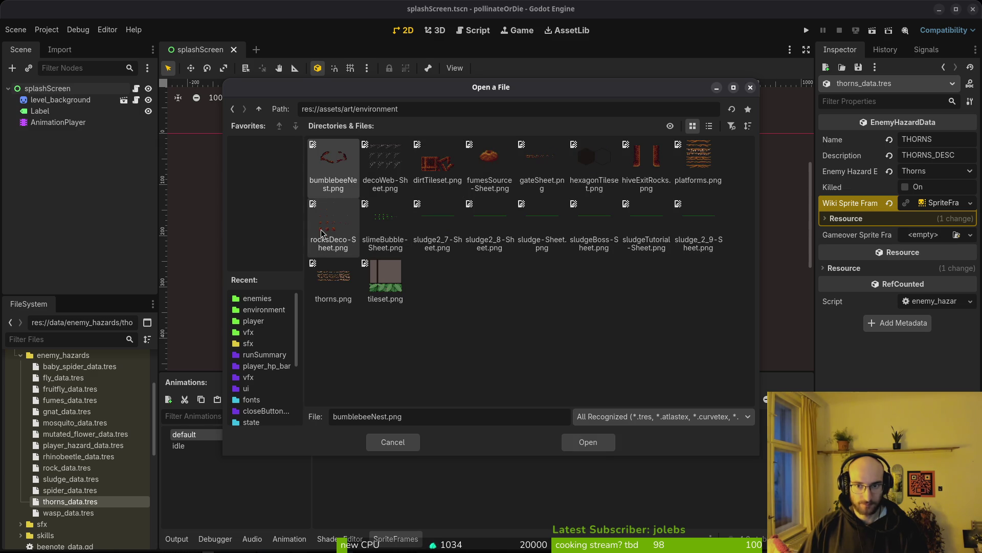
left_click(336, 288)
Step: Slice thorns.png into a 6 by 4 grid and add one thorn frame to default
left_click(586, 441)
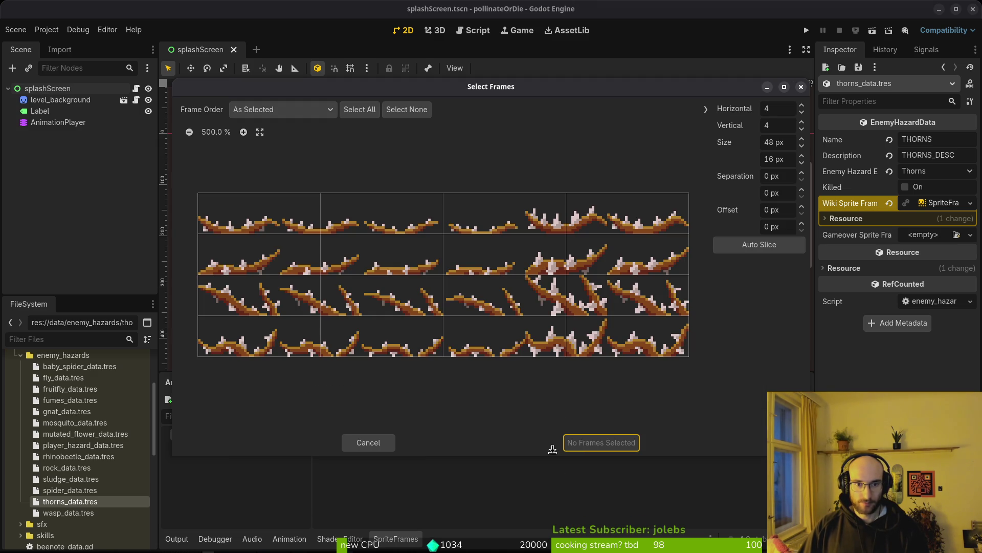
left_click(761, 248)
left_click(786, 112)
type("6")
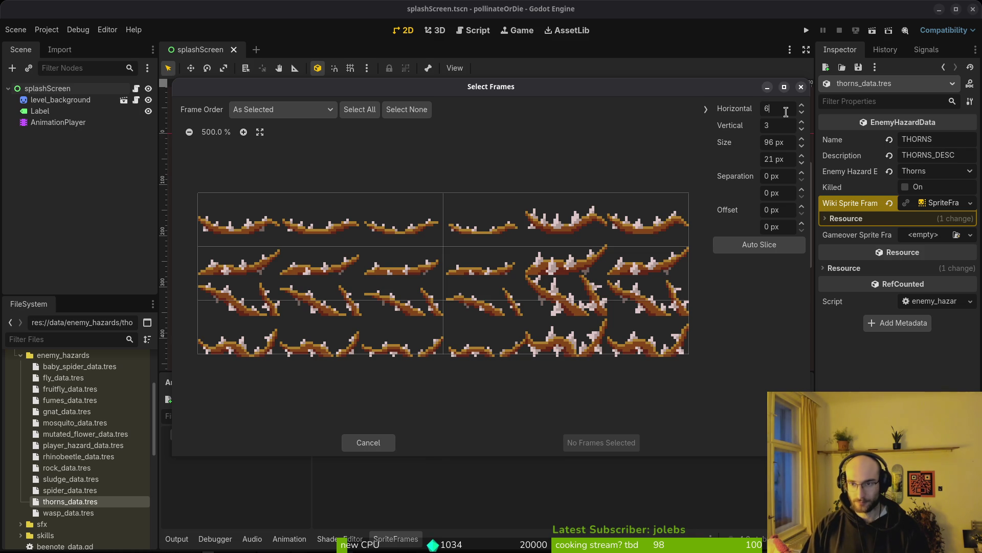
key("Tab")
type("4")
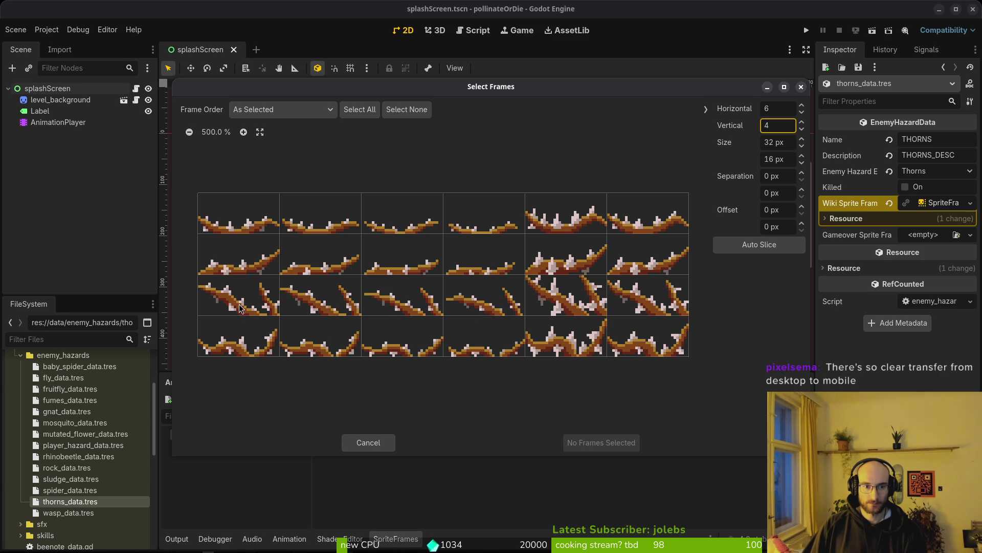
mouse_move(242, 307)
left_mouse_down()
mouse_move(486, 299)
mouse_move(335, 296)
left_mouse_up()
left_click(574, 447)
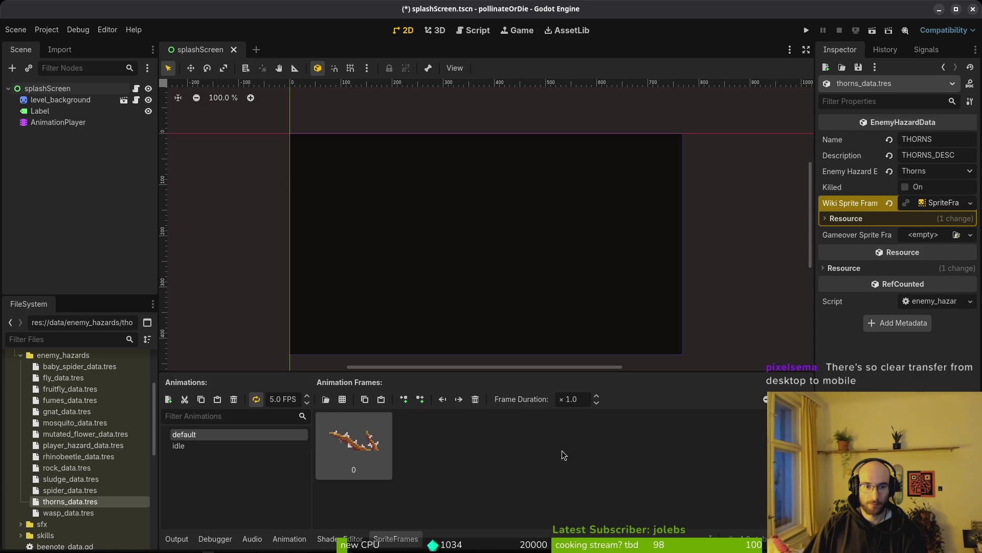
Step: Add 18 thorn frames from the first, third and fourth rows to idle
left_click(195, 446)
left_click(342, 399)
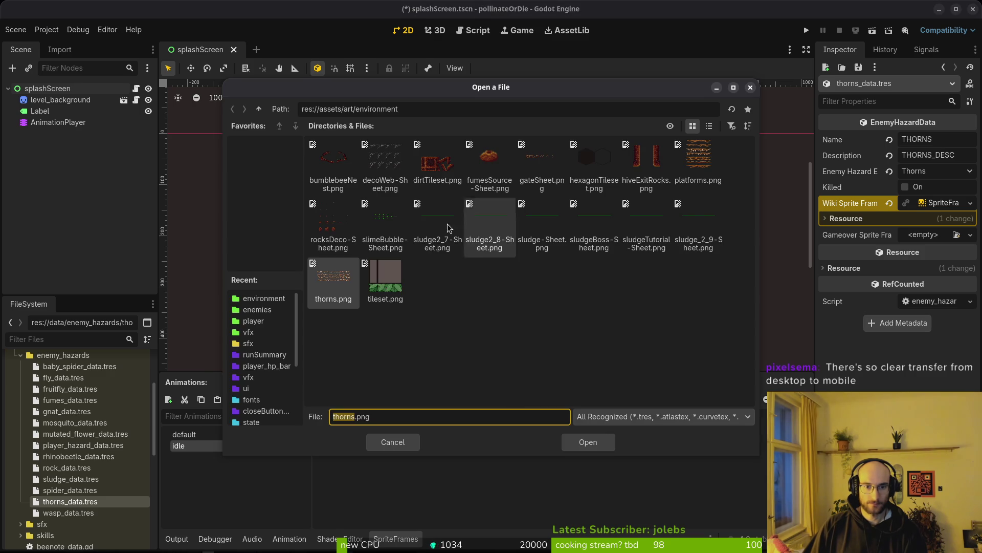
left_click(589, 439)
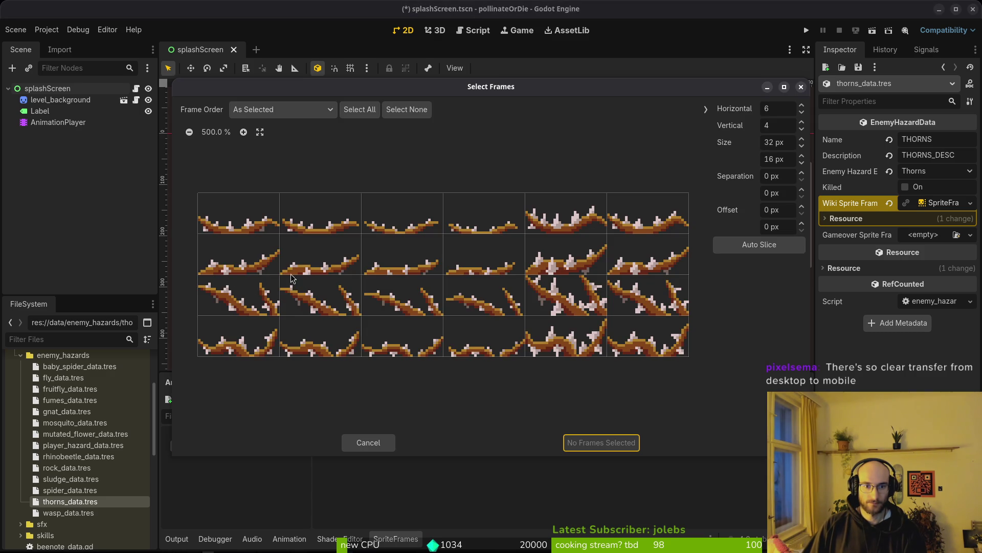
left_click_drag(245, 308, 653, 304)
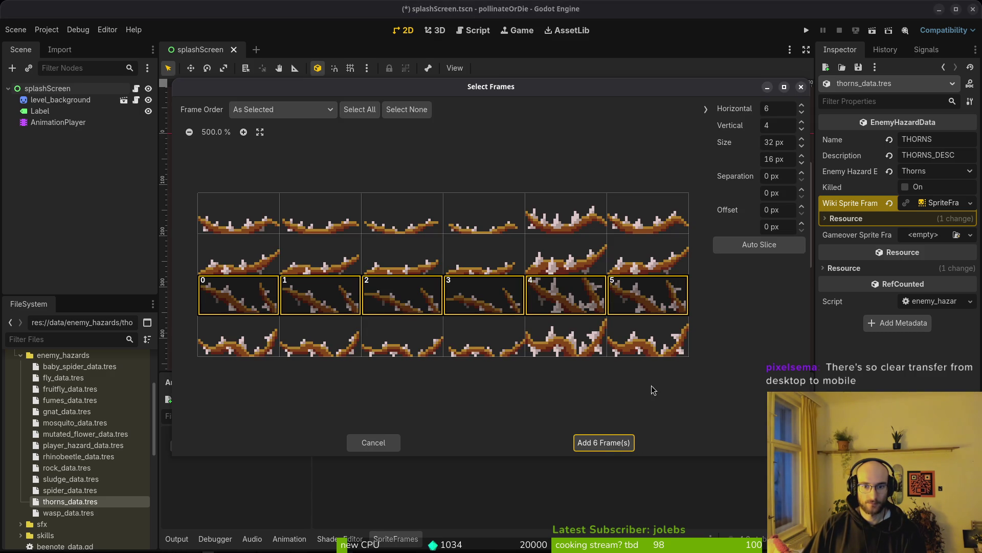
left_click_drag(225, 344, 647, 352)
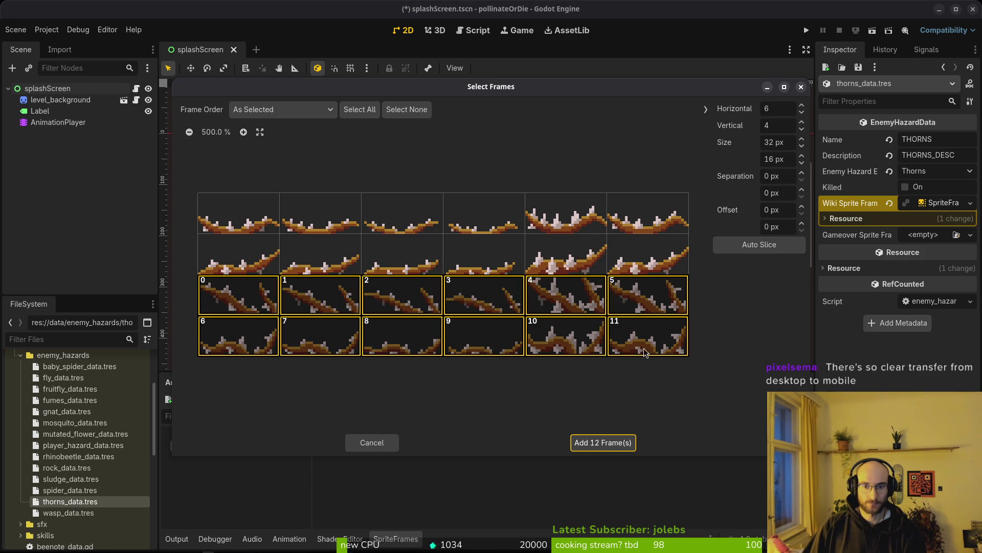
left_click_drag(250, 234, 630, 229)
mouse_move(603, 260)
left_mouse_down()
mouse_move(609, 233)
mouse_move(248, 201)
mouse_move(328, 212)
mouse_move(619, 208)
left_mouse_up()
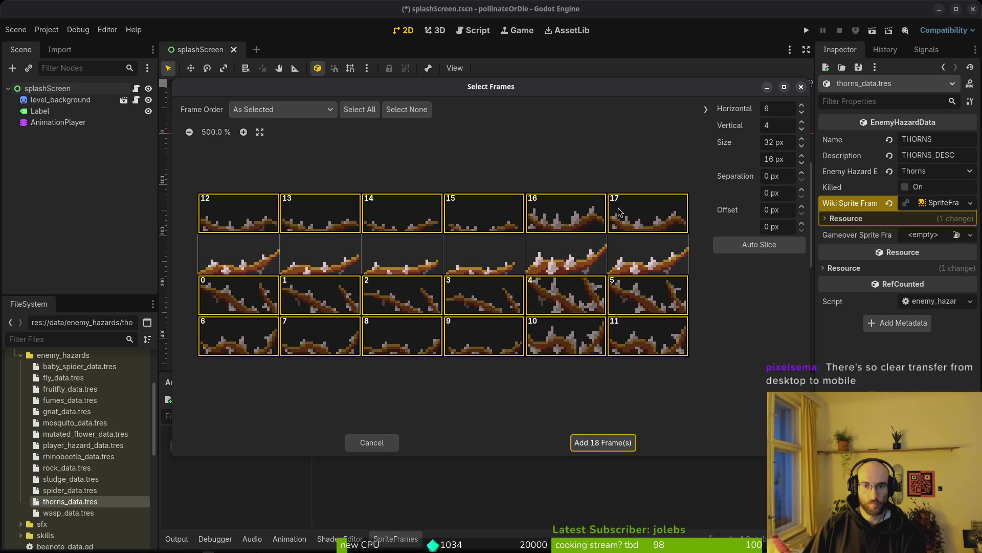
left_click(595, 449)
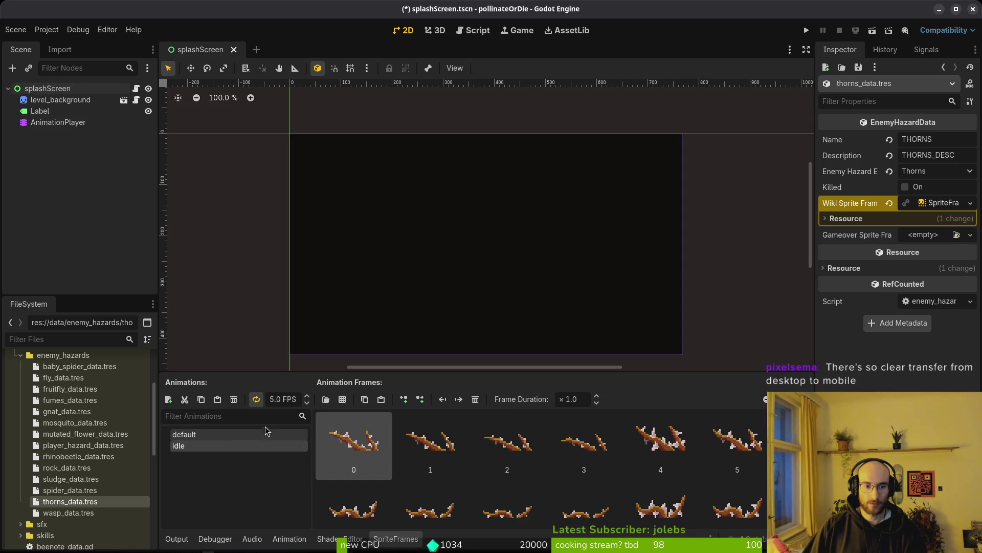
Step: Set the idle animation speed to 12 FPS and save
double_click(274, 399)
type("12")
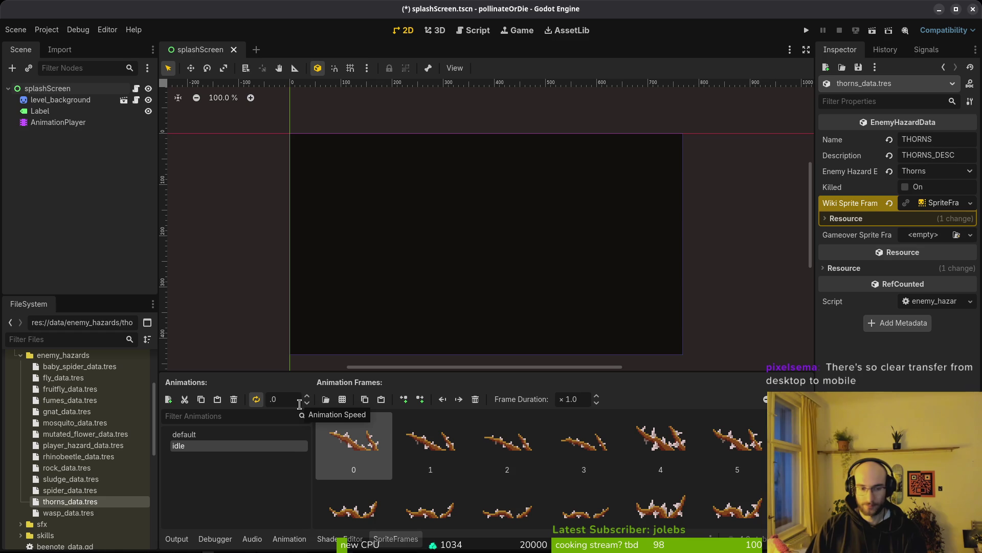
key("Return")
key("ctrl+s")
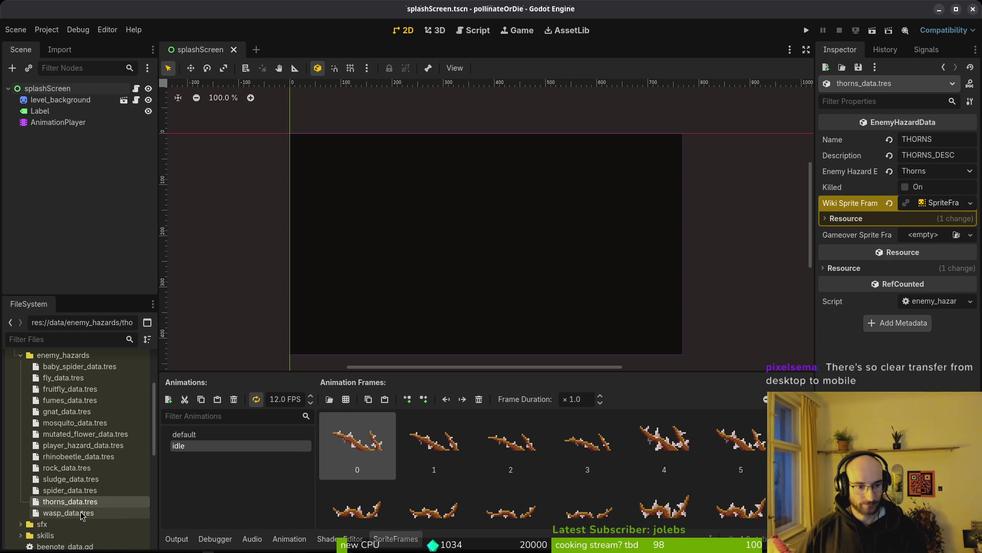
Step: Copy the thorns' Wiki Sprite Frames value and save
right_click(899, 211)
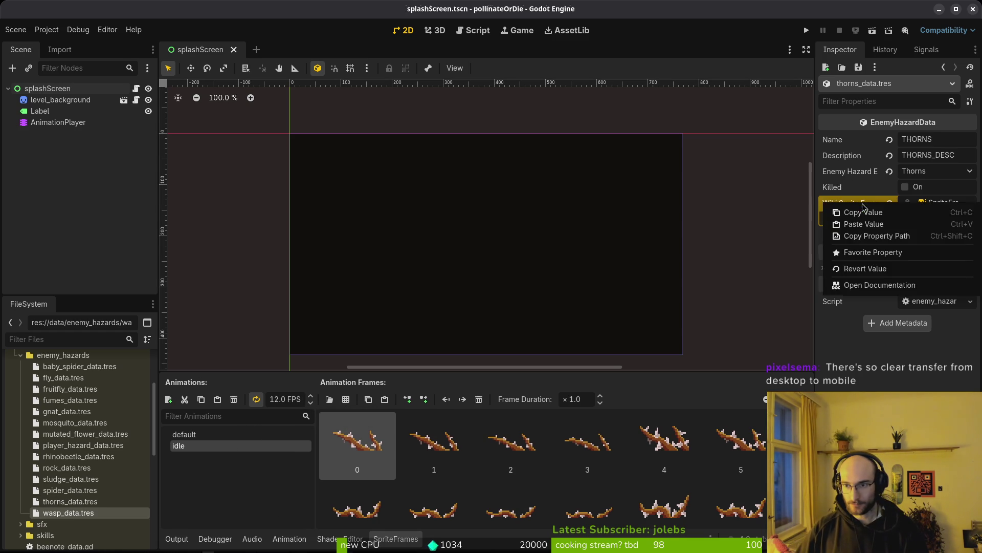
right_click(881, 225)
left_click(878, 254)
key("ctrl+s")
Step: Give wasp_data.tres a new Wiki SpriteFrames resource and open it
left_click(63, 514)
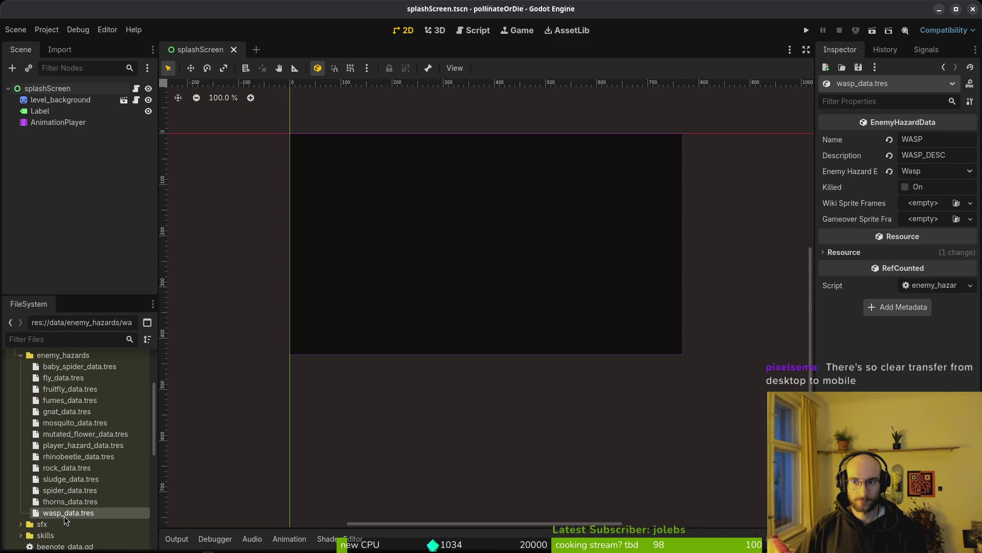
right_click(919, 205)
left_click(921, 235)
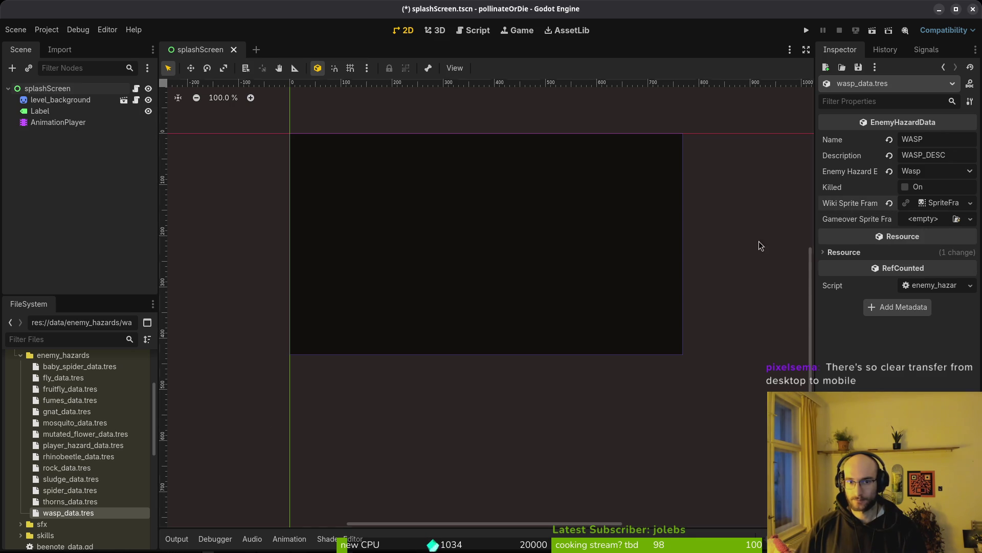
left_click(931, 202)
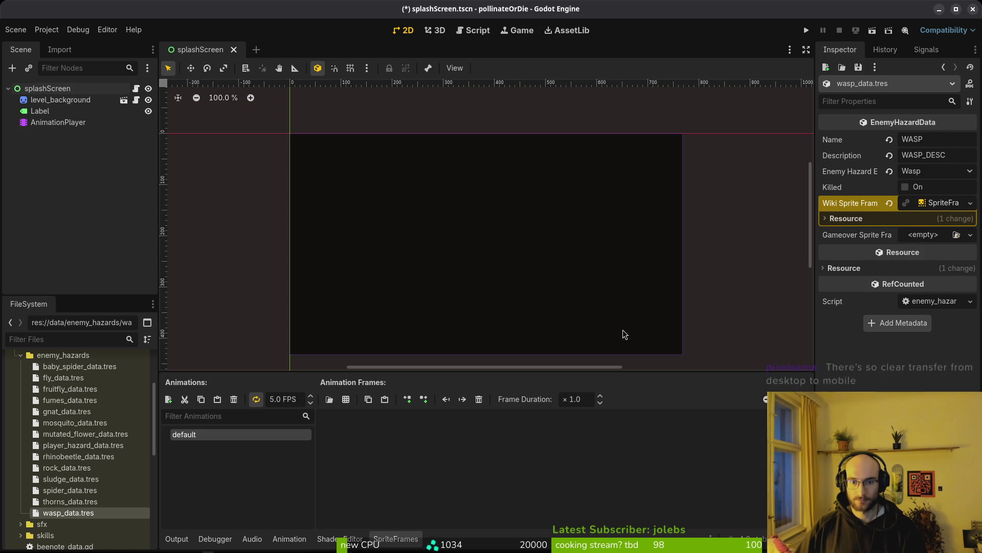
Step: Add the first frame of the wasp sheet from art/enemies to default
left_click(346, 399)
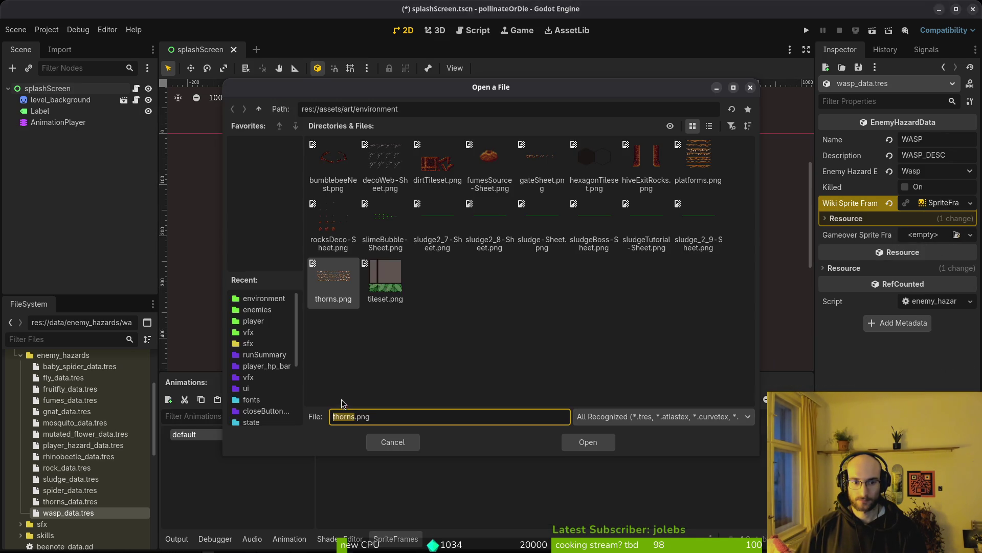
left_click(261, 109)
double_click(386, 161)
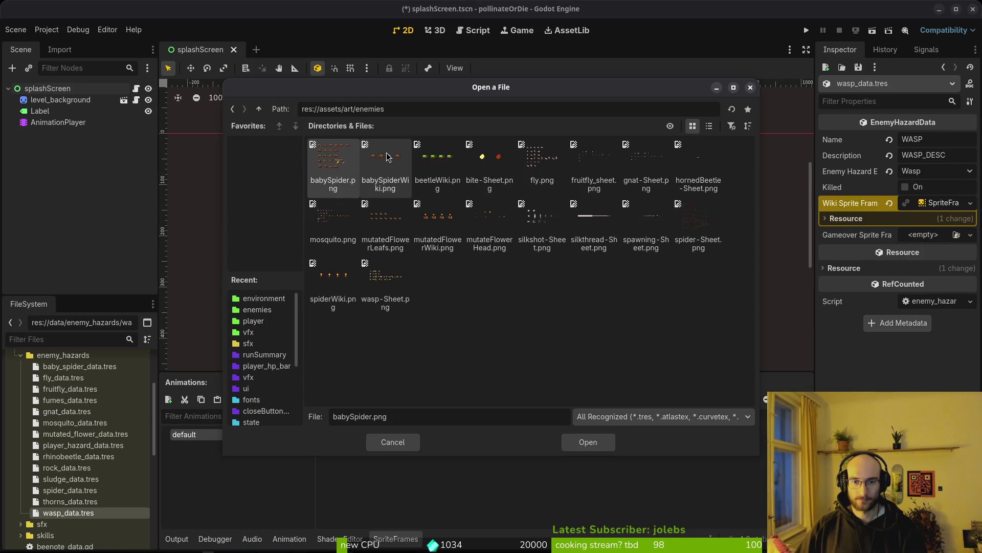
left_click(386, 284)
left_click(589, 442)
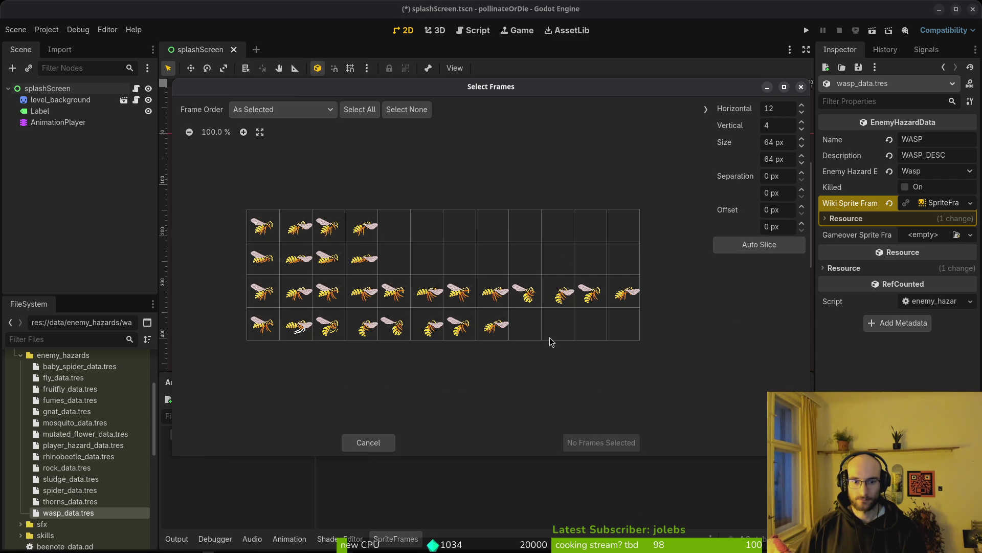
left_click(264, 232)
left_click(589, 441)
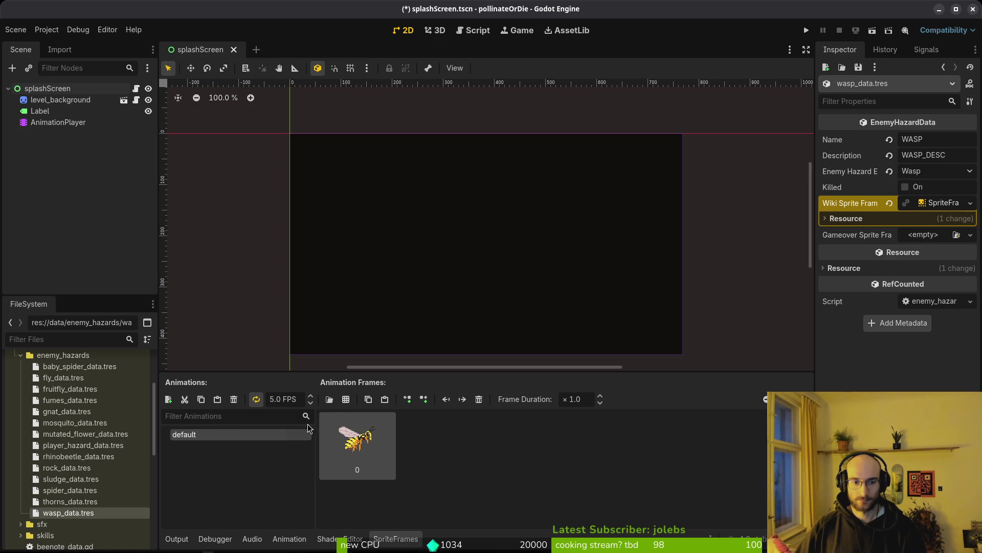
Step: Add an 'idle' animation playing at 12 FPS
left_click(168, 400)
key("BackSpace")
type("idle")
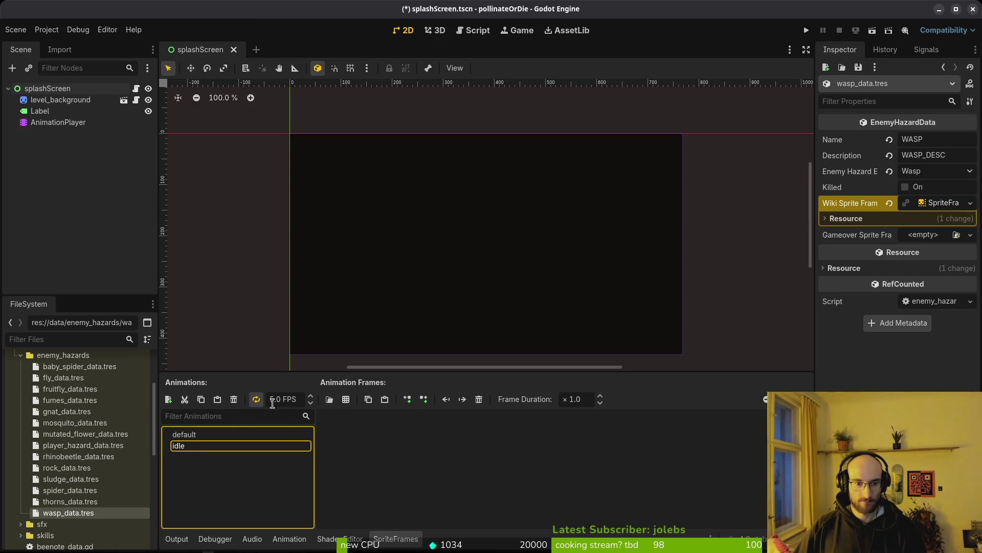
left_click(278, 399)
key("ctrl+a")
type("12")
key("Return")
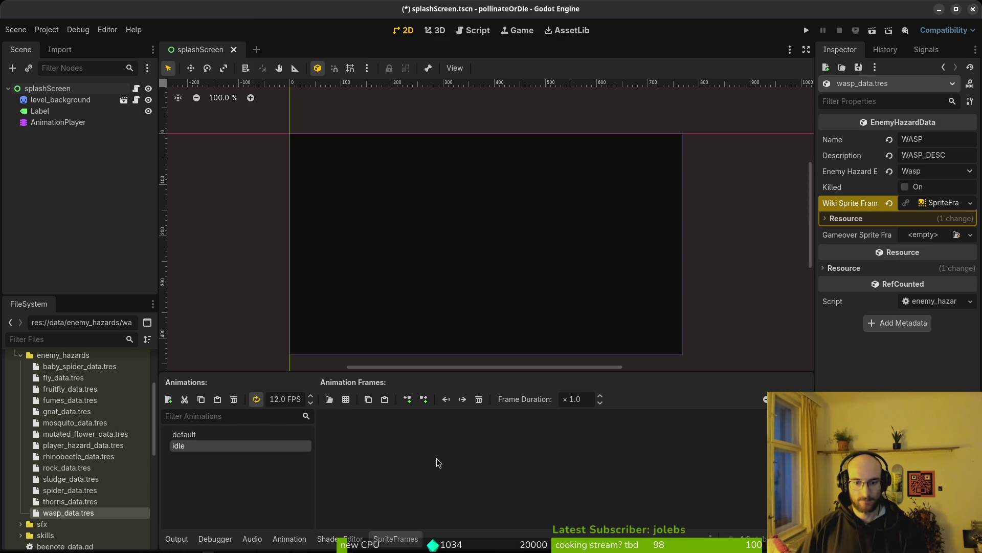
Step: Add the first four wasp frames to idle and save
left_click(329, 399)
left_click(582, 446)
left_click_drag(268, 229, 361, 228)
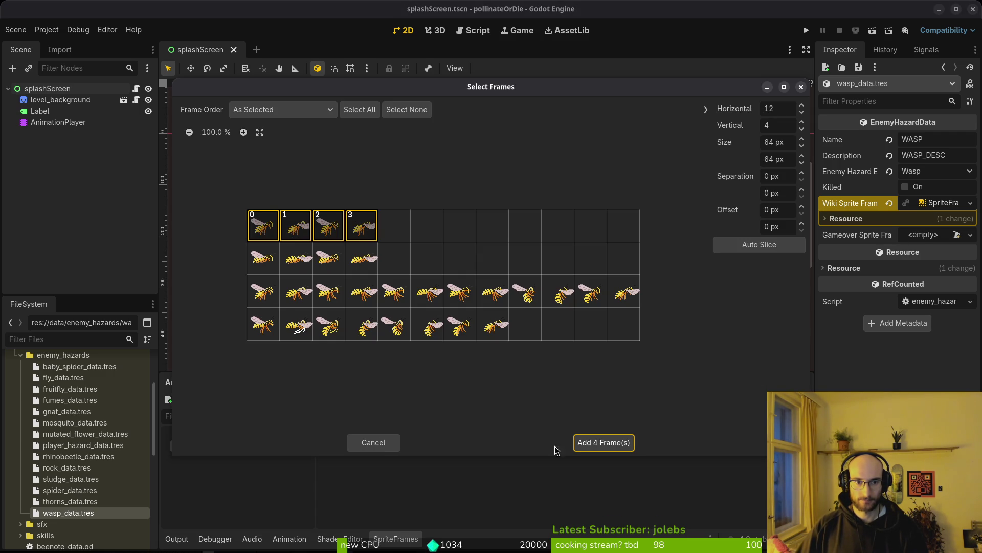
left_click(609, 443)
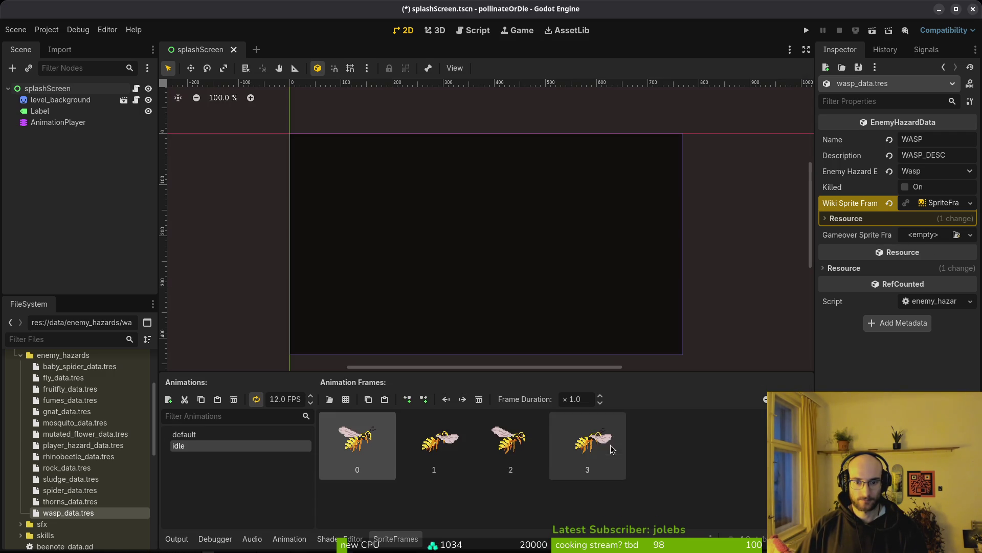
key("ctrl+s")
Step: Copy Wiki Sprite Frames into Gameover Sprite Frames and run the game
right_click(864, 204)
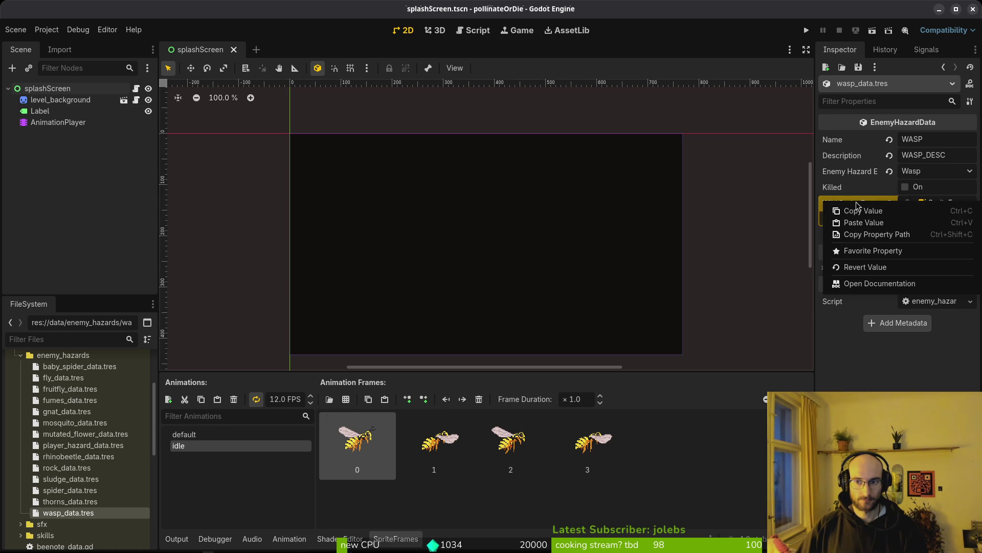
left_click(879, 214)
right_click(876, 237)
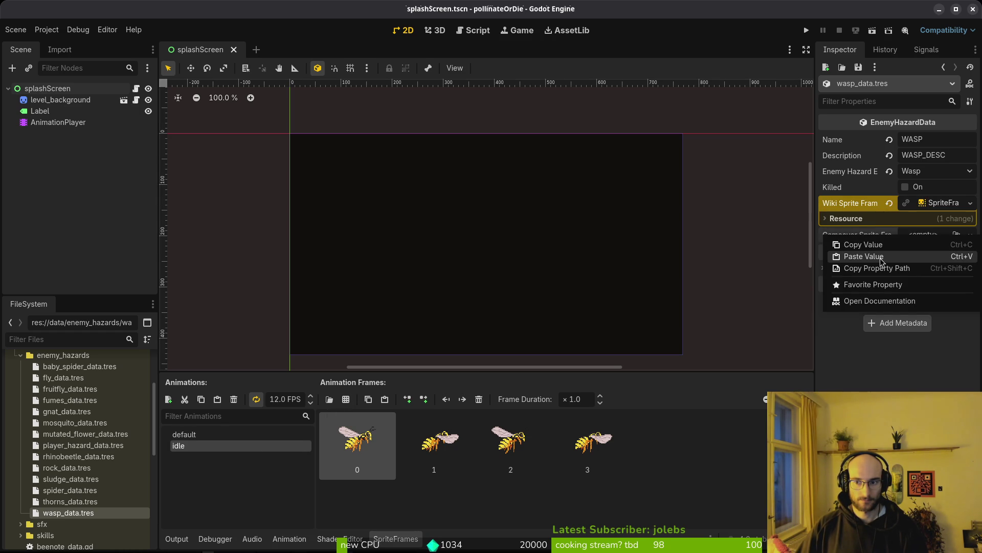
left_click(881, 257)
left_click(806, 30)
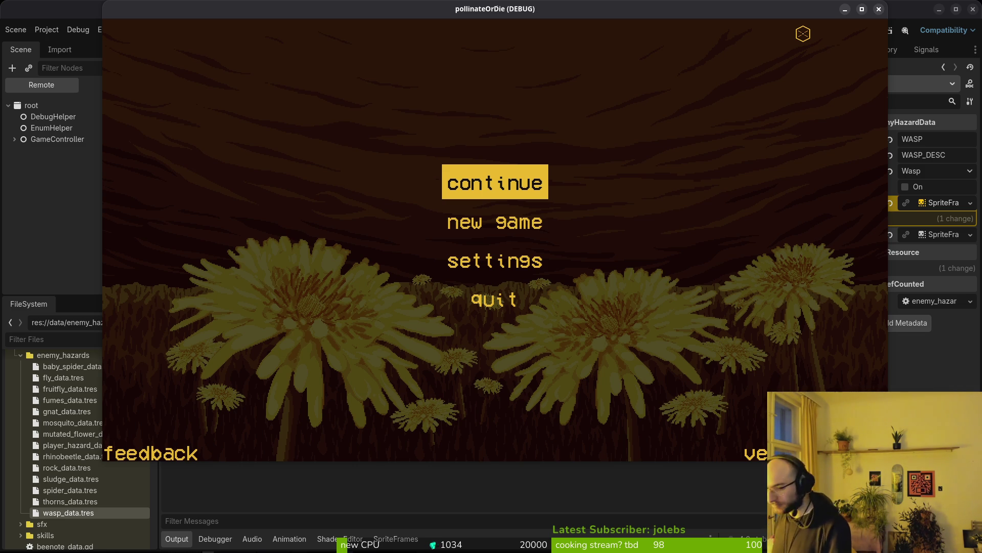
Step: Choose continue on the game's main menu, then go back to the editor's errors
key("Return")
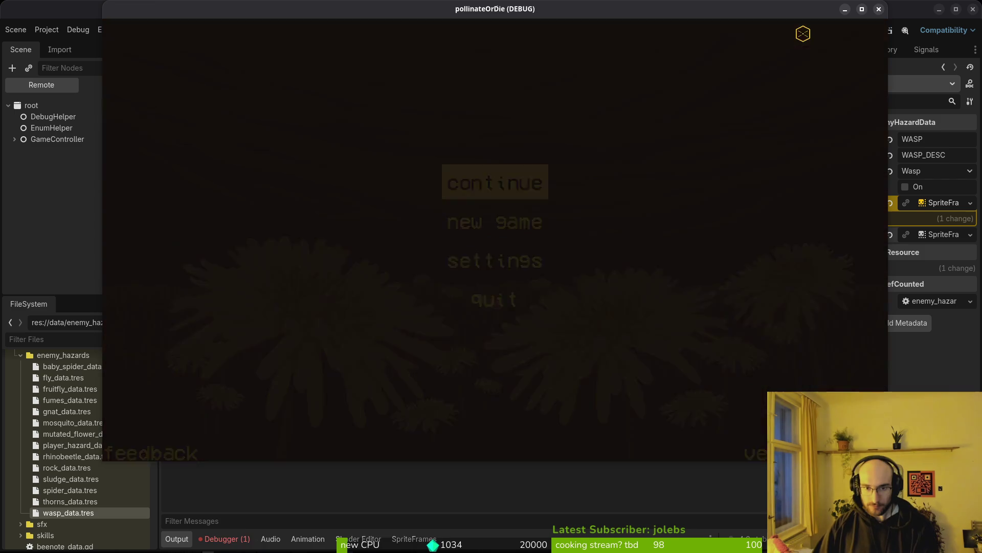
left_click(224, 539)
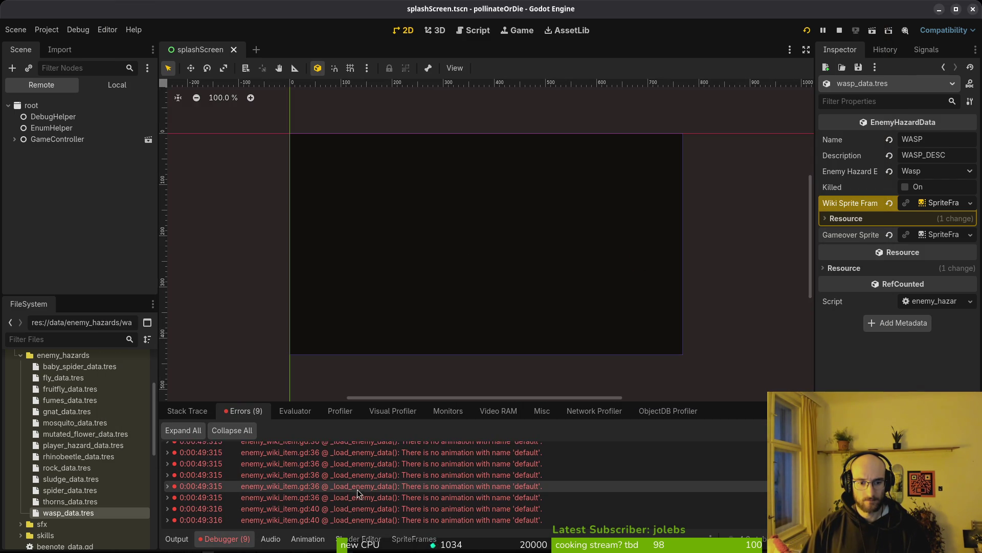
Step: Check that baby_spider_data.tres's Wiki SpriteFrames has a default animation, then view the errors
key("ctrl+s")
left_click(79, 368)
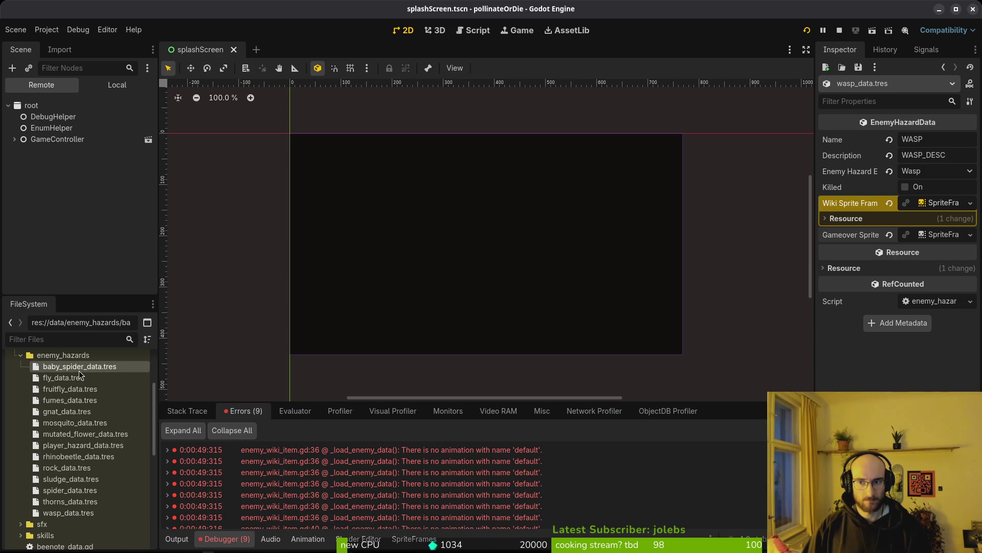
left_click(929, 207)
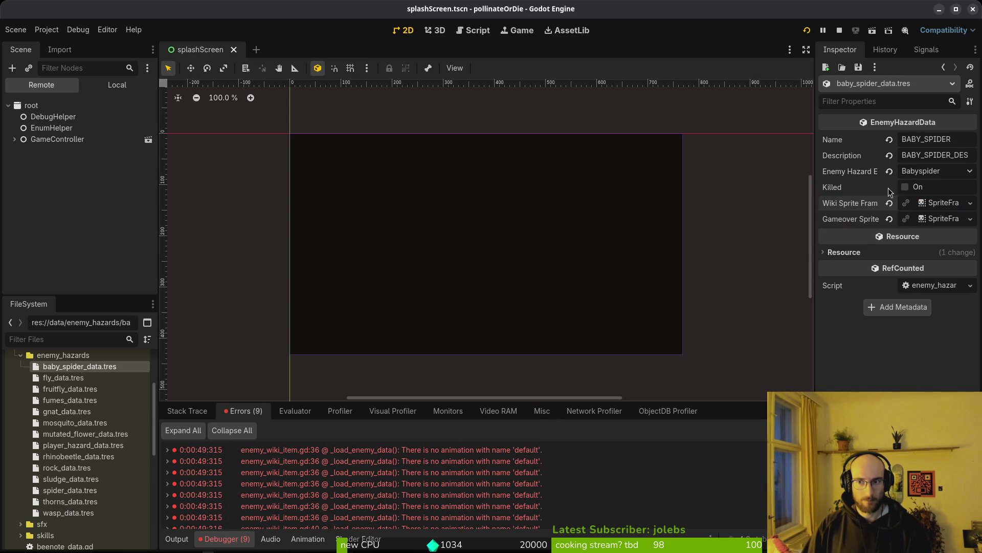
left_click(929, 205)
left_click(250, 435)
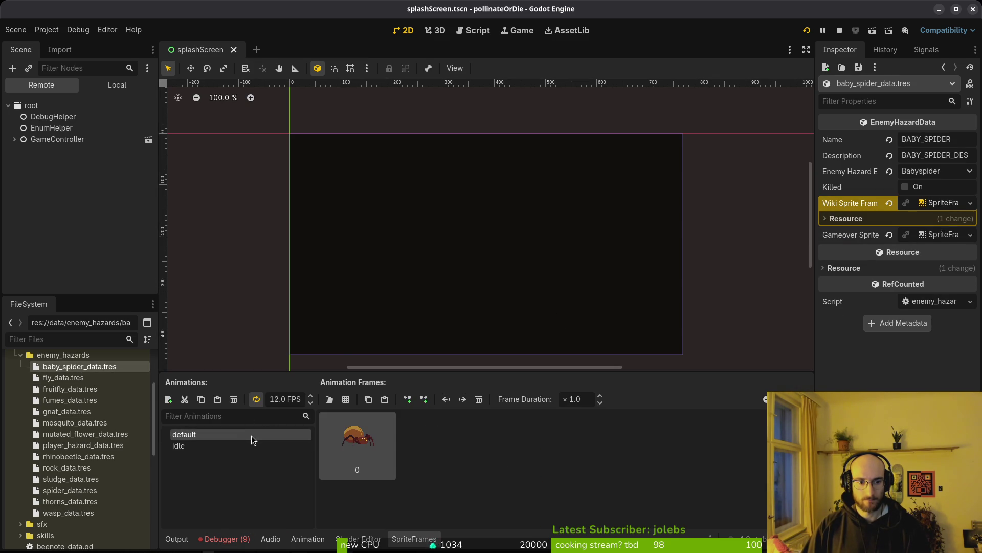
left_click(226, 539)
Step: Inspect the default-animation line in enemy_wiki_item.gd in vim and save it with :w
key("F5")
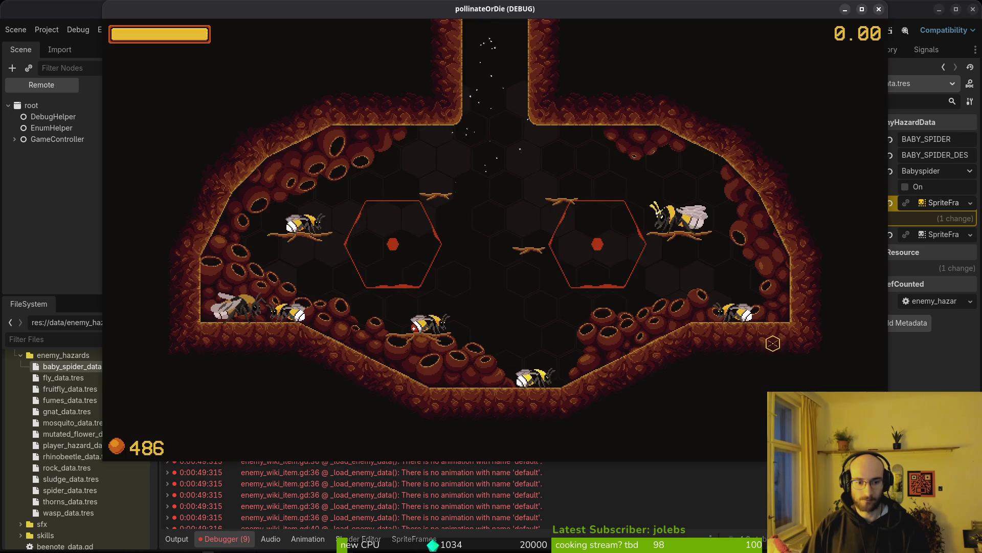
key("alt+Tab")
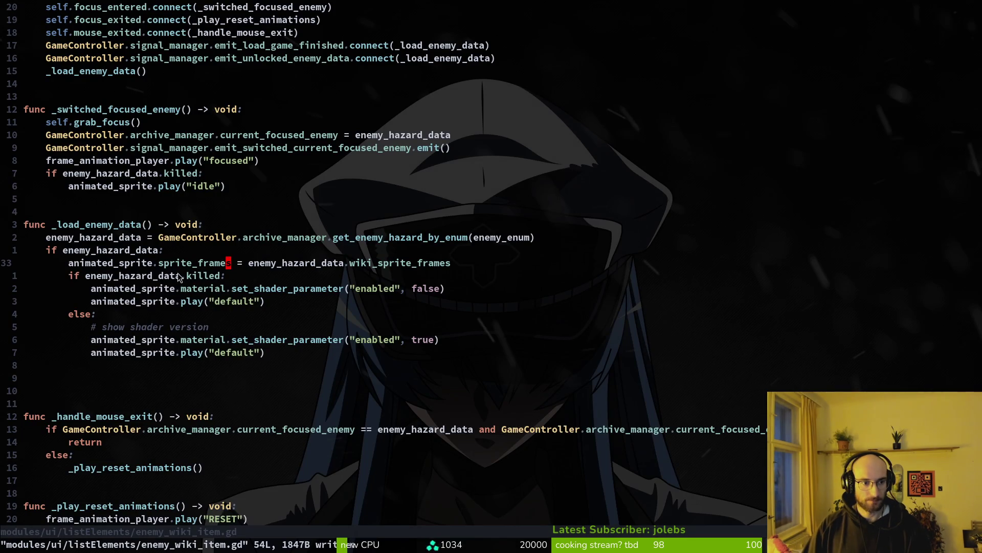
left_click(183, 301)
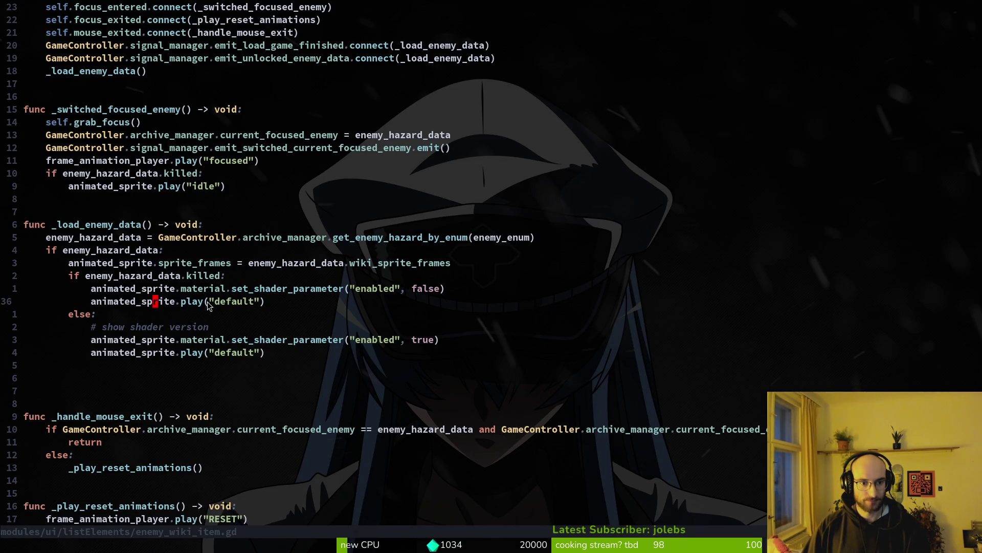
type(":w")
key("Return")
key("alt+Tab")
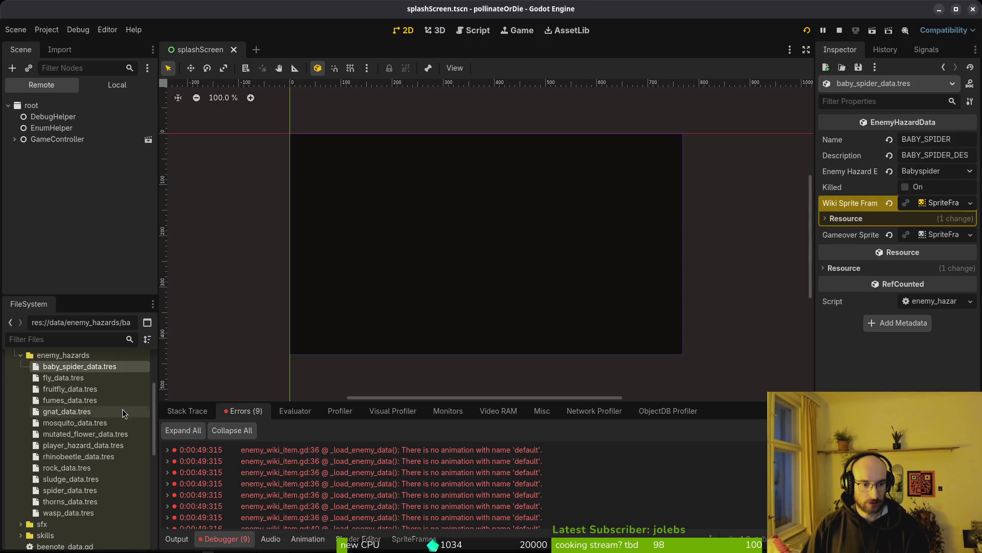
Step: Copy the fly's Wiki Sprite Frames into its empty Gameover Sprite Frames
left_click(62, 377)
left_click(63, 390)
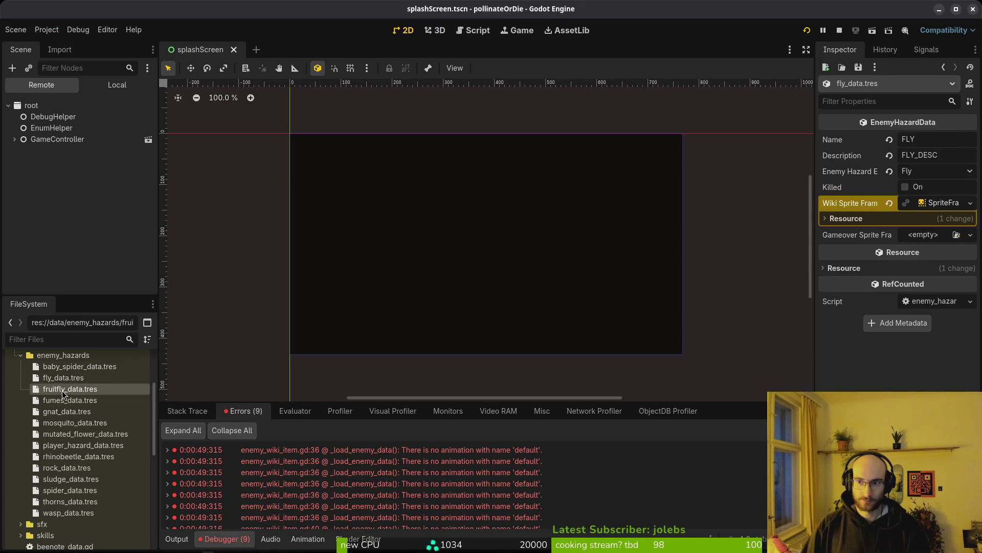
left_click(72, 379)
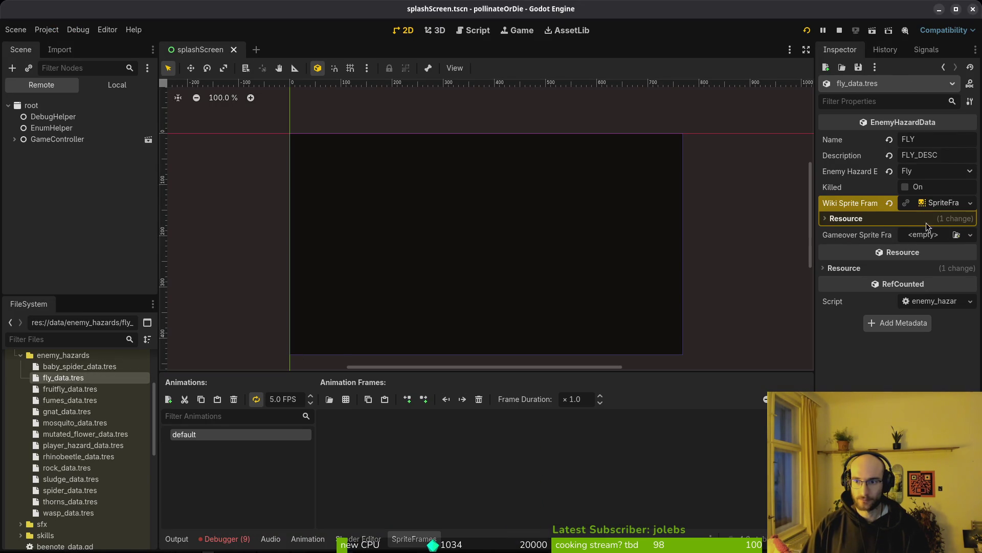
right_click(868, 205)
left_click(890, 213)
right_click(856, 235)
left_click(867, 259)
Step: Fill the mosquito's Gameover Sprite Frames with its Wiki Sprite Frames value
left_click(92, 367)
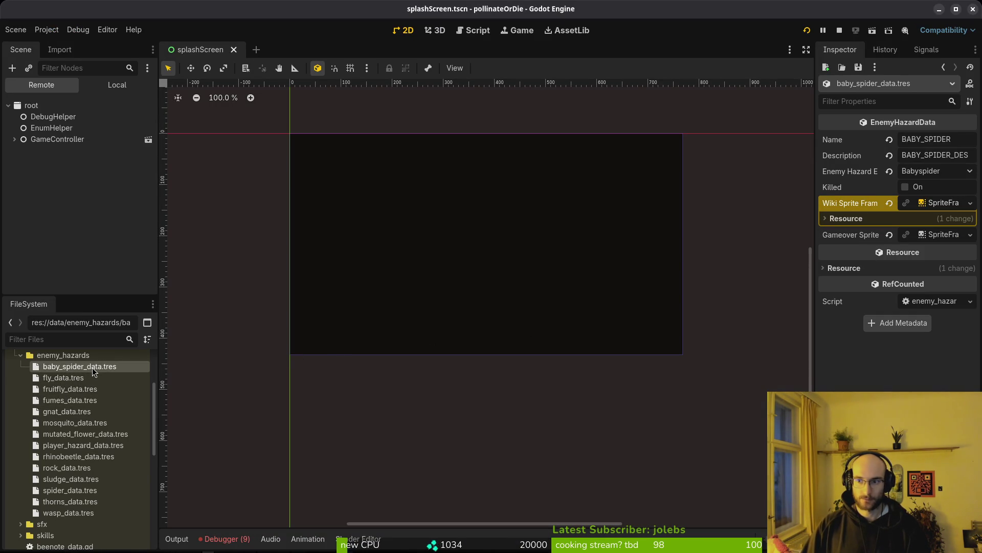
left_click(80, 380)
left_click(76, 390)
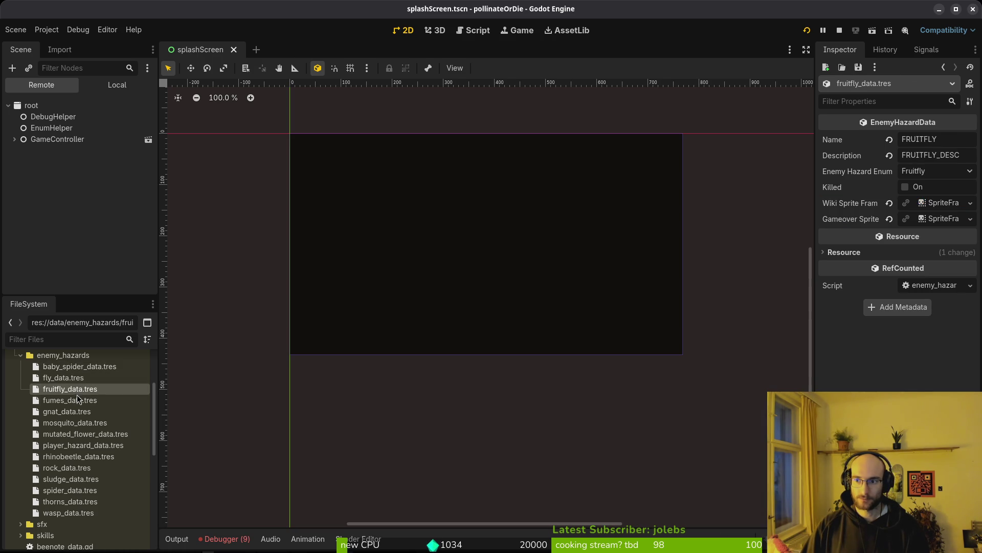
left_click(75, 402)
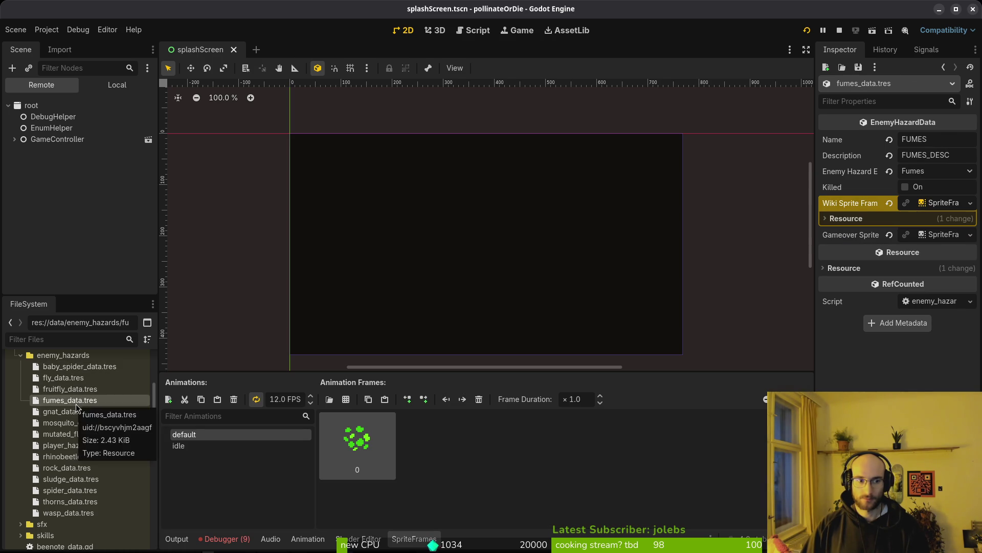
left_click(74, 412)
left_click(74, 423)
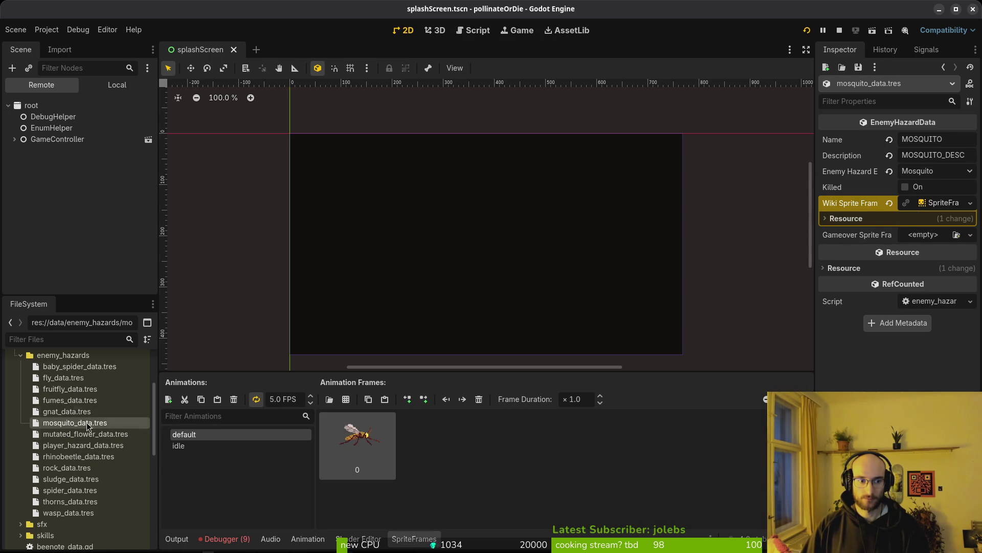
right_click(863, 205)
left_click(877, 212)
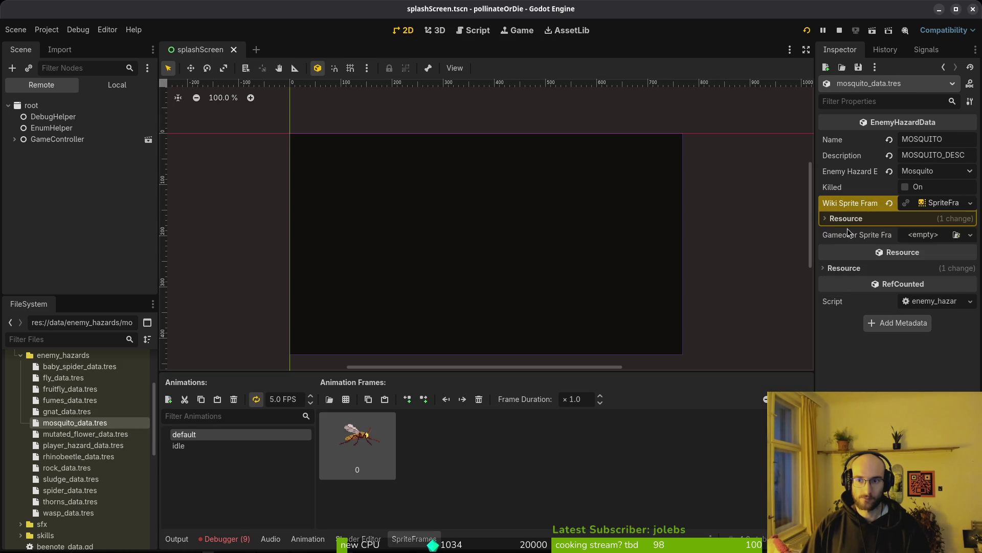
right_click(851, 231)
left_click(874, 257)
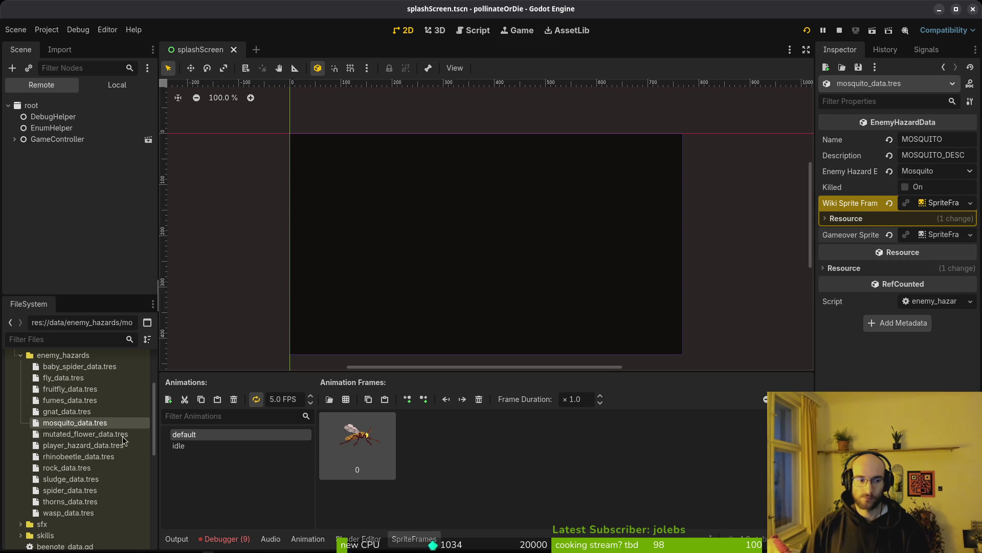
Step: Paste the rock's Wiki Sprite Frames into its Gameover Sprite Frames and save
left_click(87, 439)
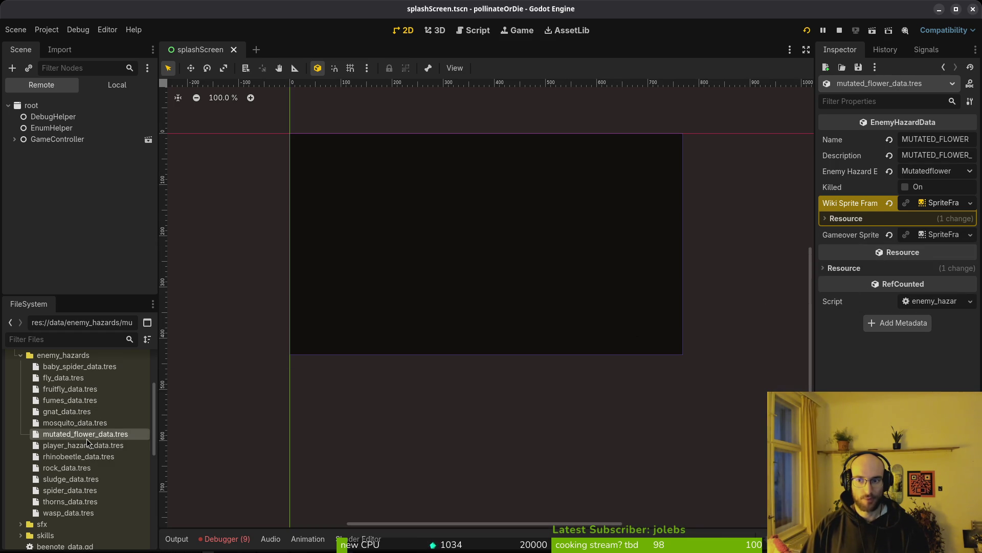
left_click(75, 449)
left_click(71, 457)
left_click(67, 467)
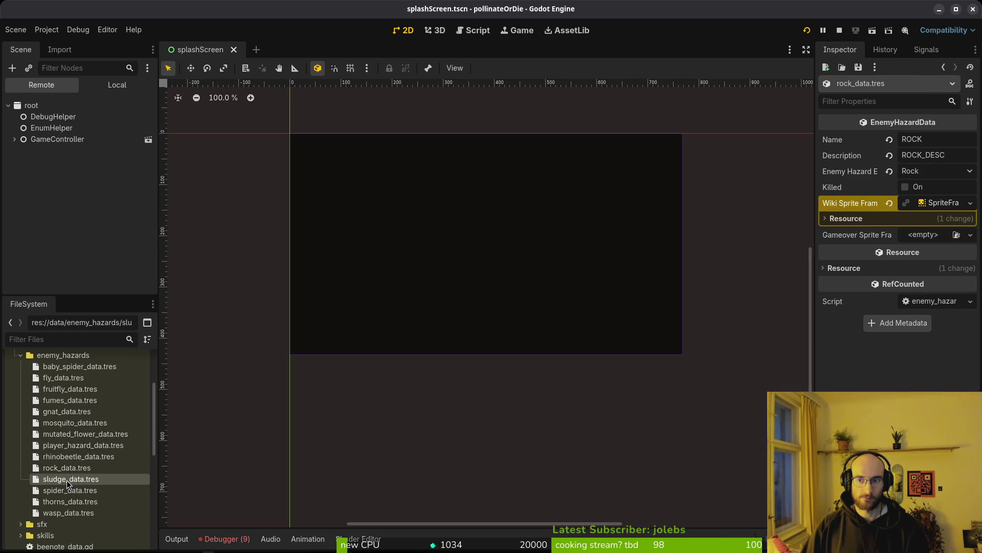
right_click(873, 209)
left_click(873, 211)
right_click(846, 242)
left_click(865, 263)
key("ctrl+s")
Step: Check the sludge, spider, thorns and wasp data, save, and stop the running game
left_click(62, 479)
left_click(63, 490)
left_click(65, 502)
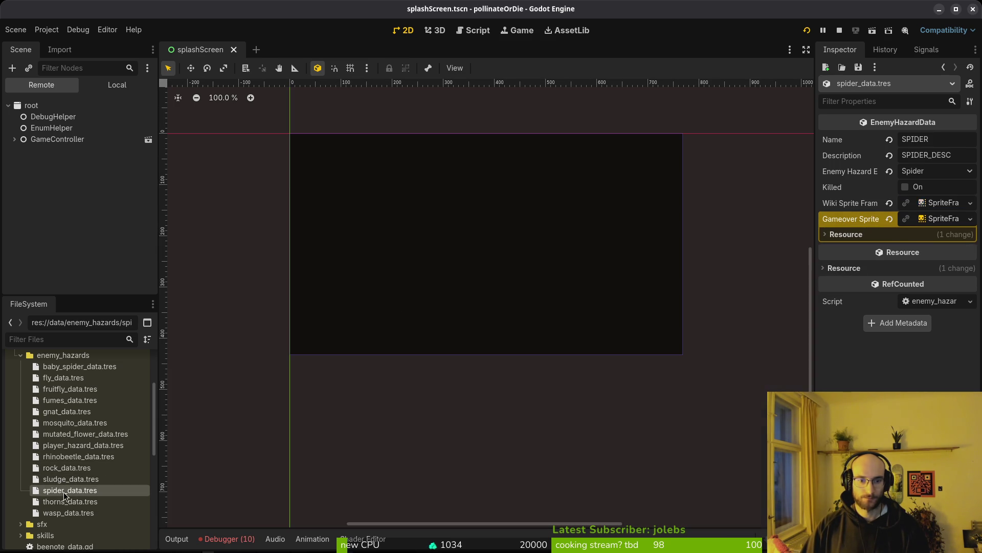
left_click(69, 513)
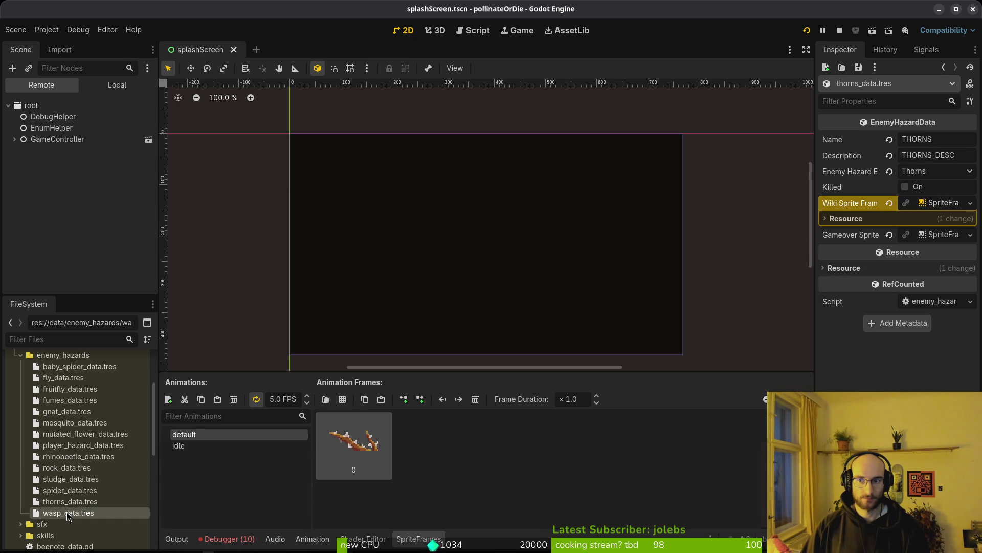
key("ctrl+s")
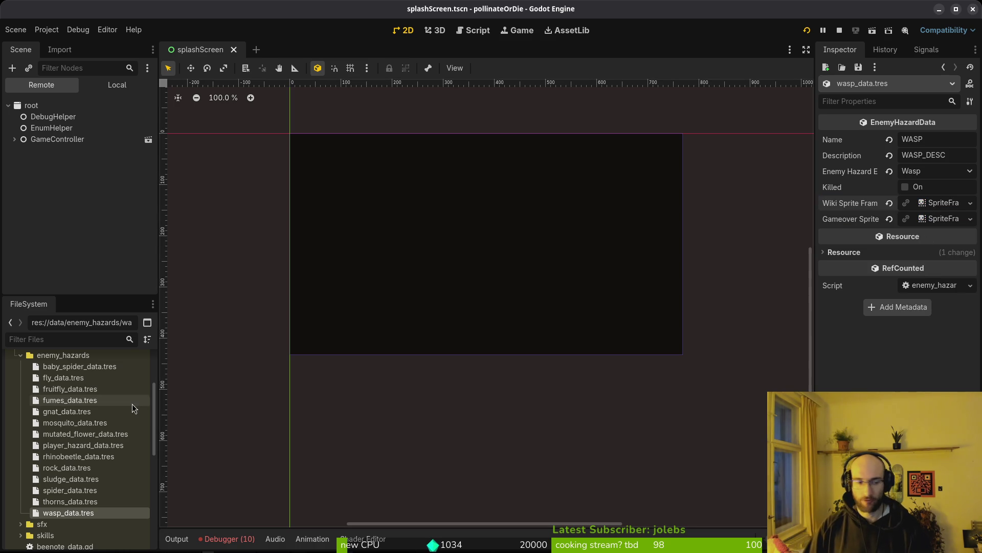
left_click(21, 354)
left_click(839, 30)
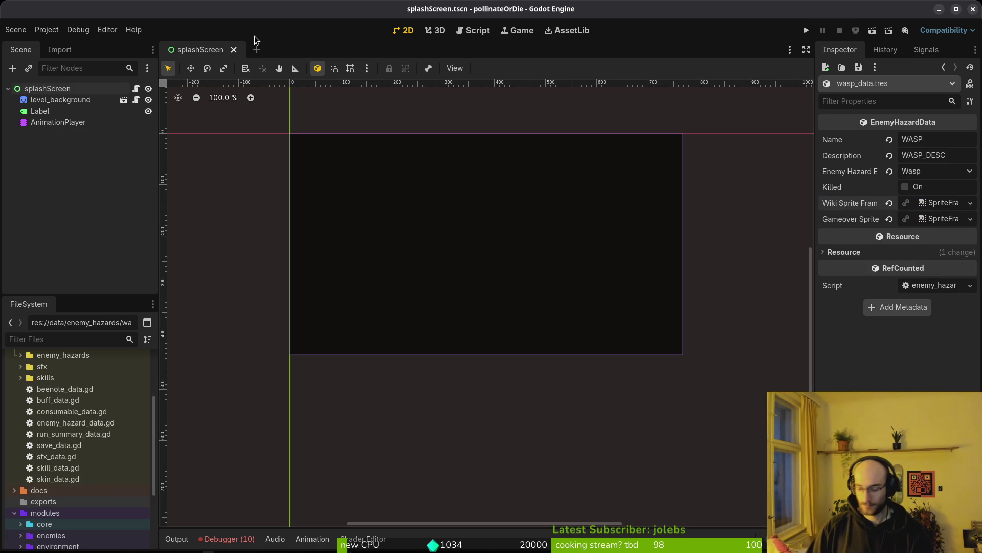
Step: Quick-open the archive manager scene (archive.manager.tscn)
key("ctrl+shift+o")
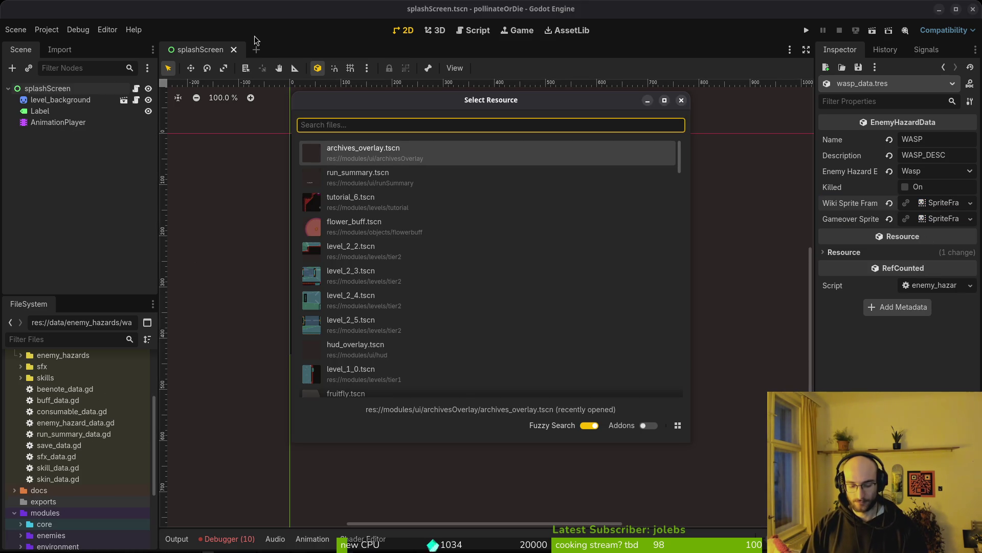
type("archive")
key("Return")
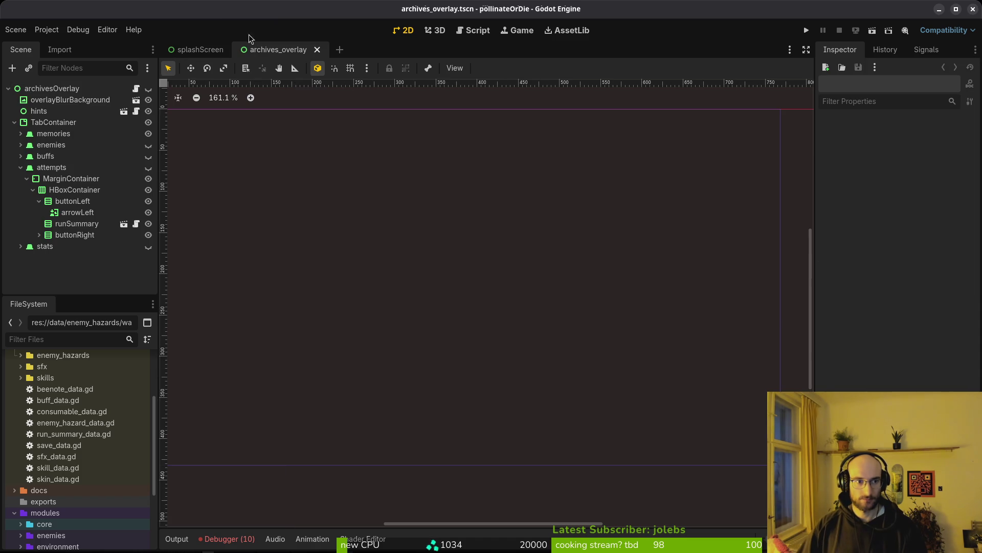
key("ctrl+shift+o")
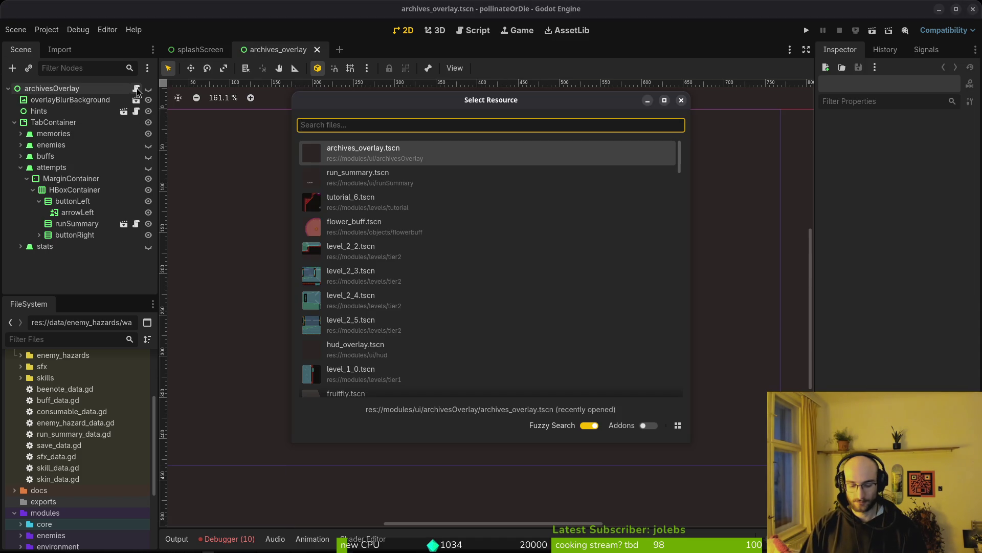
type("archivemanager")
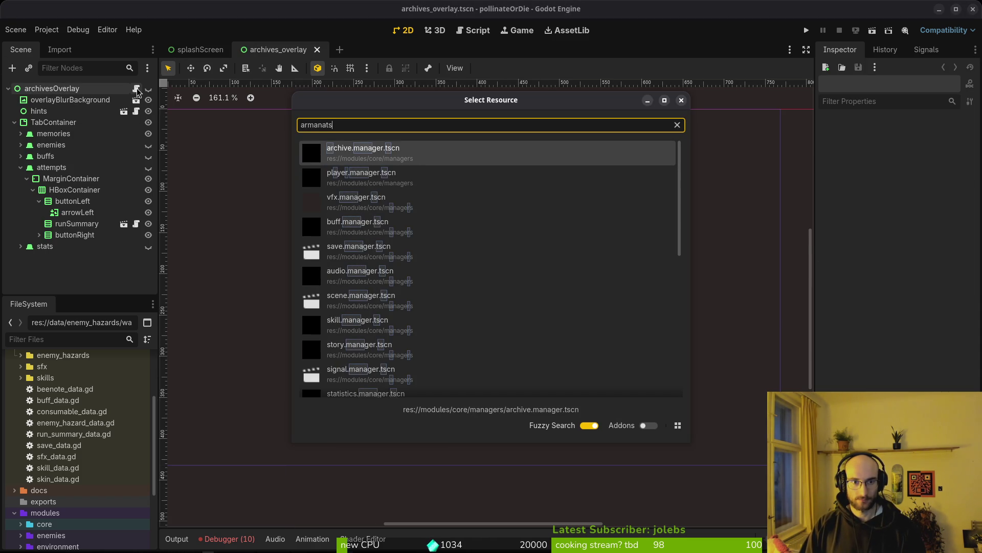
key("Return")
Step: Expand Enemy Hazard Templates and inspect the gnat's default and idle animations
left_click(949, 157)
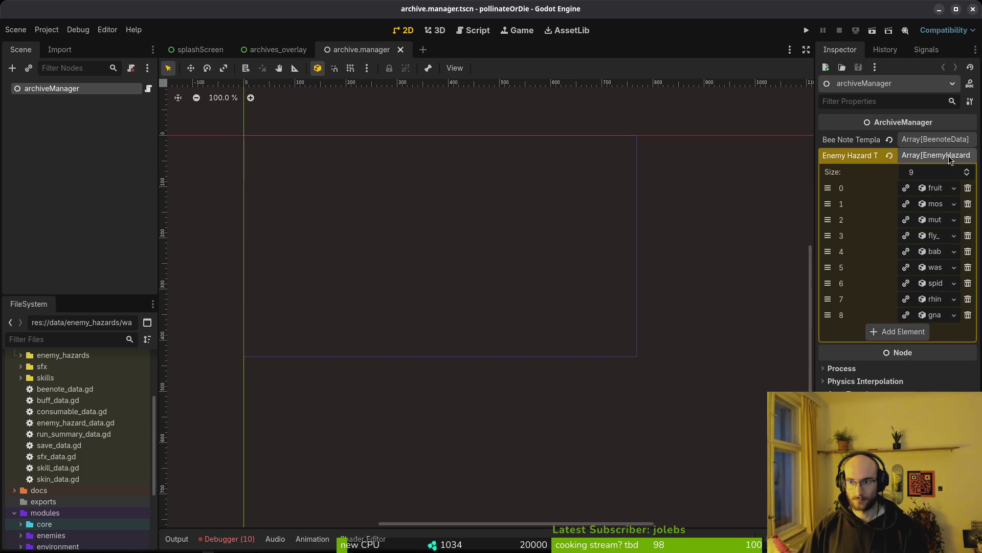
left_click(941, 189)
left_click(932, 191)
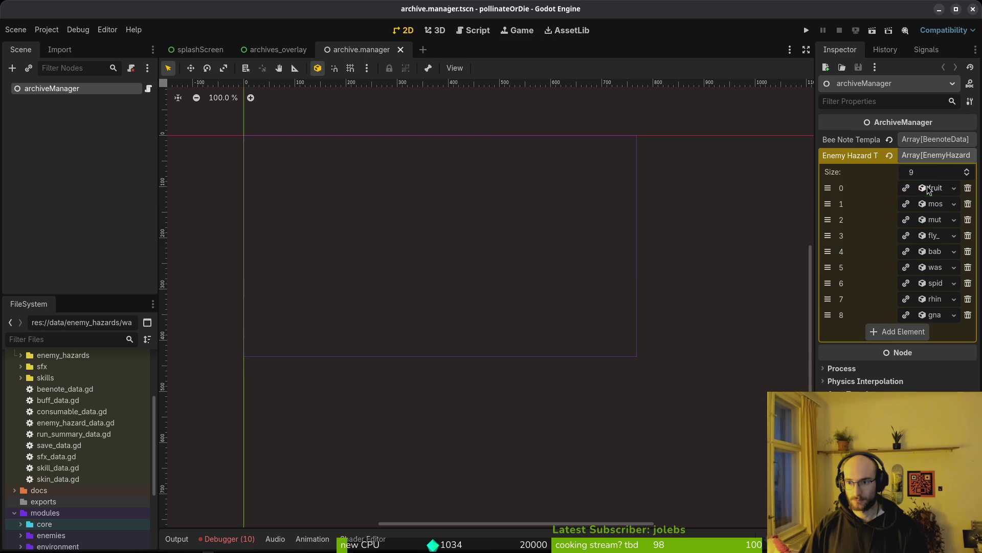
left_click(932, 318)
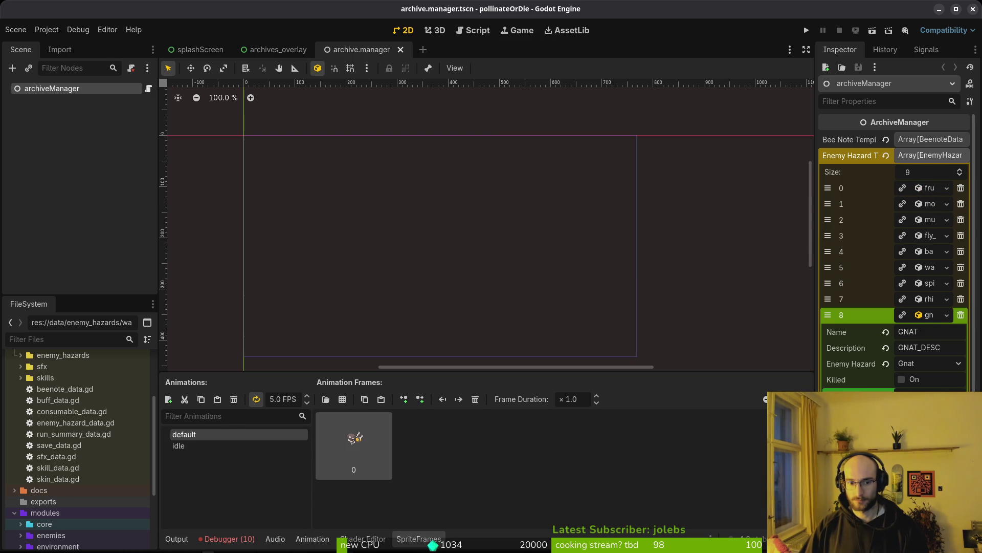
left_click(195, 449)
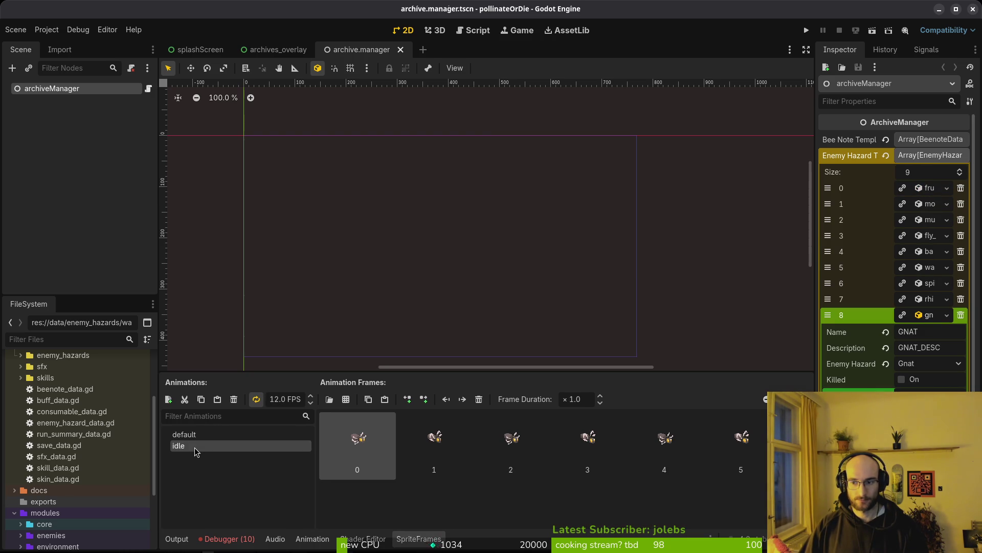
left_click(211, 435)
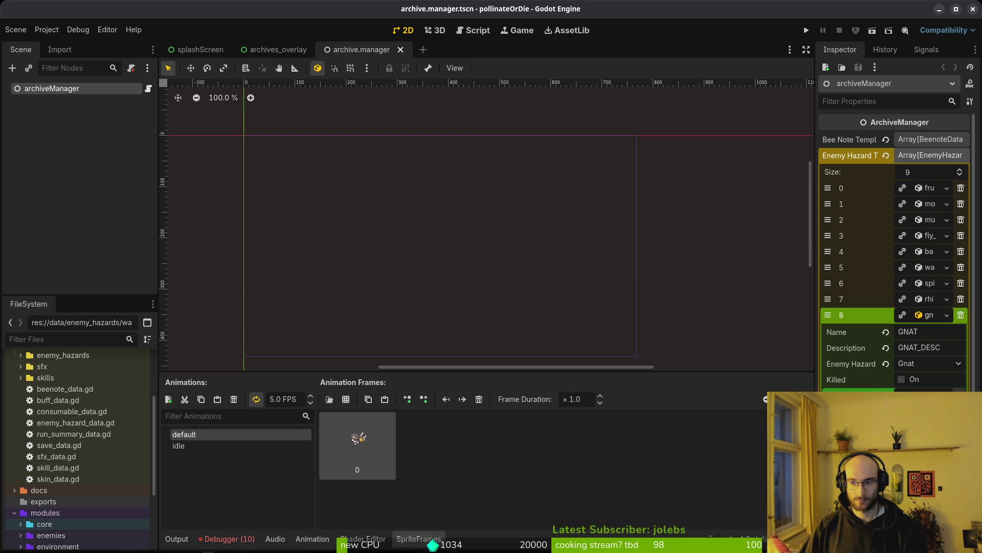
left_click(933, 385)
left_click(927, 392)
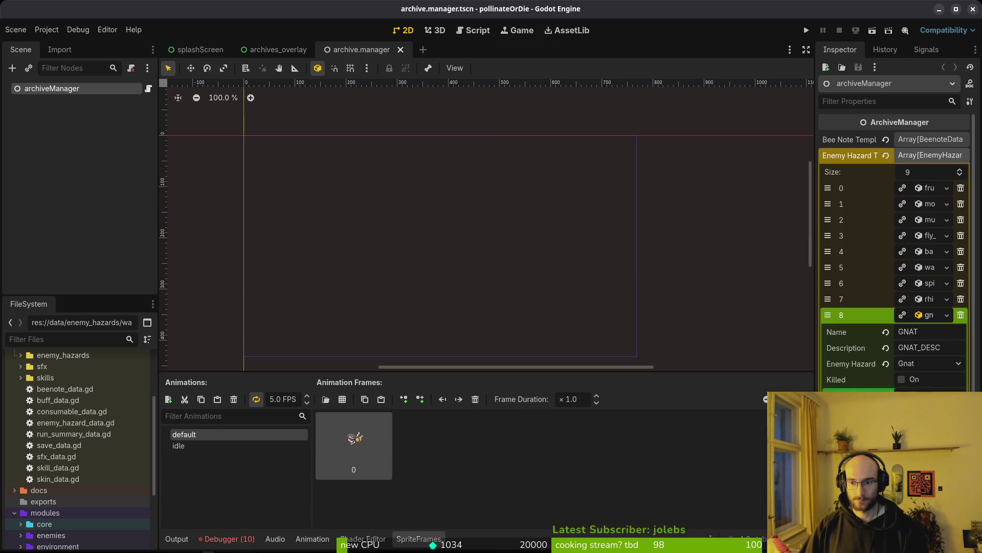
left_click(929, 315)
Step: Inspect the spider template's default and idle animations and its Gameover sprite frames
left_click(936, 284)
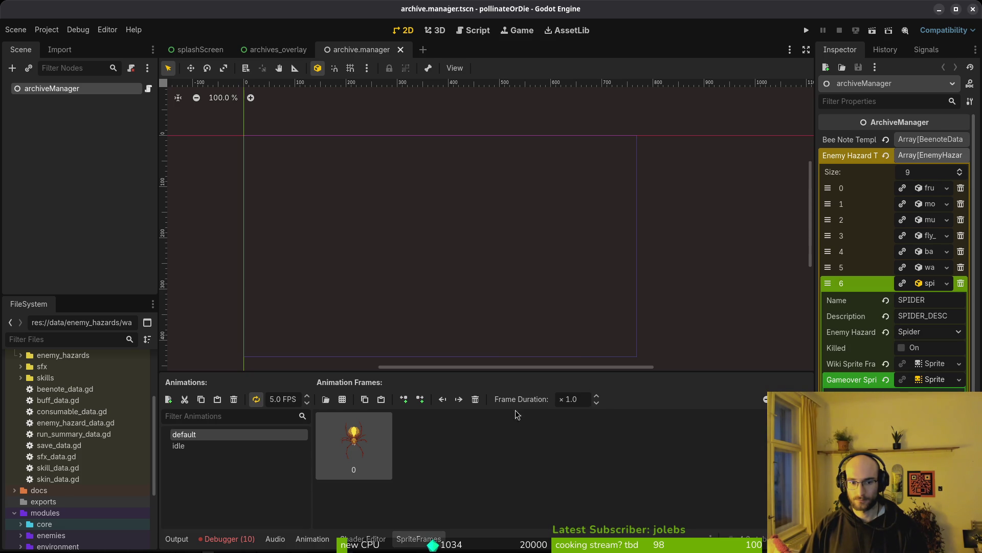
left_click(233, 446)
left_click(233, 438)
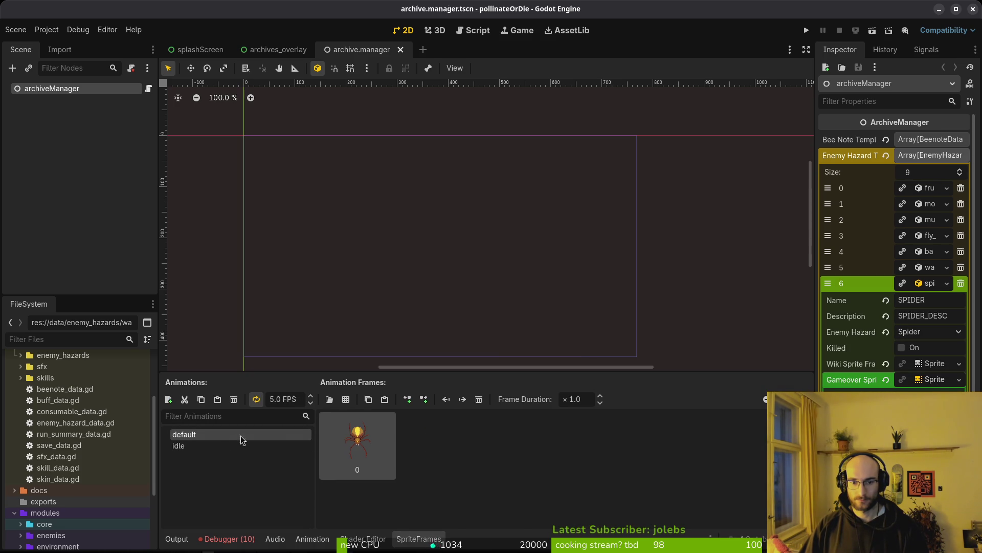
left_click(929, 365)
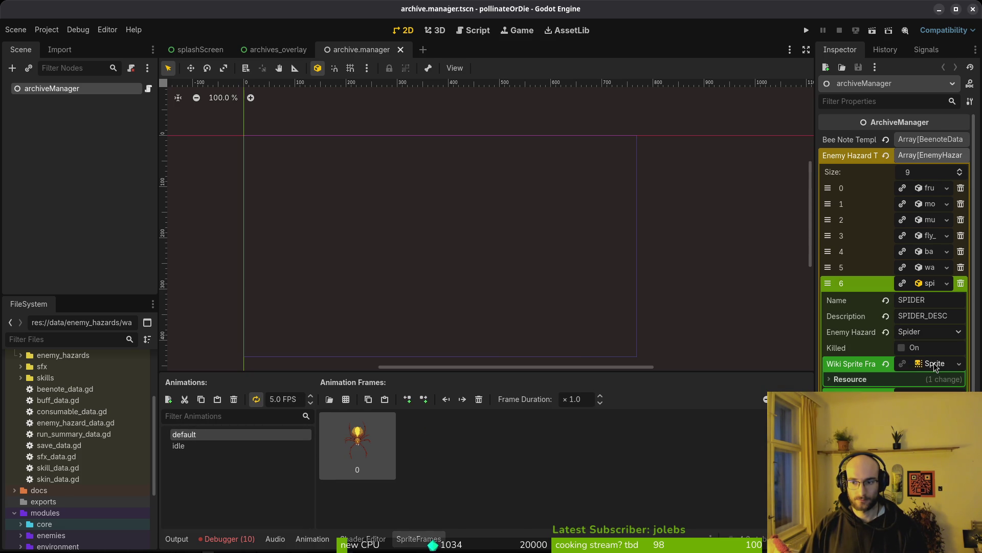
left_click(934, 366)
left_click(929, 364)
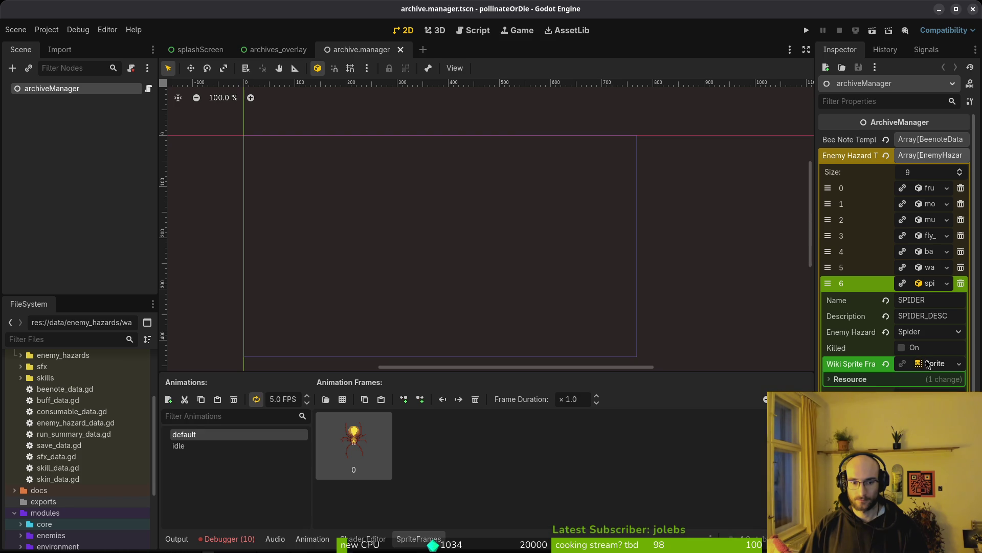
left_click(928, 364)
left_click(931, 380)
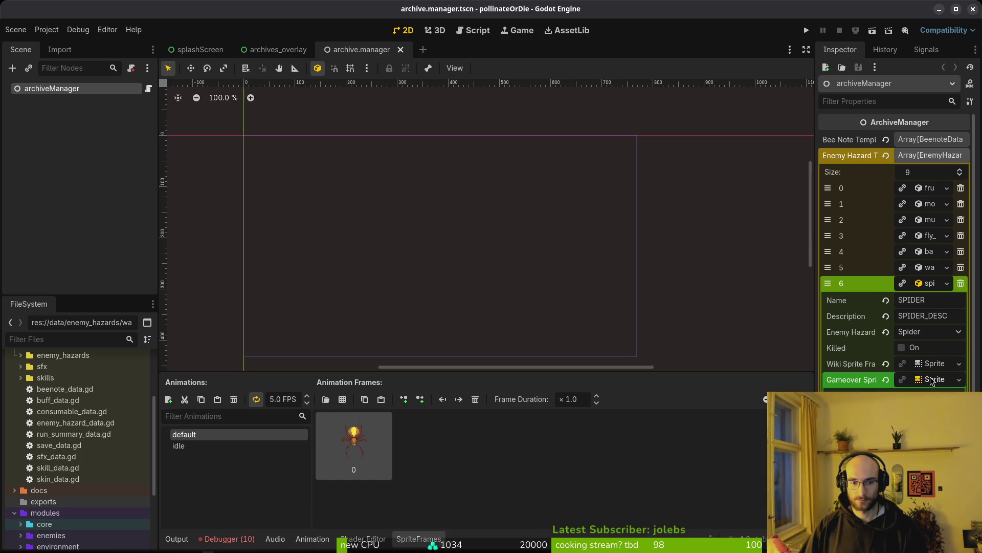
left_click(938, 366)
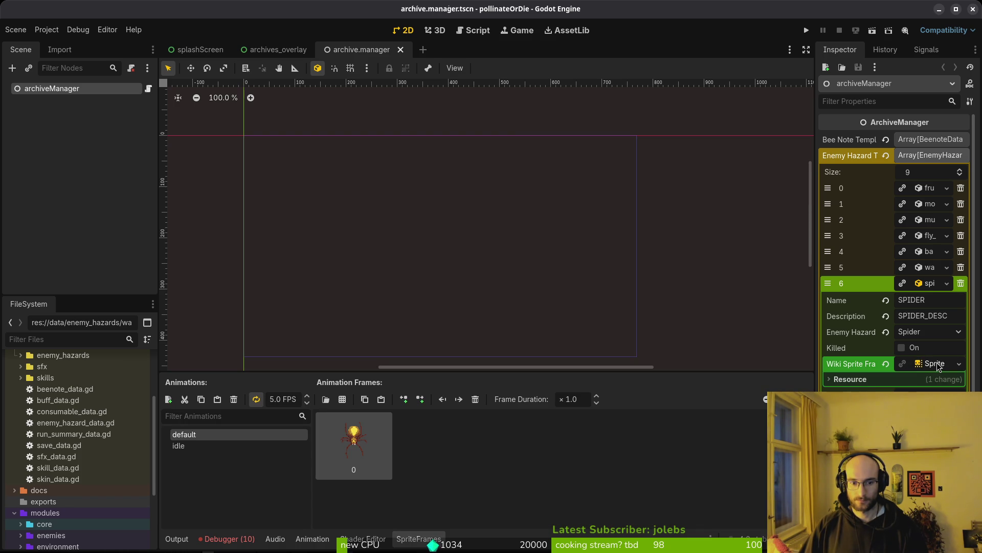
left_click(938, 365)
left_click(935, 379)
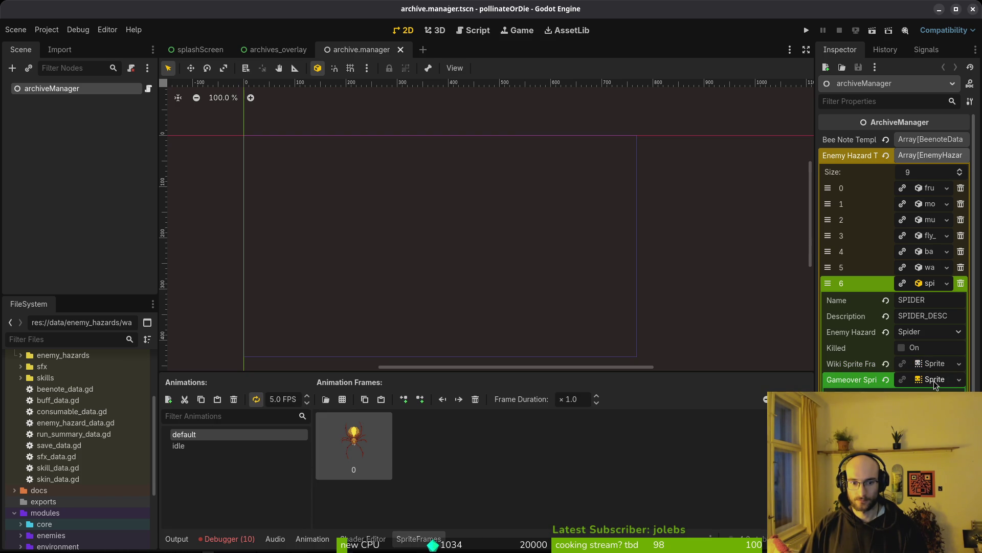
Step: Show the debugger's error list and save the archive manager scene
left_click(300, 324)
key("ctrl+s")
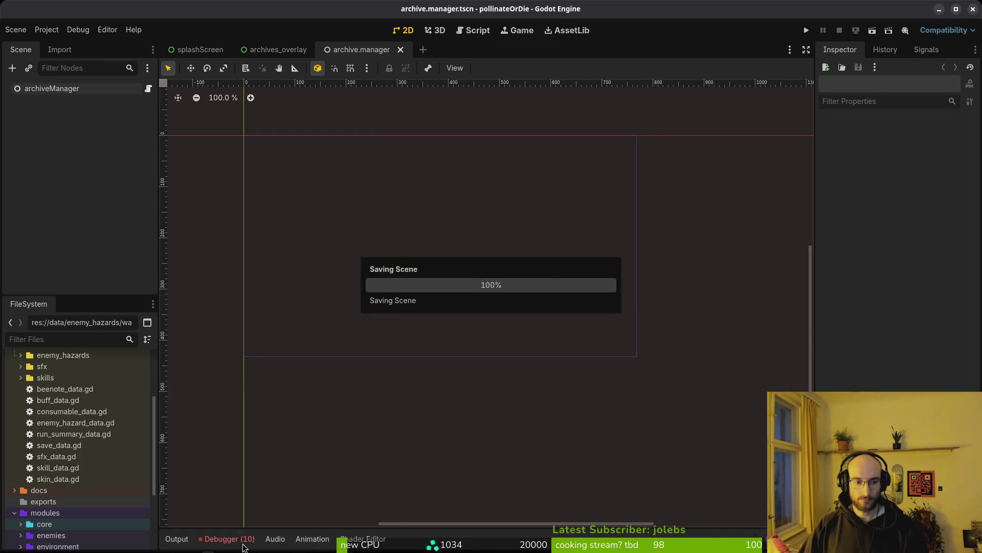
scroll(465, 506, "down", 2)
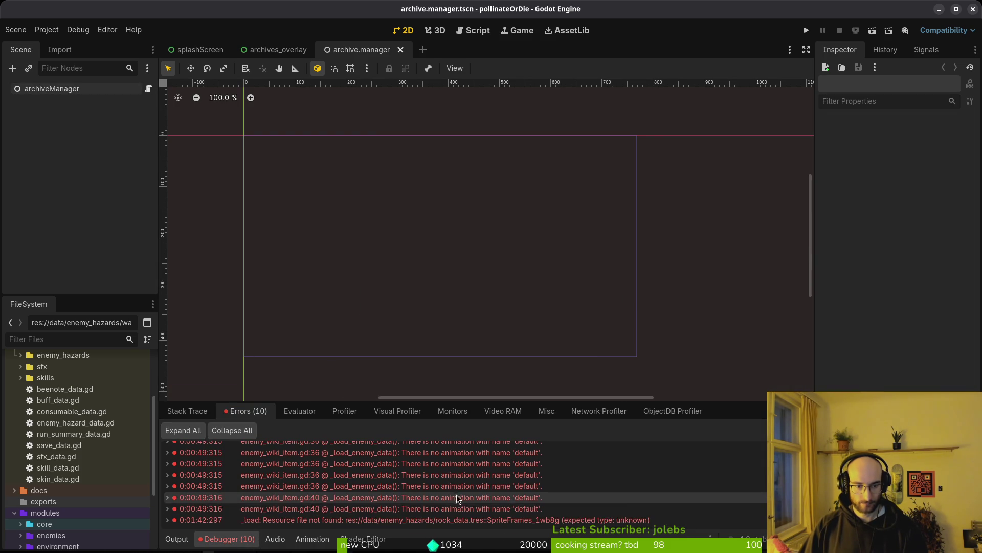
Step: Reopen rock_data.tres from the enemy_hazards folder to inspect its sprite frames
scroll(506, 517, "up", 2)
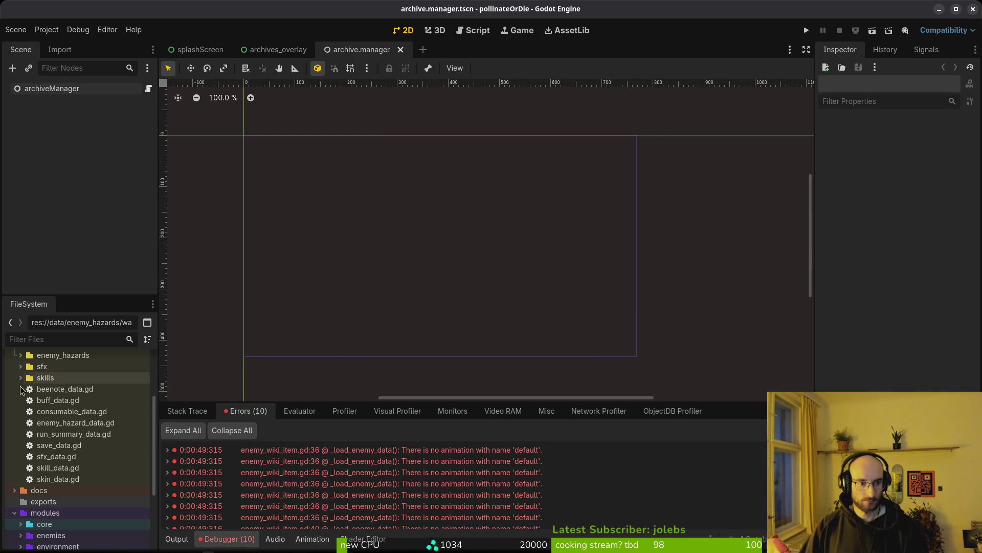
scroll(46, 392, "up", 3)
left_click(20, 426)
scroll(82, 450, "down", 5)
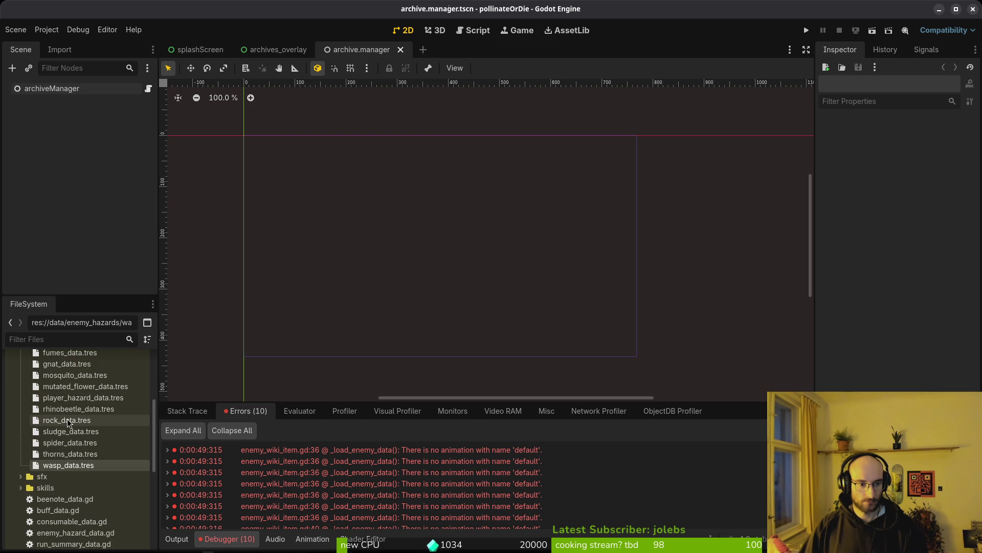
left_click(69, 420)
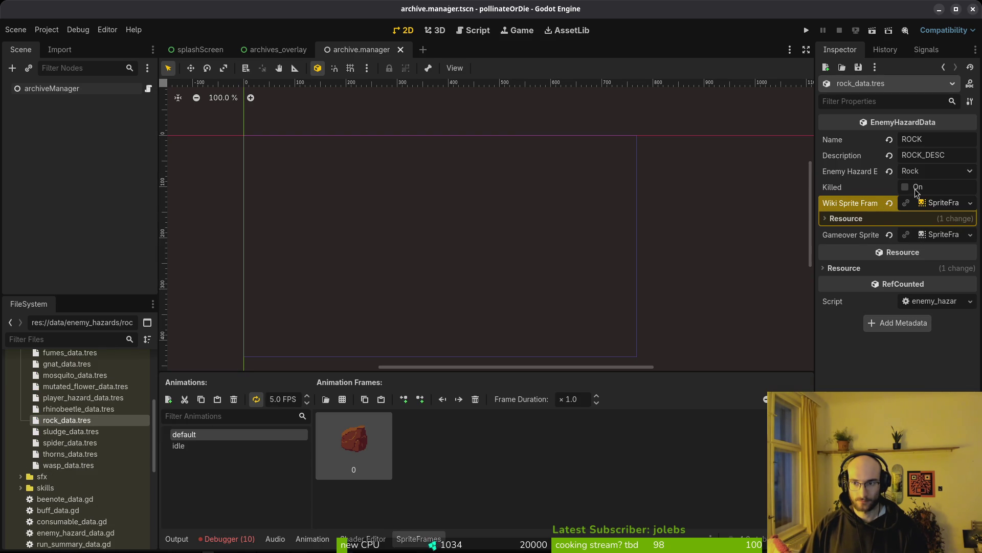
left_click(939, 203)
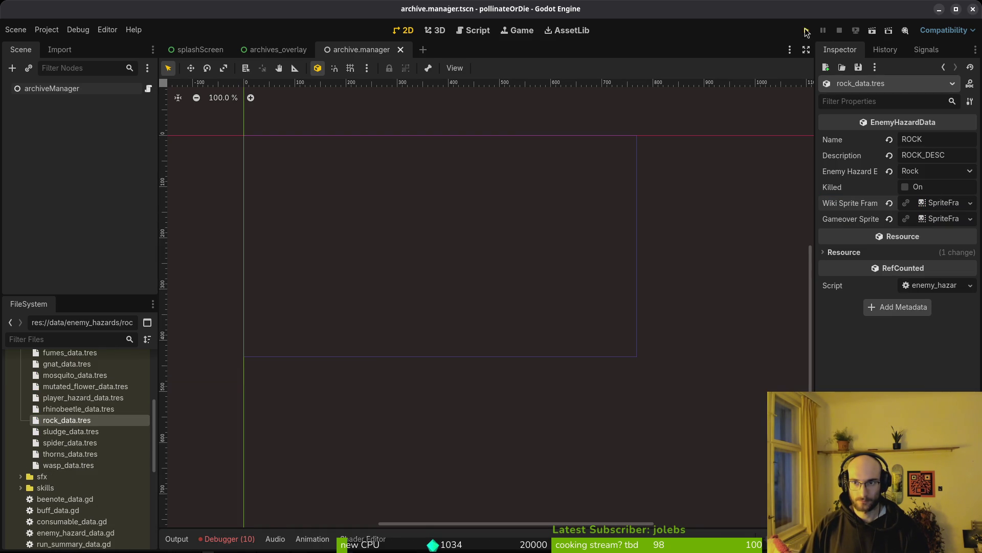
Step: Test-run the game, stop it, and delete the old save files from the user data folder
left_click(807, 30)
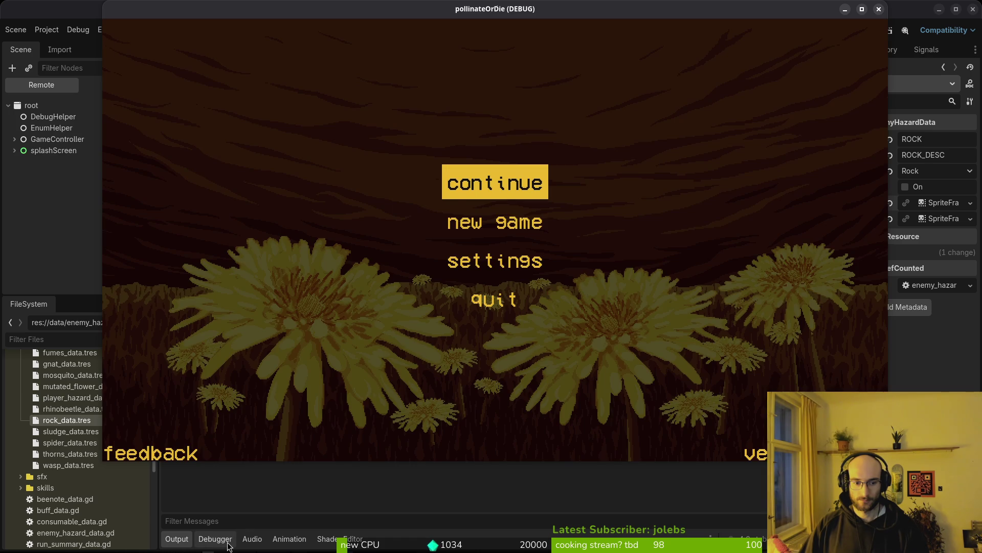
key("Return")
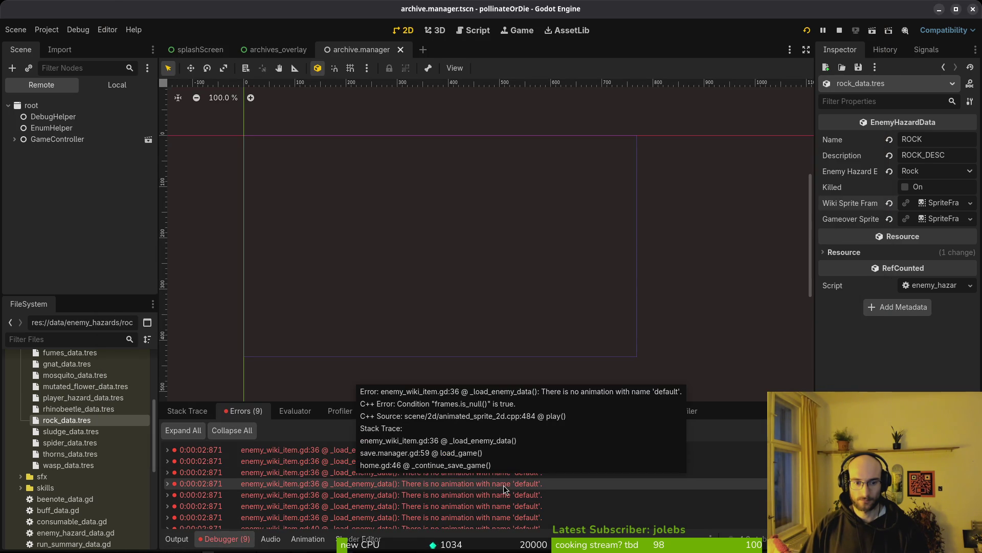
left_click(840, 29)
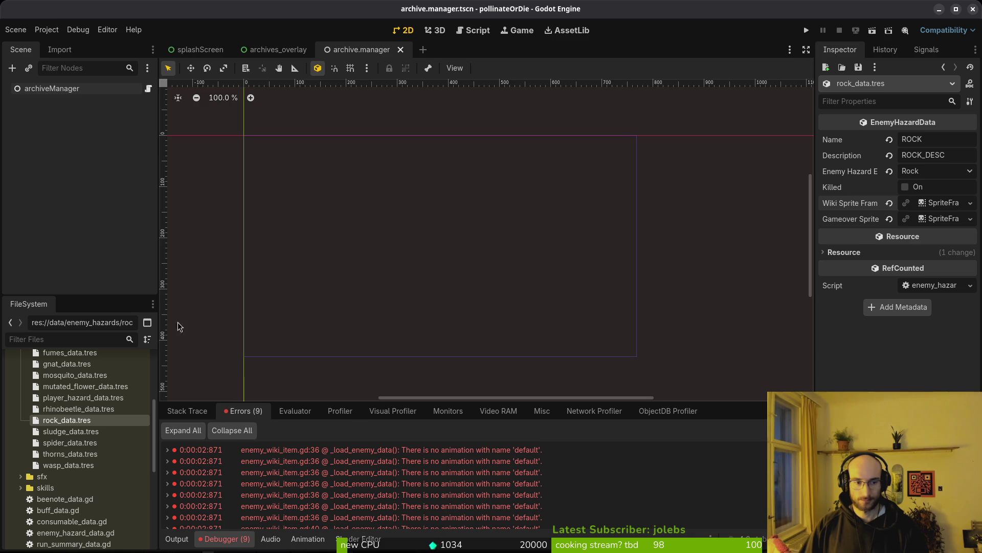
left_click(47, 29)
left_click(65, 126)
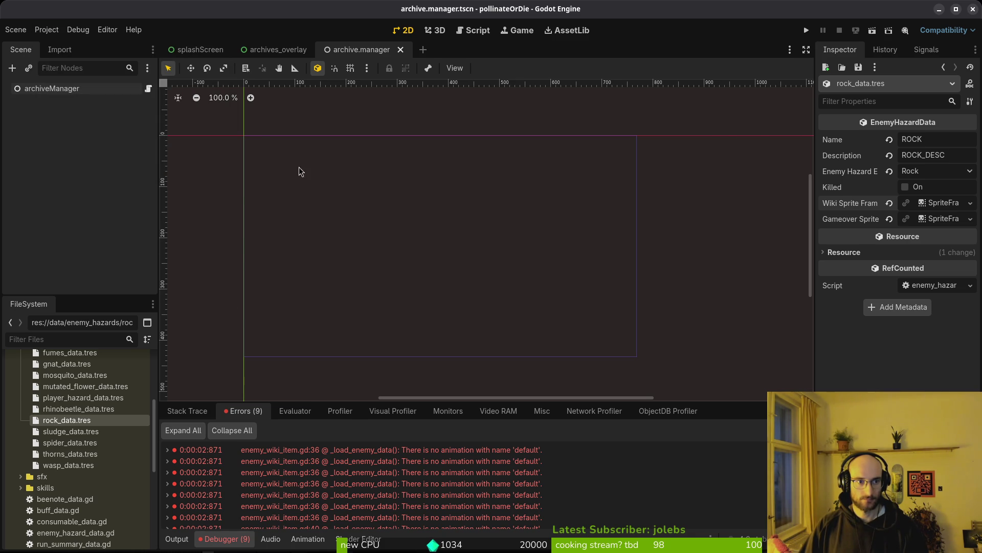
key("ctrl+a")
key("Delete")
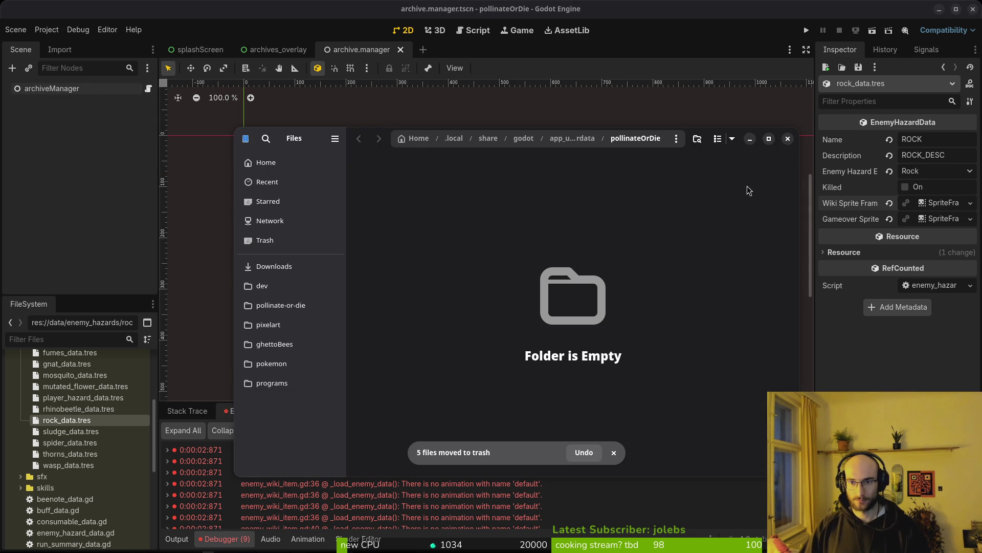
left_click(788, 140)
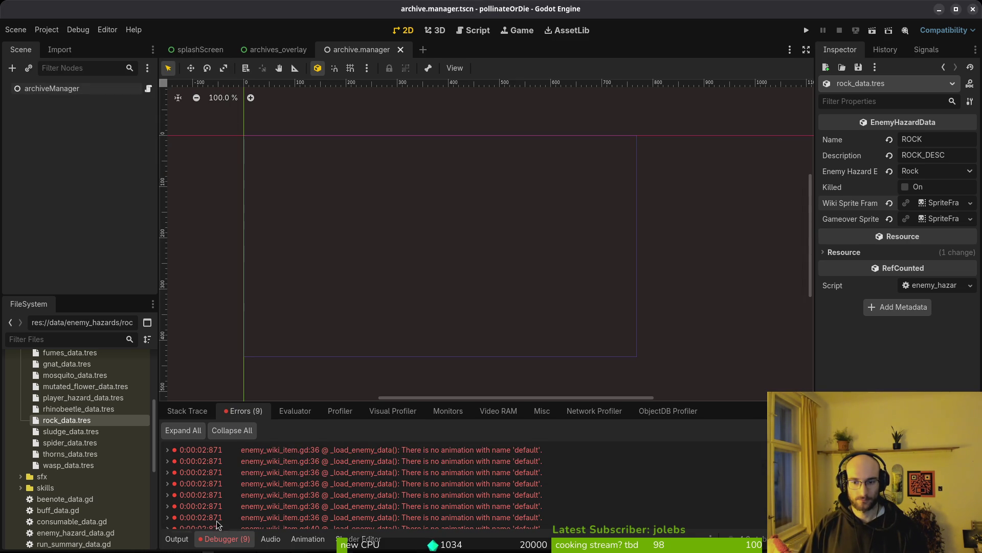
Step: Start a new game, view the archive's enemies page, then close the game
left_click(807, 30)
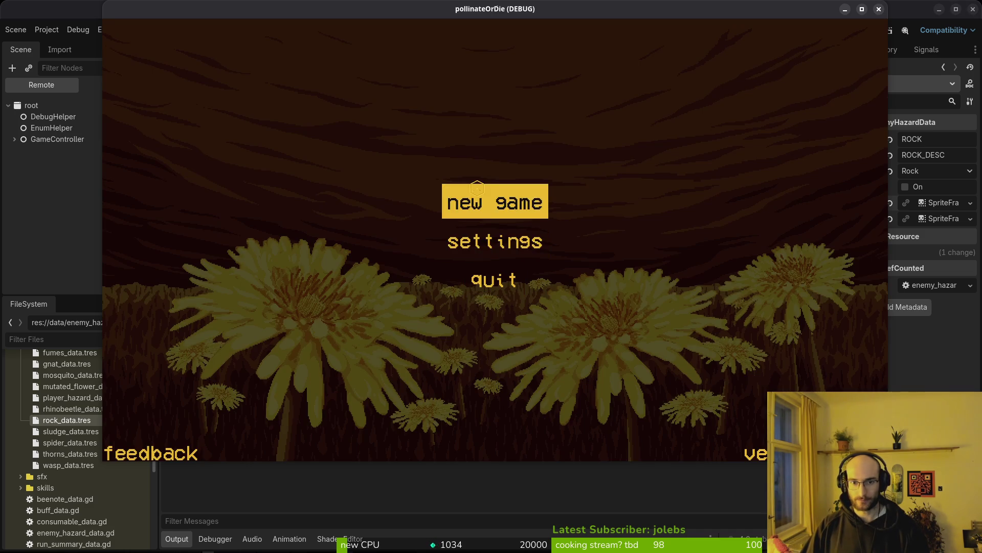
left_click(465, 205)
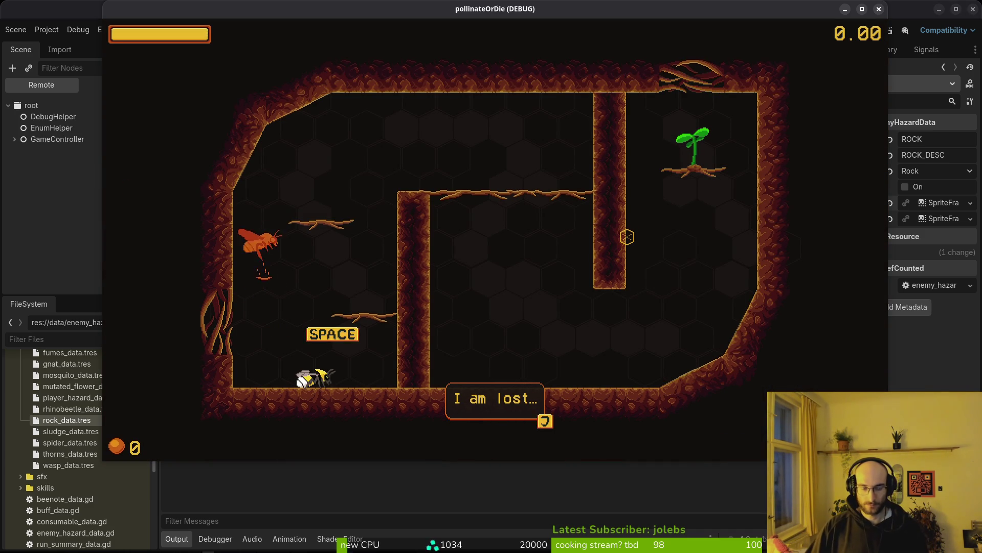
key("Return")
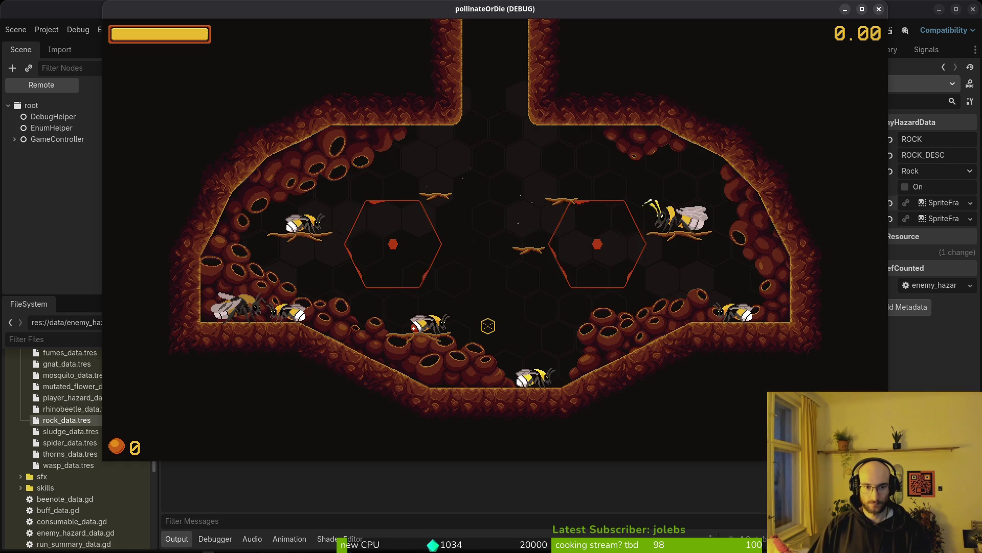
key("Tab")
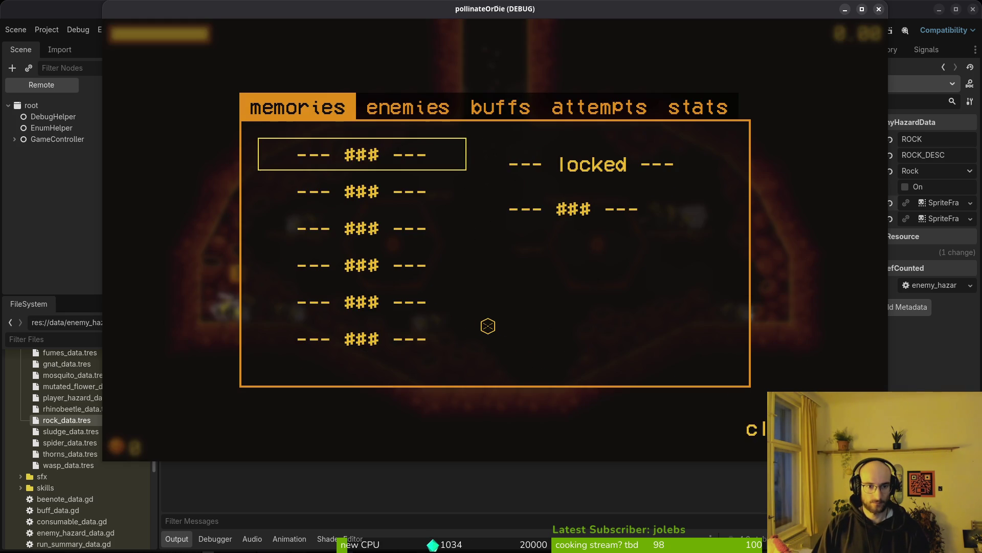
key("Right")
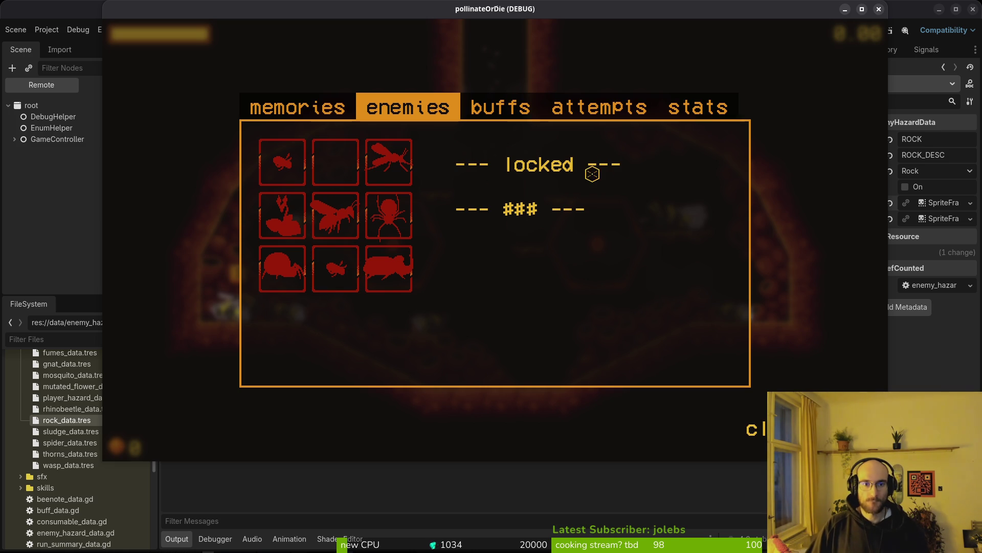
left_click(879, 9)
scroll(56, 410, "up", 4)
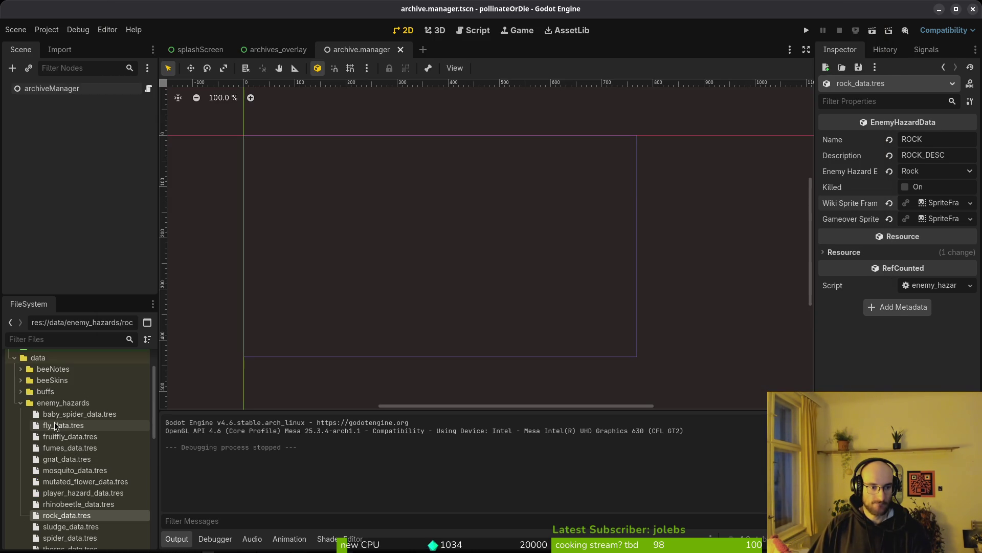
Step: Add an 'idle' animation to the fly's Wiki SpriteFrames and save
left_click(58, 425)
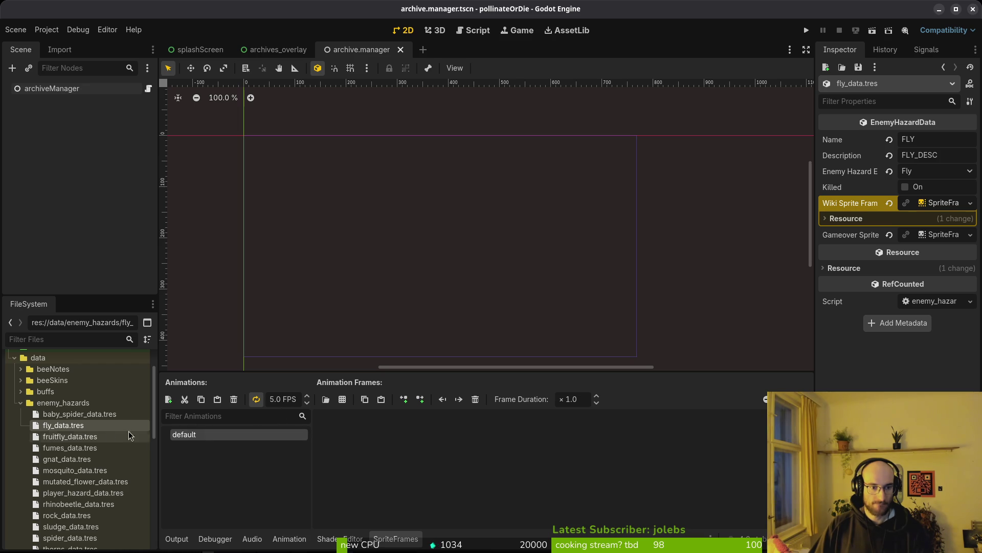
left_click(944, 204)
left_click(943, 204)
left_click(167, 400)
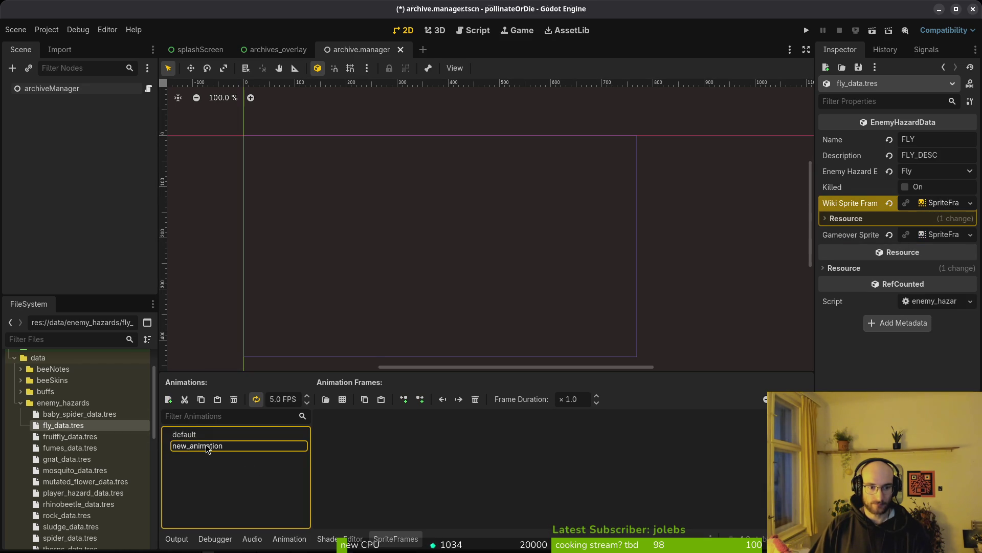
type("udle")
key("Return")
key("ctrl+s")
Step: Try adding a single fly.png frame to idle, then remove that lone frame
left_click(343, 399)
left_click(542, 169)
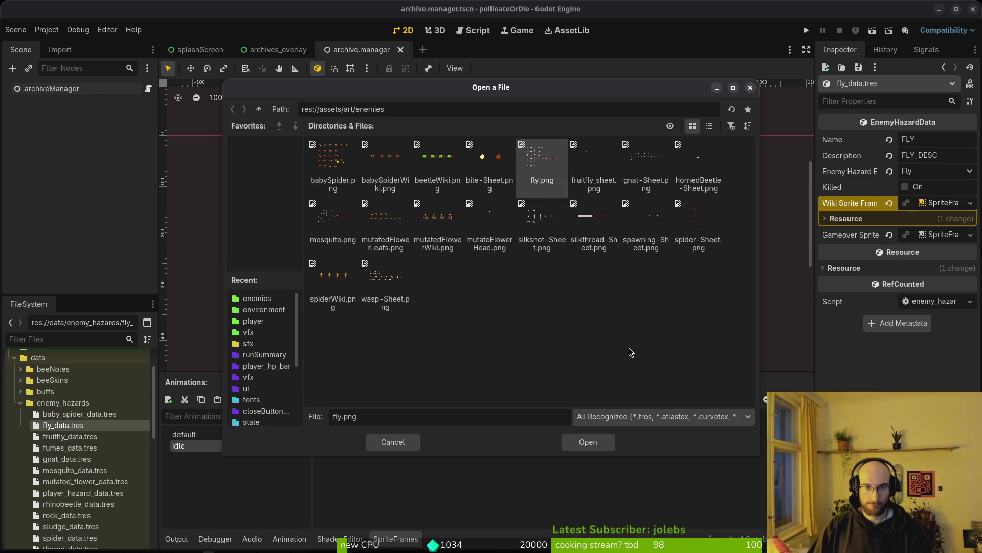
left_click(589, 442)
left_click(747, 245)
left_click(325, 205)
left_click(570, 443)
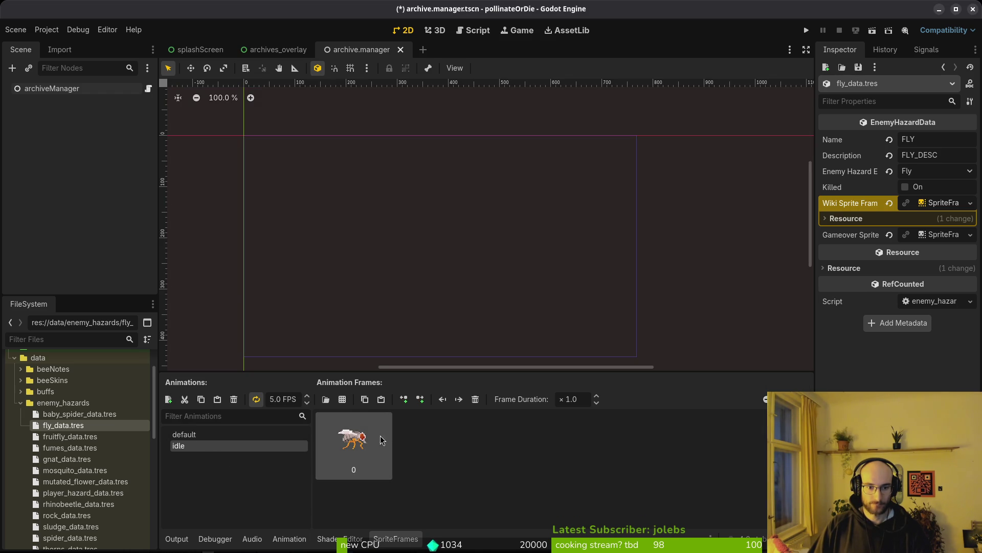
left_click(342, 402)
left_click(390, 441)
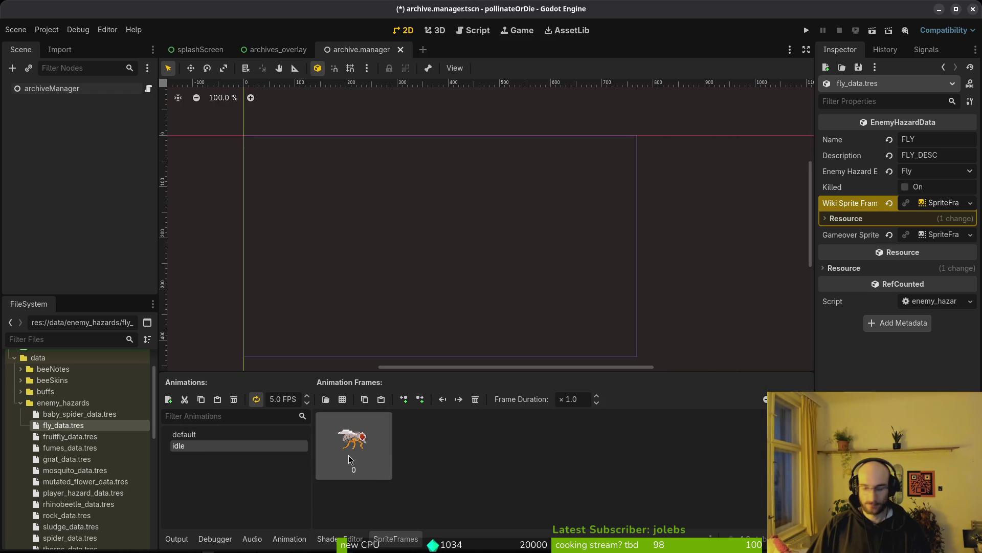
key("Delete")
Step: Add the five top-row fly.png frames to the idle animation and save
left_click(342, 399)
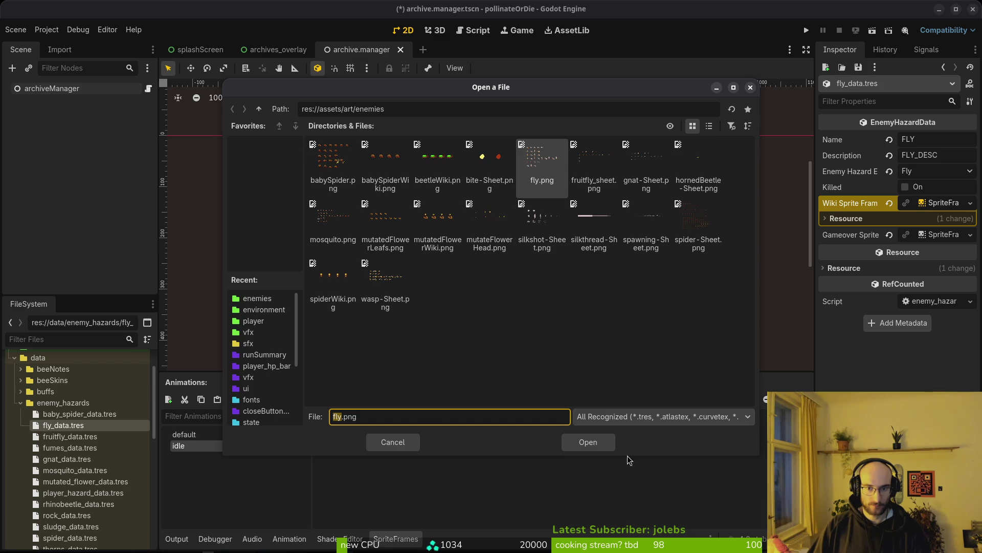
left_click(583, 444)
left_click_drag(377, 193, 475, 194)
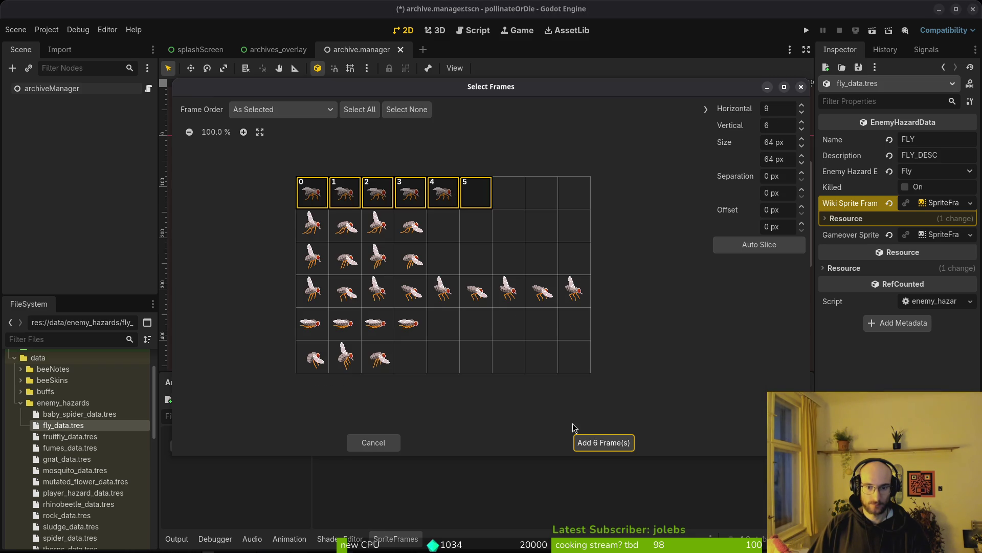
left_click(476, 195)
left_click(603, 442)
key("ctrl+s")
Step: Set the idle animation speed to 12 FPS
left_click(282, 399)
type("12")
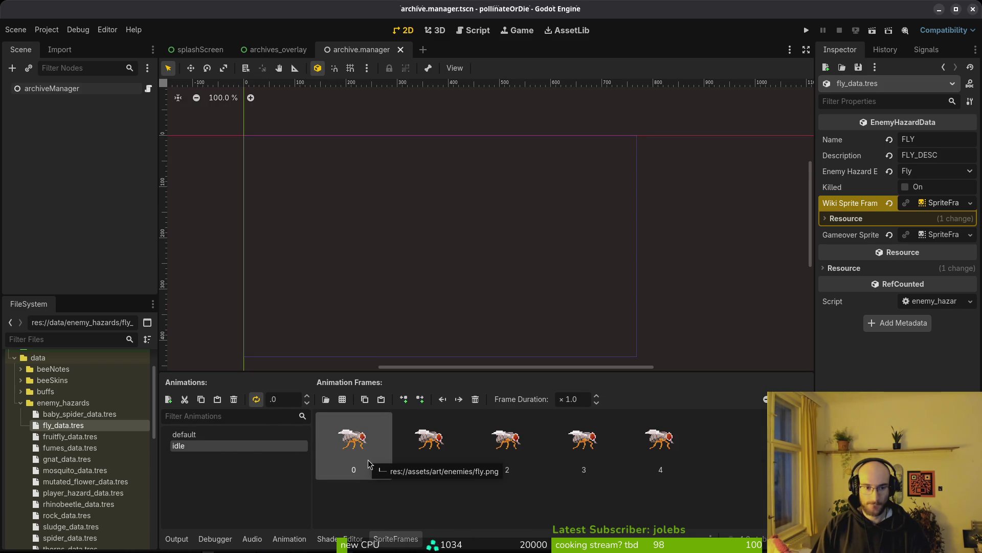
key("Return")
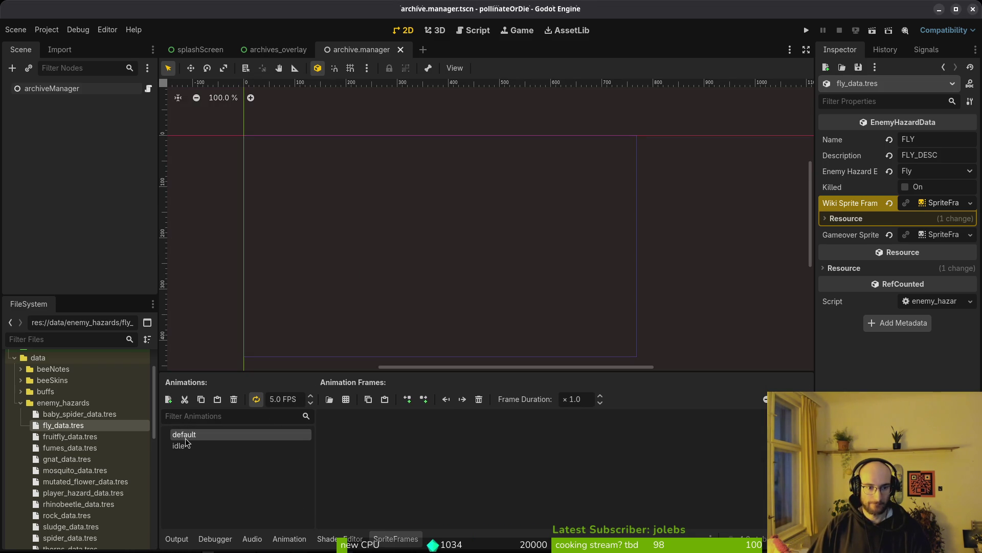
Step: Add the first fly.png frame to the default animation
left_click(346, 399)
left_click(543, 164)
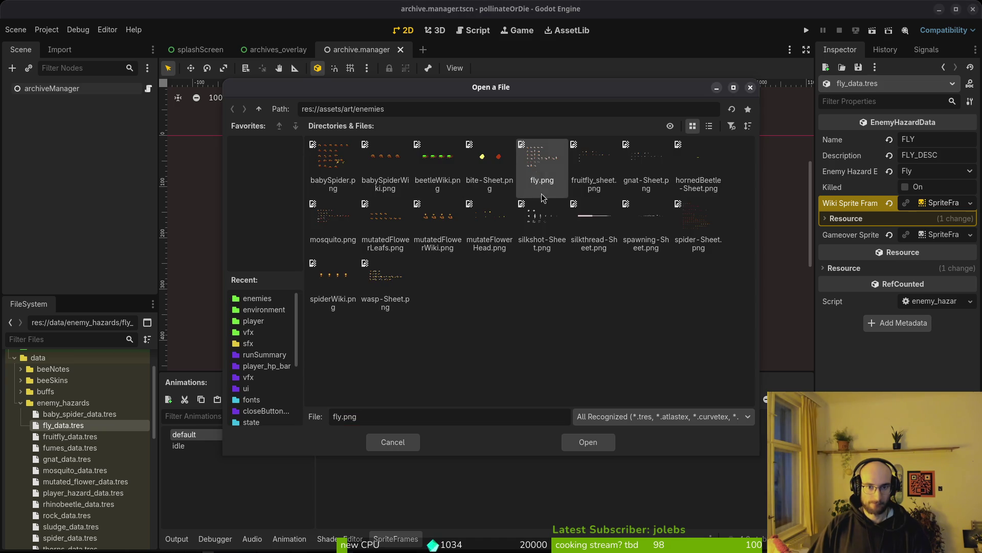
left_click(588, 442)
left_click(604, 442)
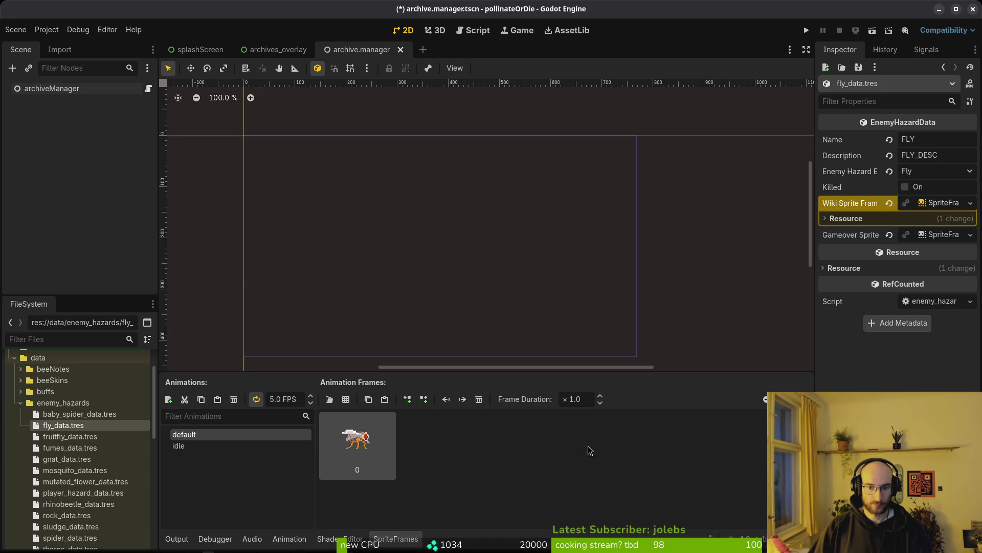
Step: Check the baby spider's and fruitfly's hazard data, then launch the game
left_click(82, 414)
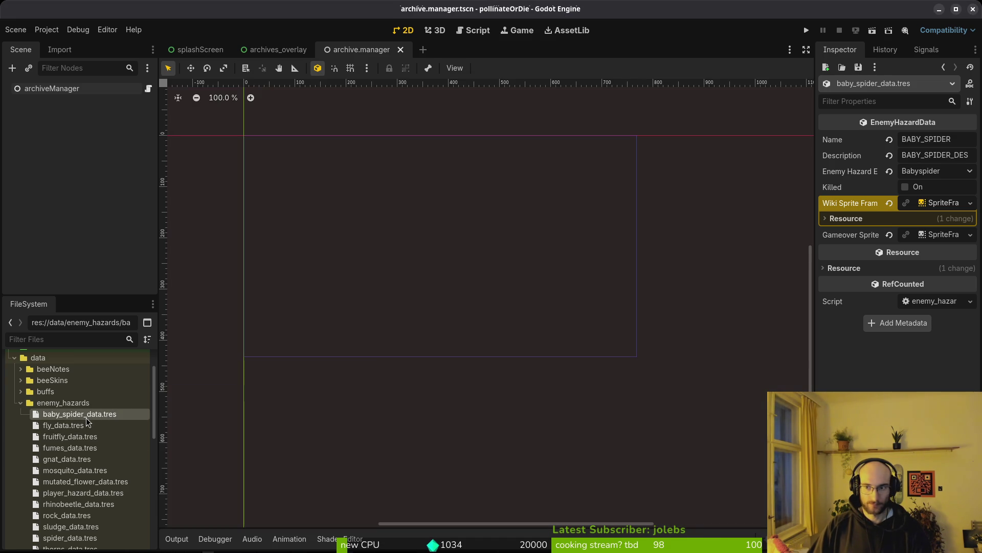
left_click(939, 205)
left_click(938, 204)
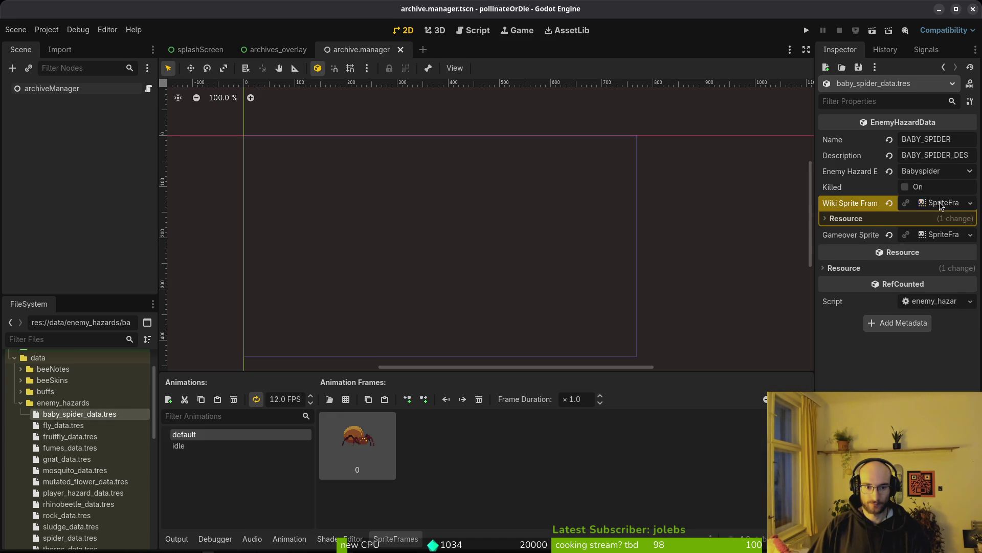
left_click(938, 204)
left_click(71, 437)
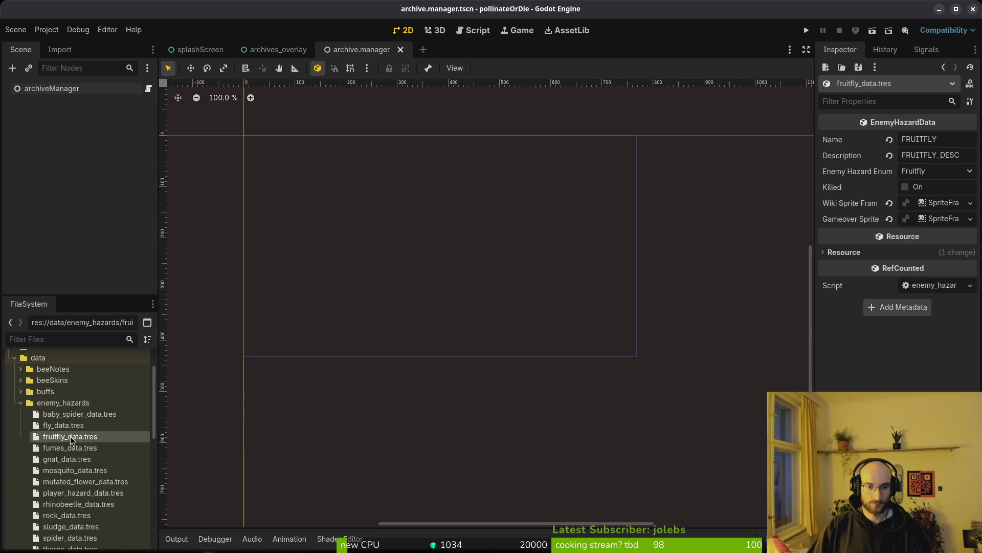
left_click(806, 30)
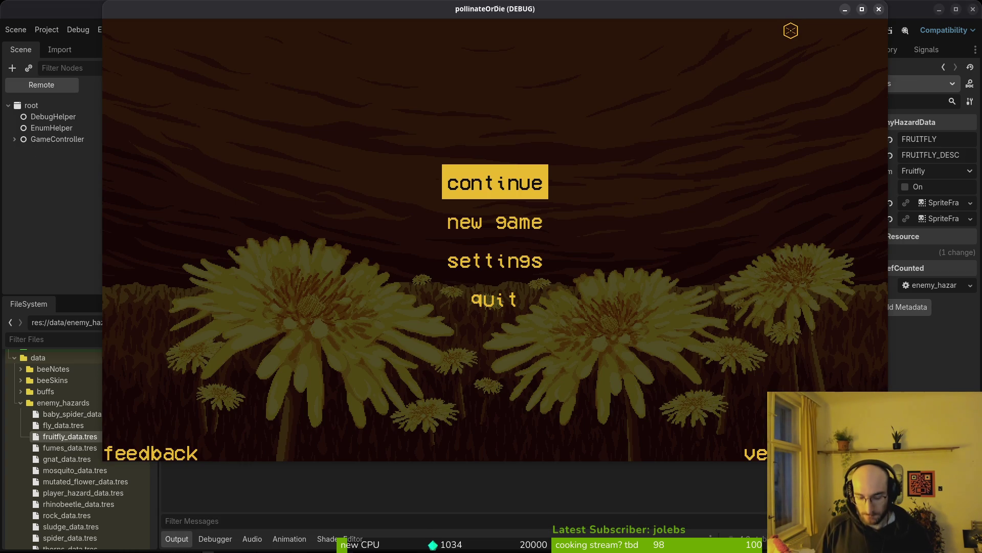
Step: Continue the saved game, browse the archive pages, then close the game
key("Return")
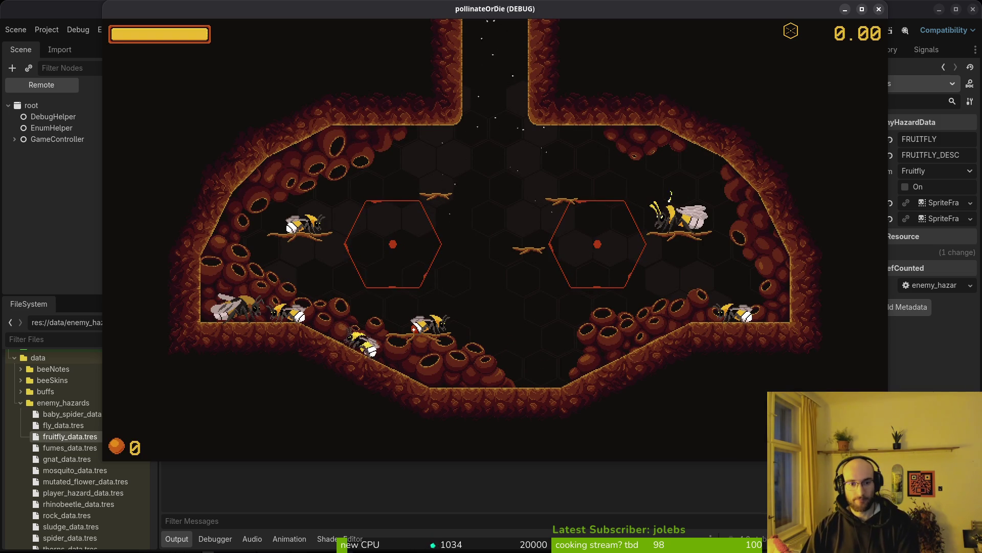
key("Tab")
key("Left")
key("Left")
key("Right")
key("Right")
key("Right")
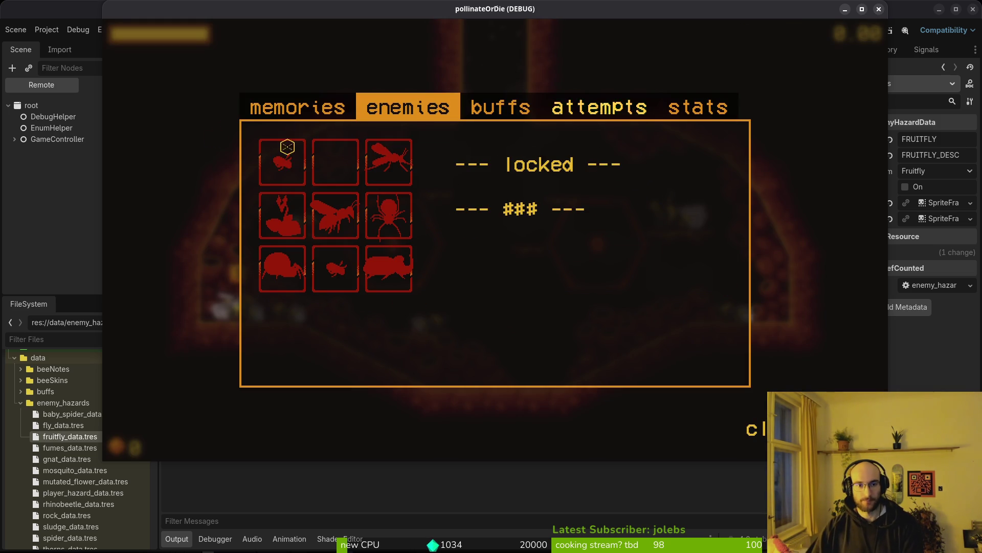
key("Tab")
left_click(880, 9)
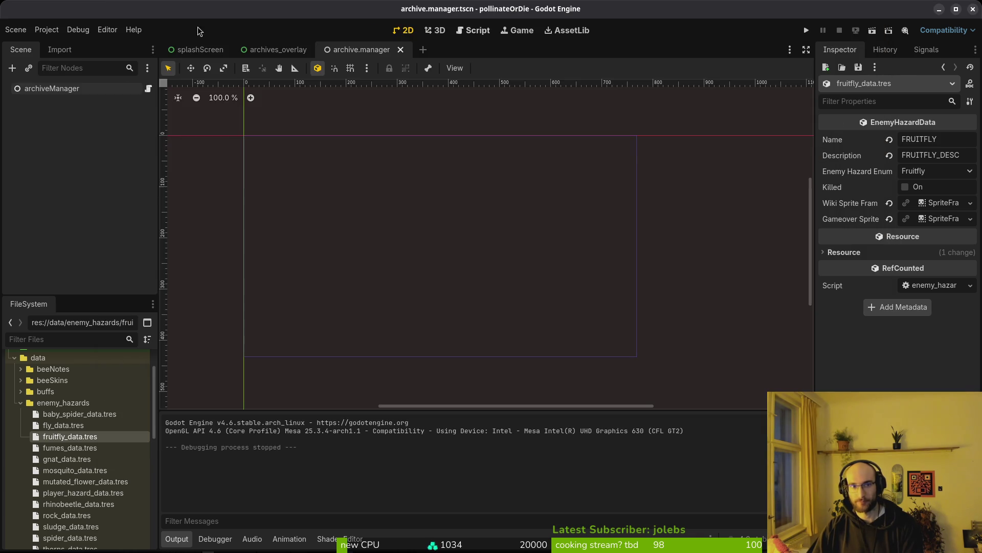
Step: Delete everything in the game's user data folder and relaunch the game
left_click(47, 30)
left_click(90, 126)
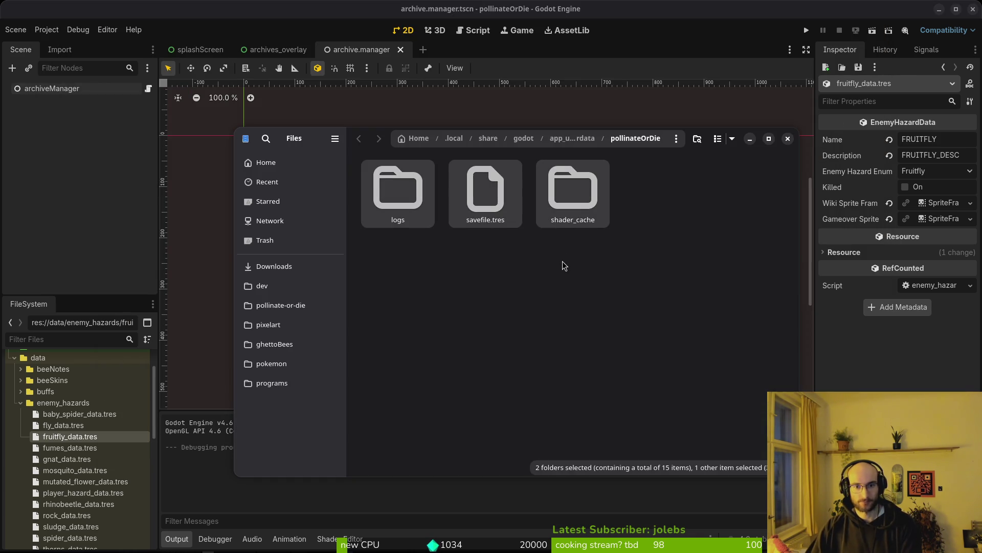
key("ctrl+a")
key("Delete")
left_click(788, 139)
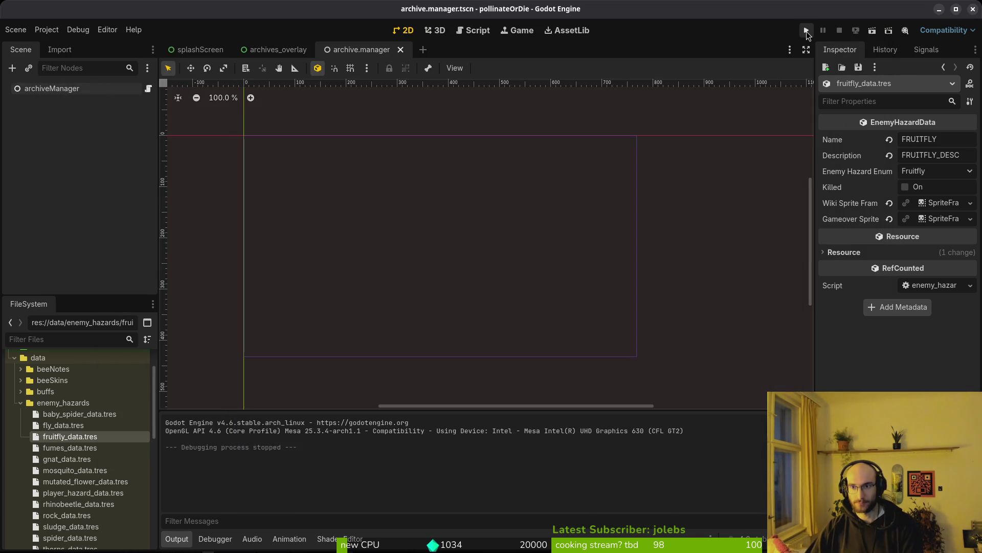
left_click(806, 30)
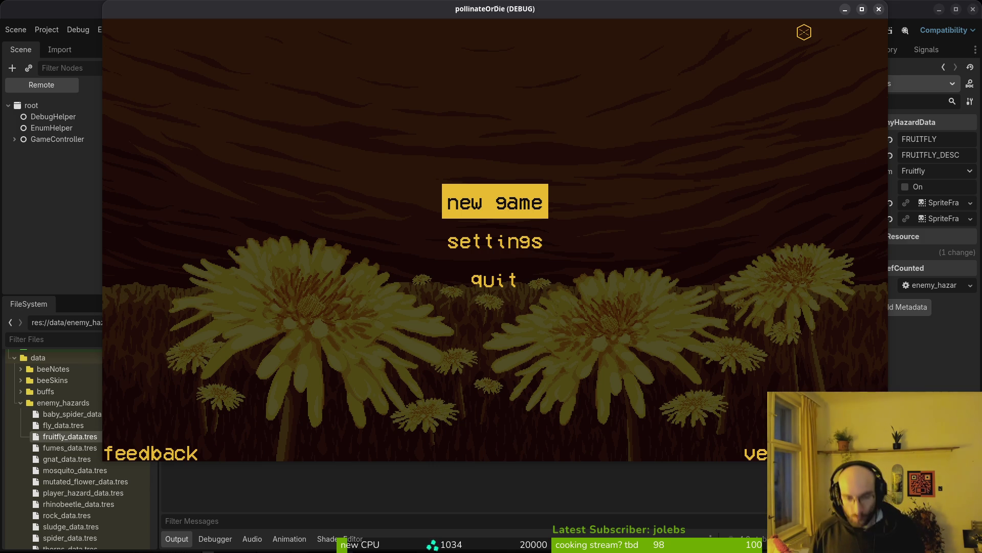
Step: Start a new game and cycle the archive through its enemies, buffs and stats pages
key("Return")
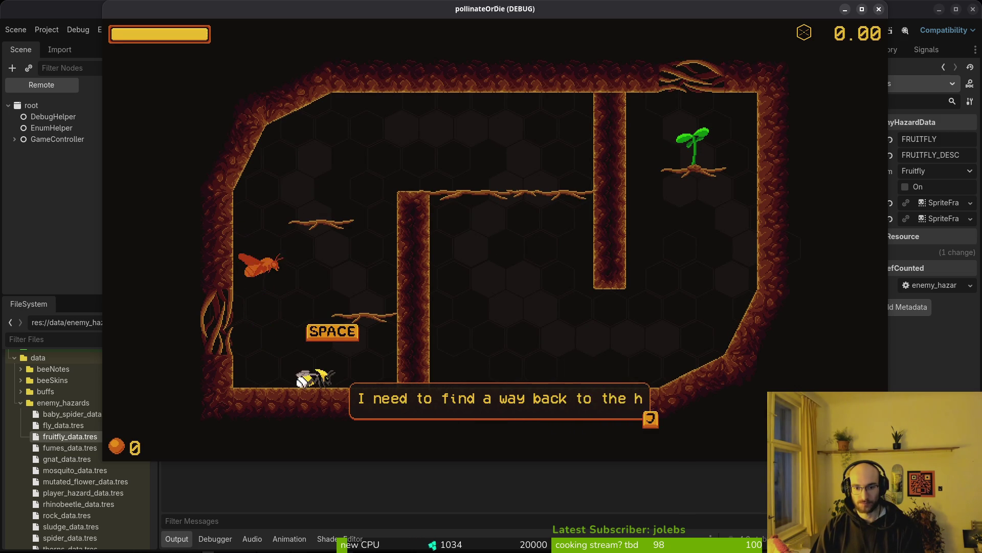
key("j")
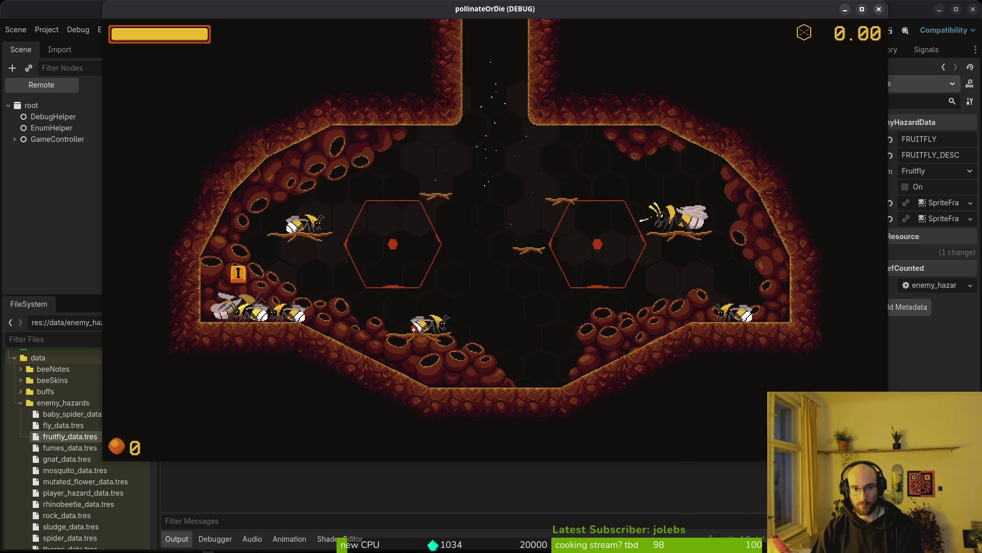
key("j")
key("e")
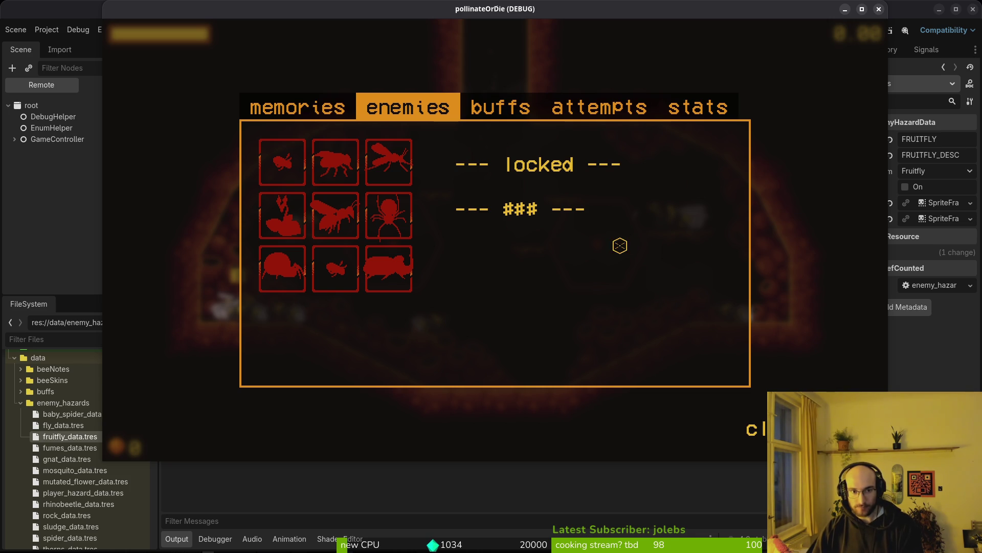
key("e")
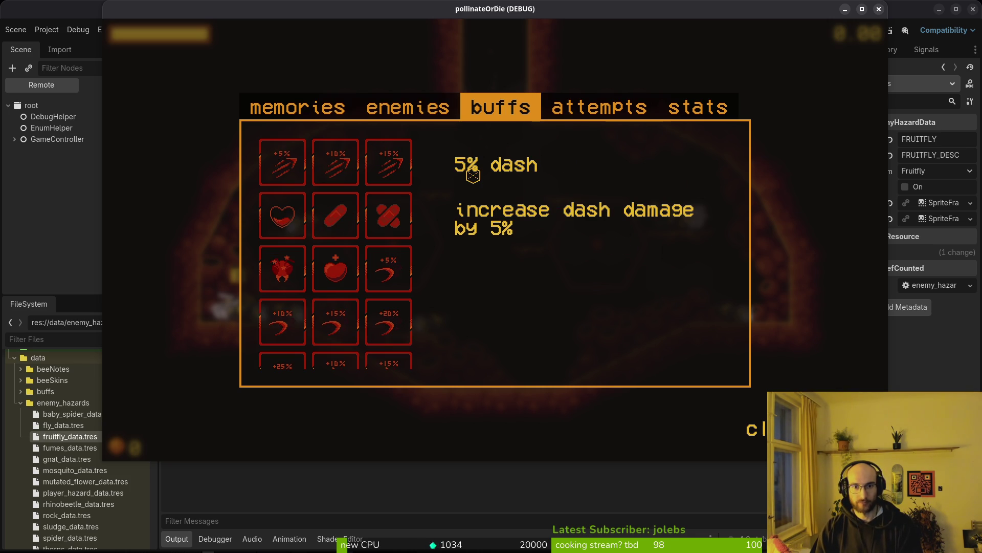
key("e")
key("e")
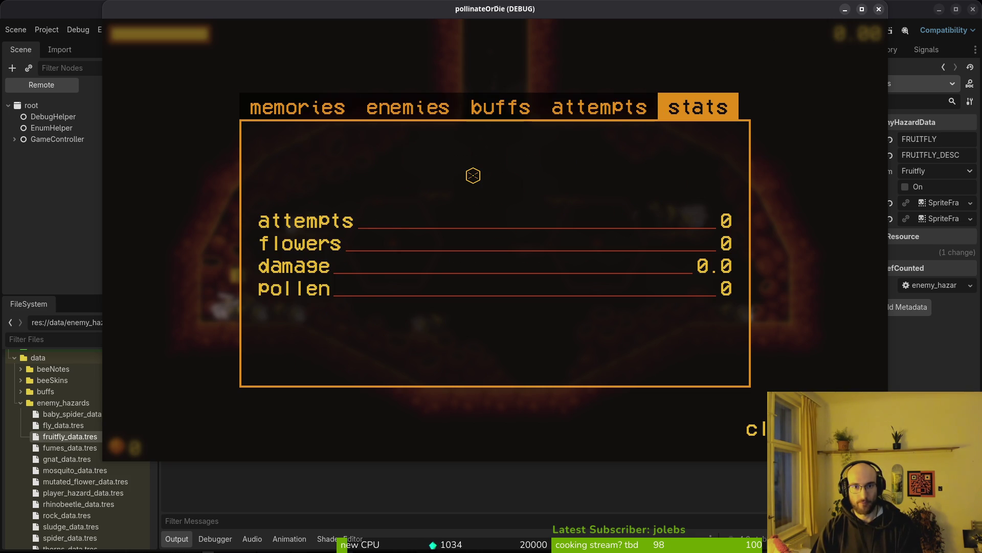
key("e")
key("e")
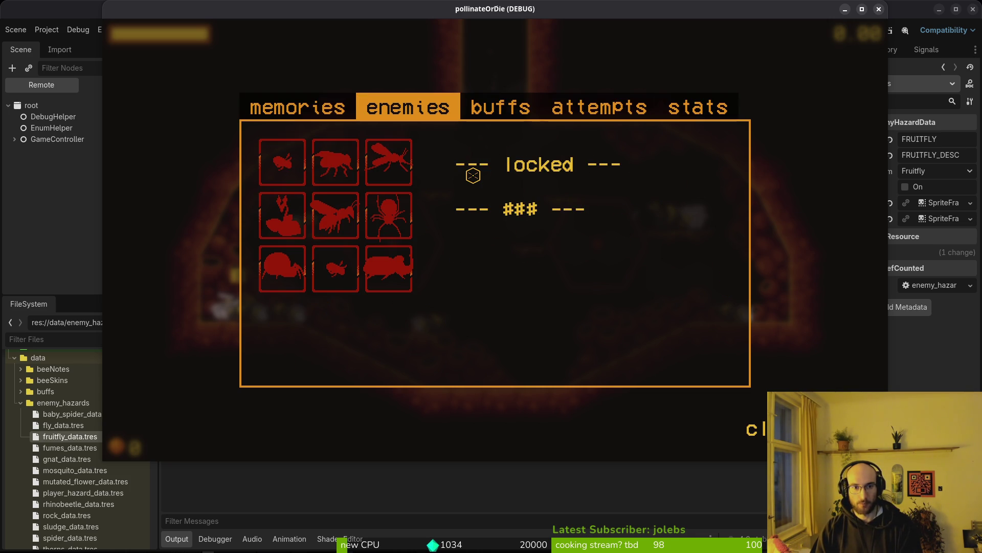
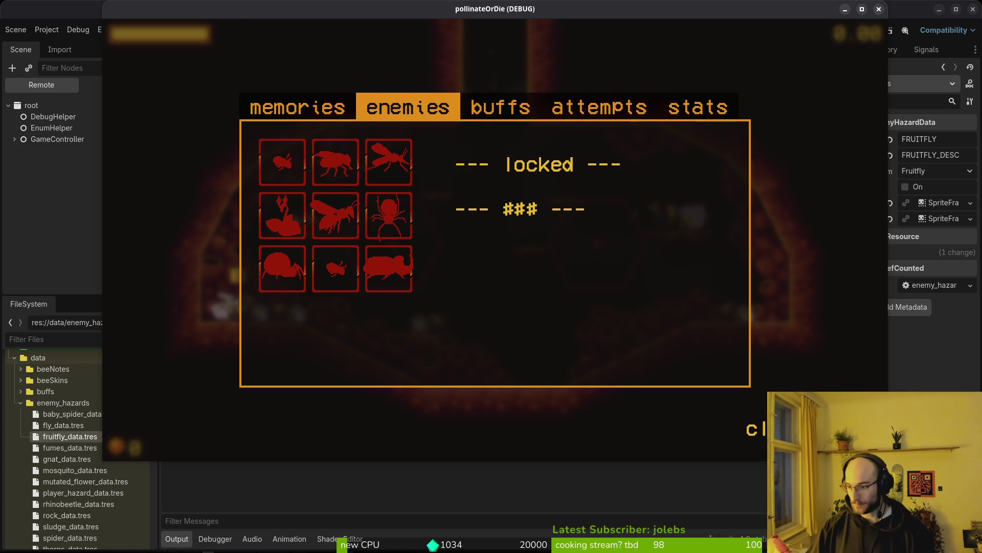
Step: Leave the debug game, return to enemy_wiki_item.gd in Vim and bring up Telescope Find Files
key("alt+Tab")
left_click(454, 279)
key("space")
key("f")
key("f")
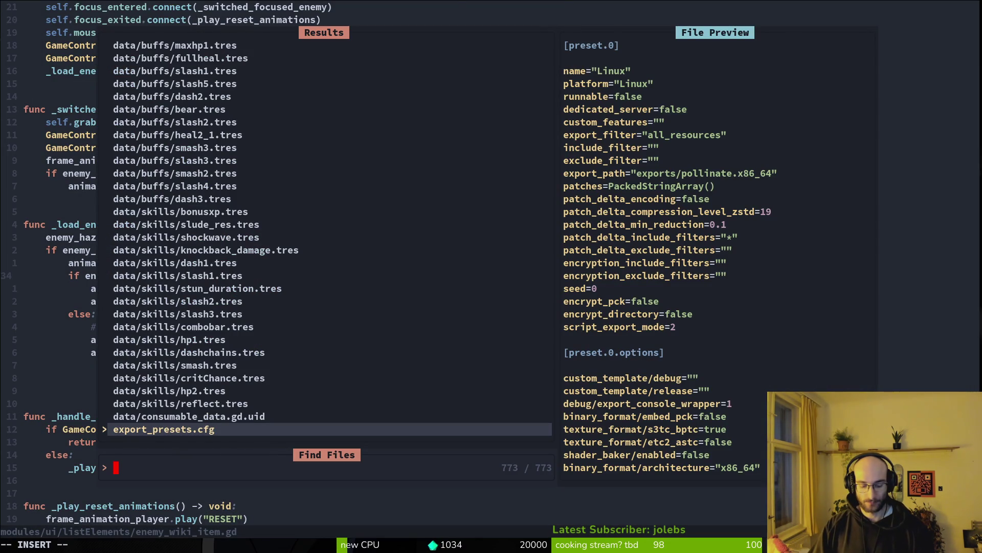
Step: Open archives_overlay.gd via the 'arcover' search and read through it
type("en")
key("BackSpace")
key("BackSpace")
type("arcover")
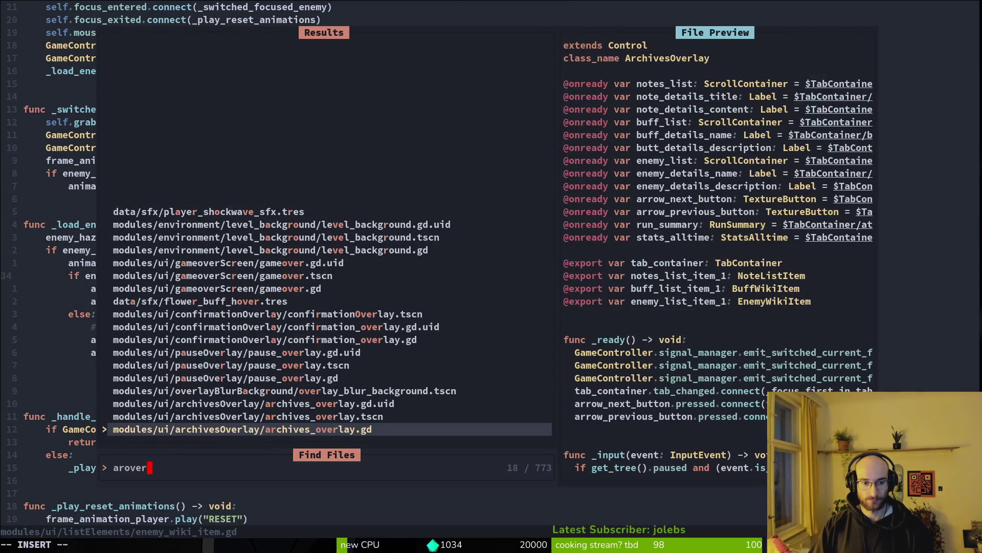
key("Return")
scroll(213, 316, "down", 3)
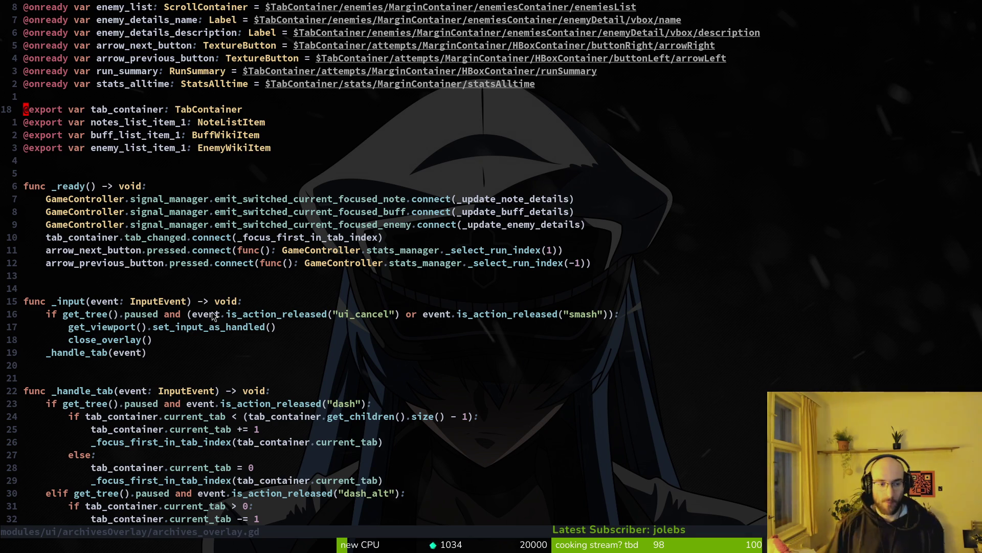
scroll(186, 360, "down", 5)
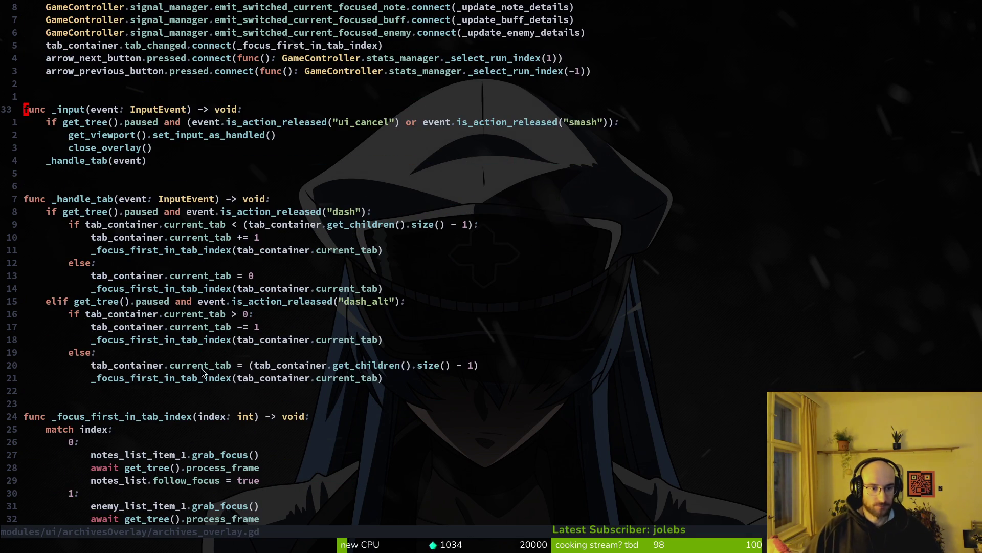
scroll(207, 413, "down", 5)
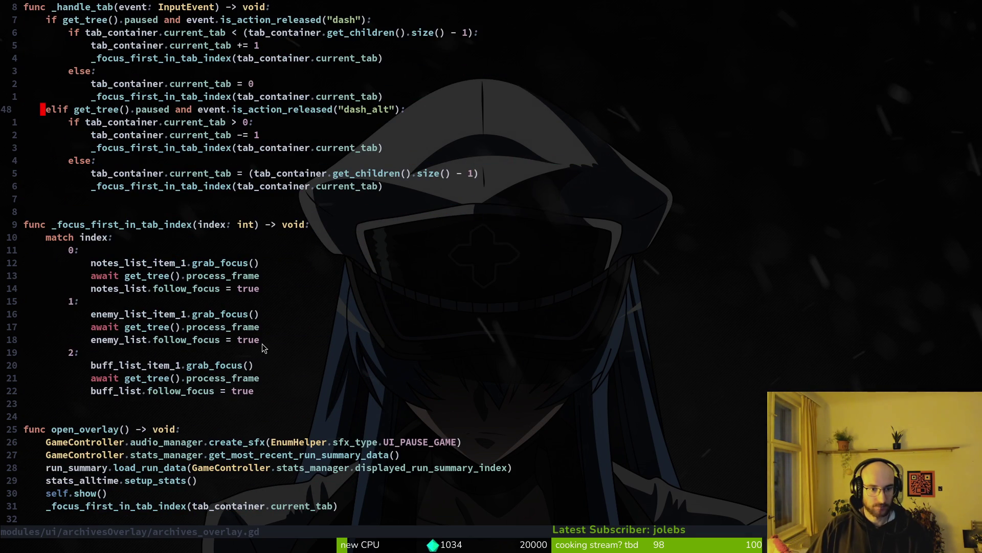
scroll(237, 367, "down", 6)
scroll(215, 394, "down", 1)
scroll(195, 381, "down", 6)
scroll(283, 303, "up", 20)
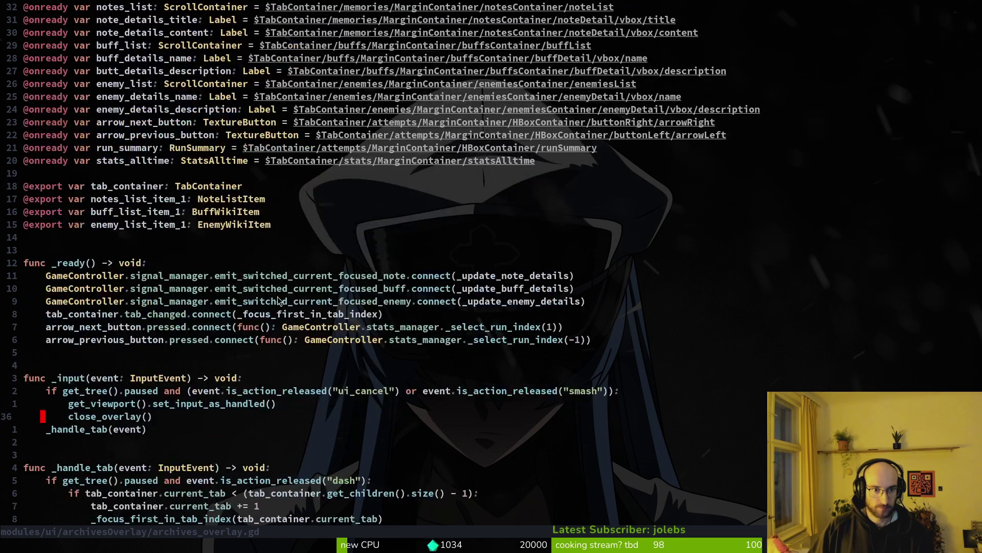
Step: Save archives_overlay.gd, quit Vim, and relaunch the game with godot
type(":w")
key("Return")
type(":q")
key("Return")
type("godot")
key("Return")
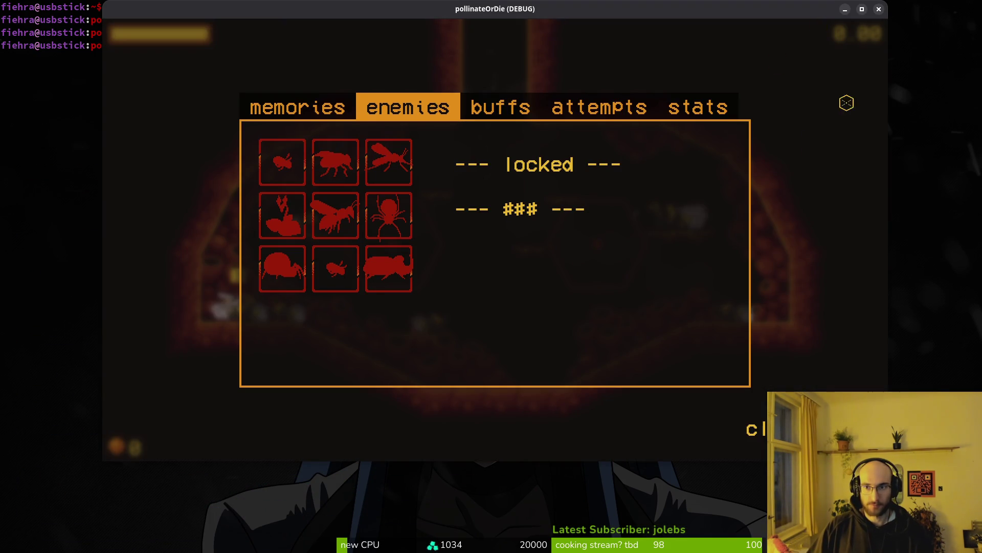
Step: Drag the music volume slider in the pause-menu settings down to zero
key("Escape")
key("Escape")
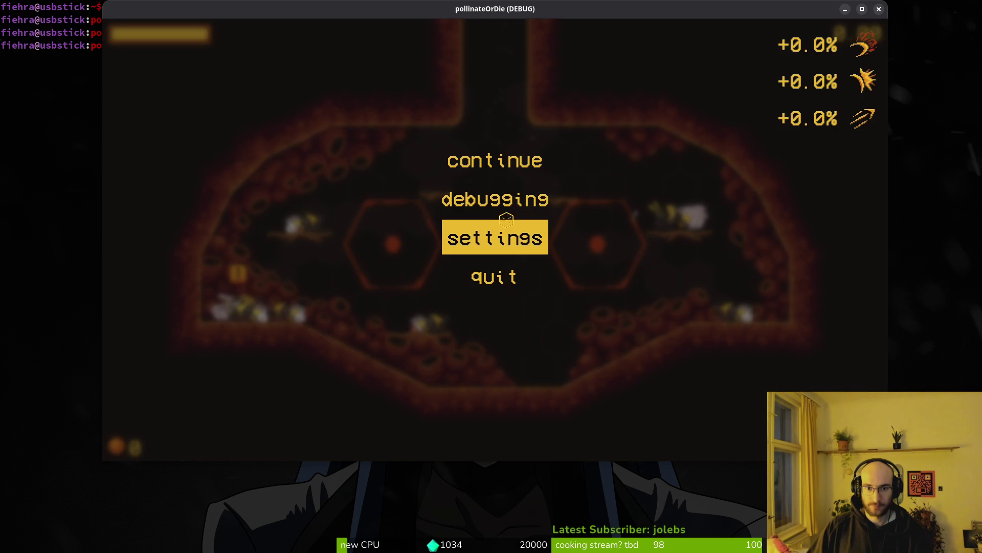
left_click(507, 236)
left_click_drag(676, 169, 576, 169)
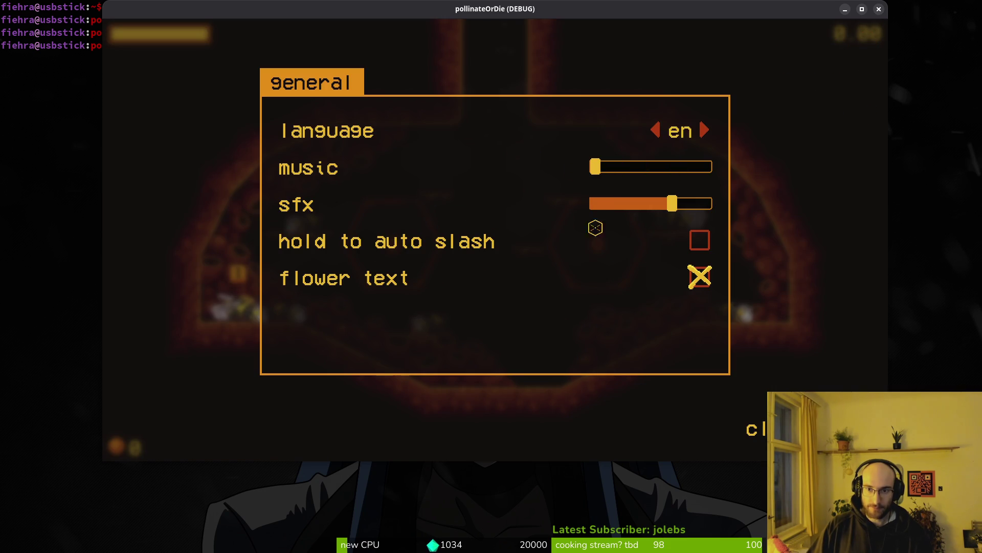
key("Escape")
key("Escape")
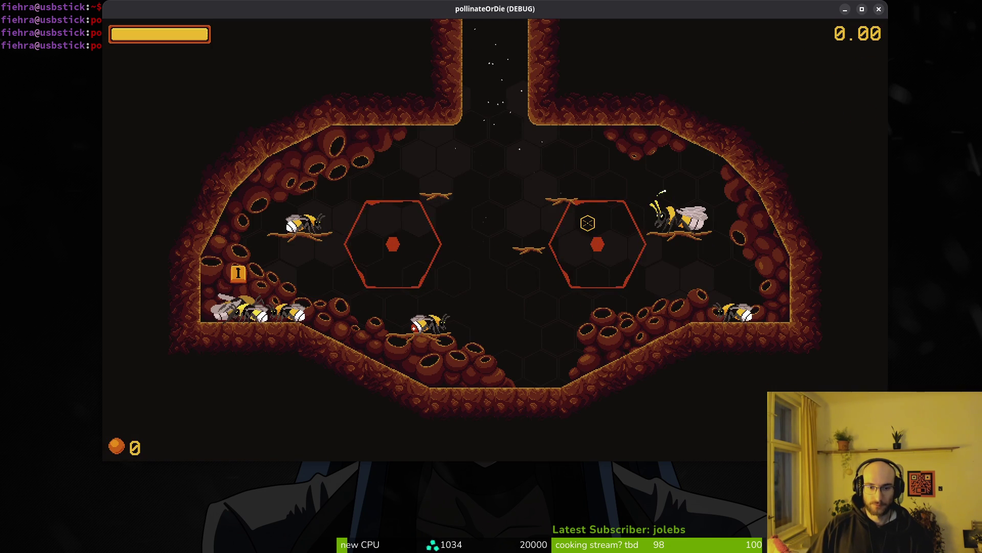
key("Escape")
Step: Save and quit the run to the main menu, then quit the game
left_click(495, 276)
left_click(511, 330)
key("Return")
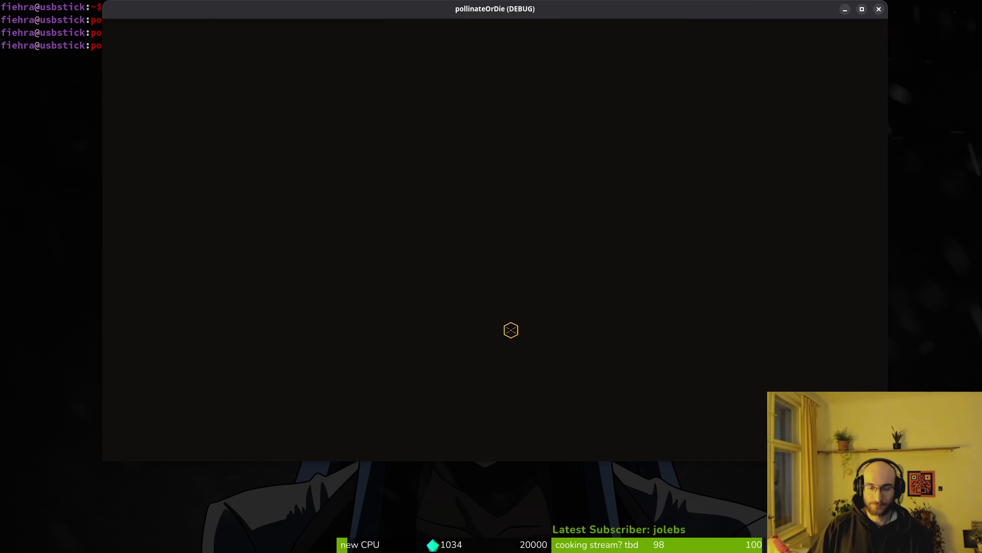
left_click(481, 302)
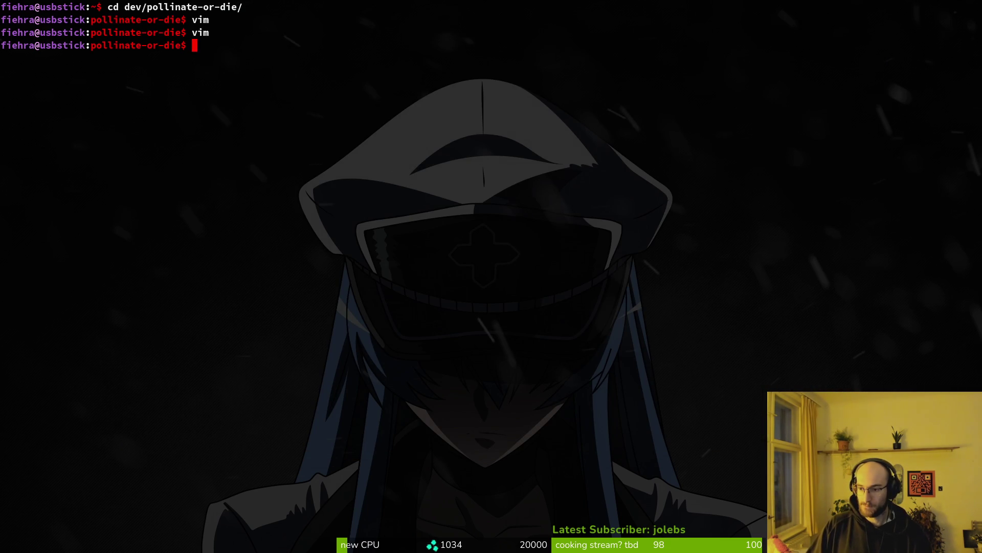
key("alt+Tab")
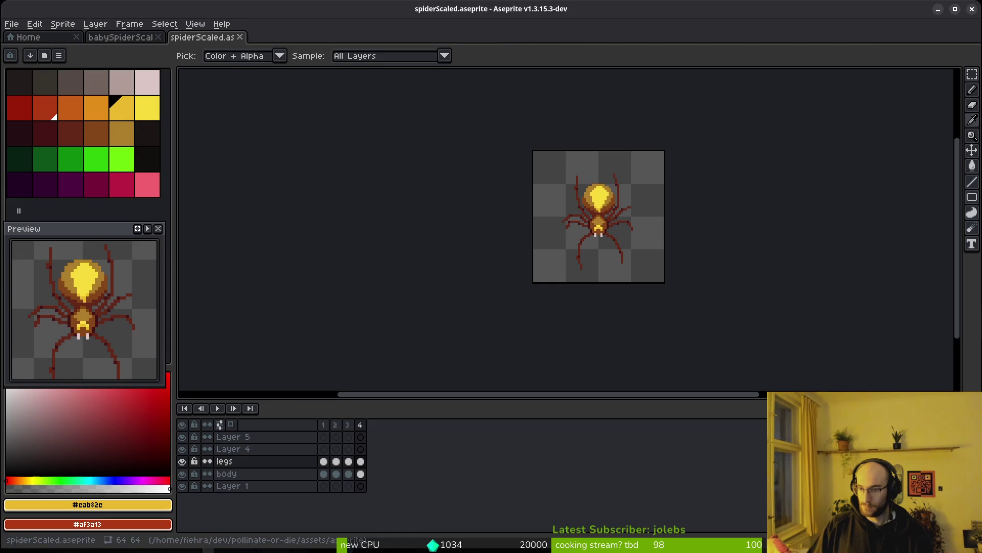
key("alt+Tab")
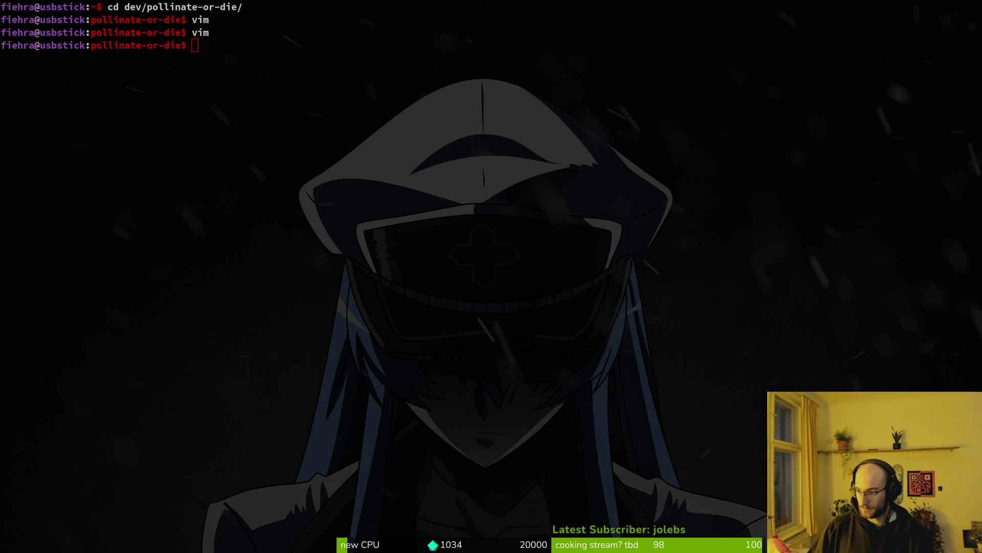
key("alt+Tab")
key("alt+Tab")
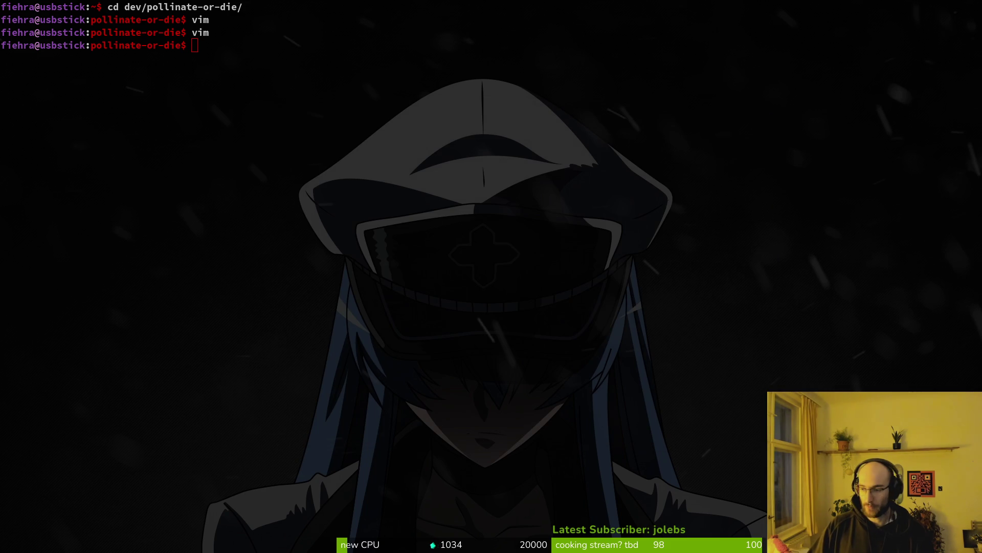
key("alt+Tab")
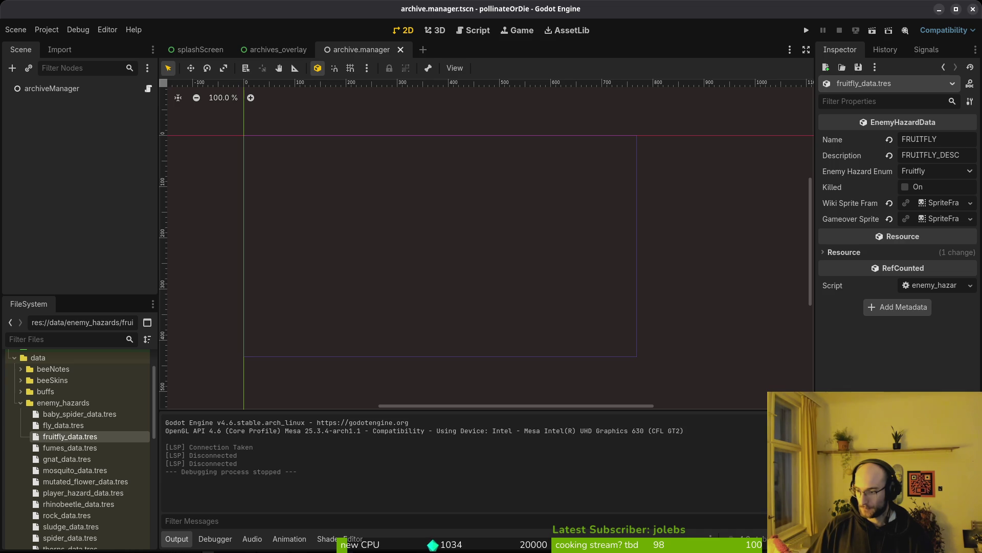
key("alt+Tab")
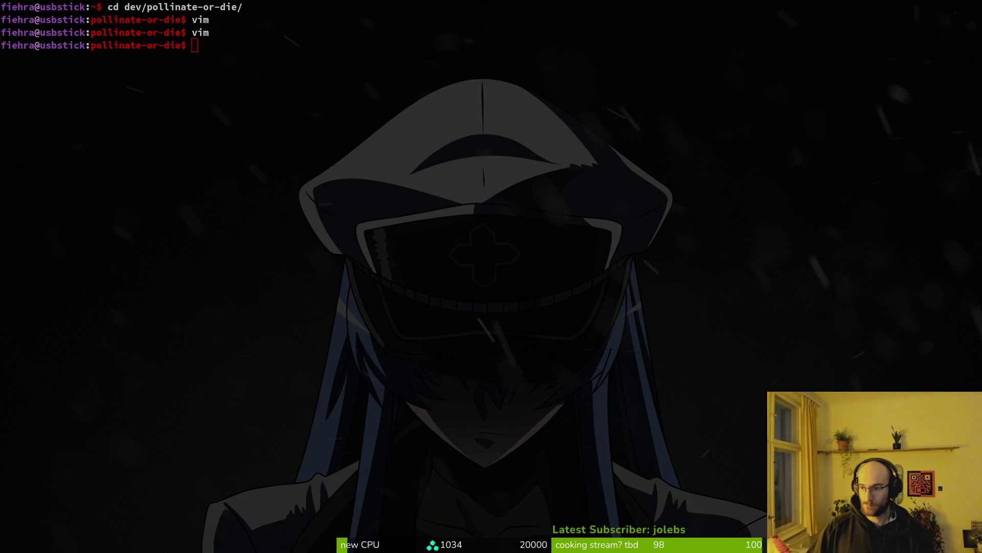
key("alt+Tab")
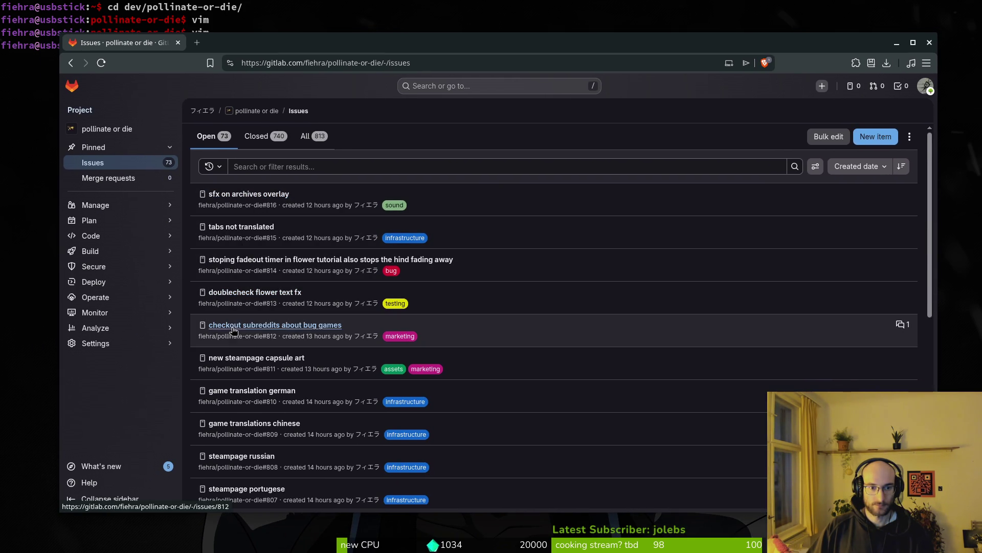
scroll(205, 301, "down", 2)
left_click(15, 198)
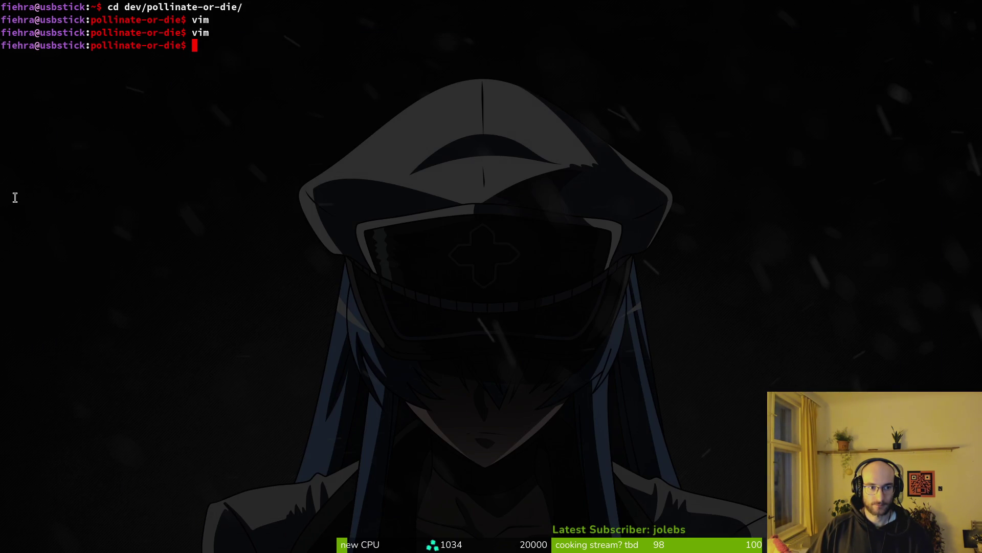
Step: Start Vim in the project and open custom_button.gd through Telescope
type("vim")
key("Return")
type("en")
key("BackSpace")
key("BackSpace")
type("cus")
key("Return")
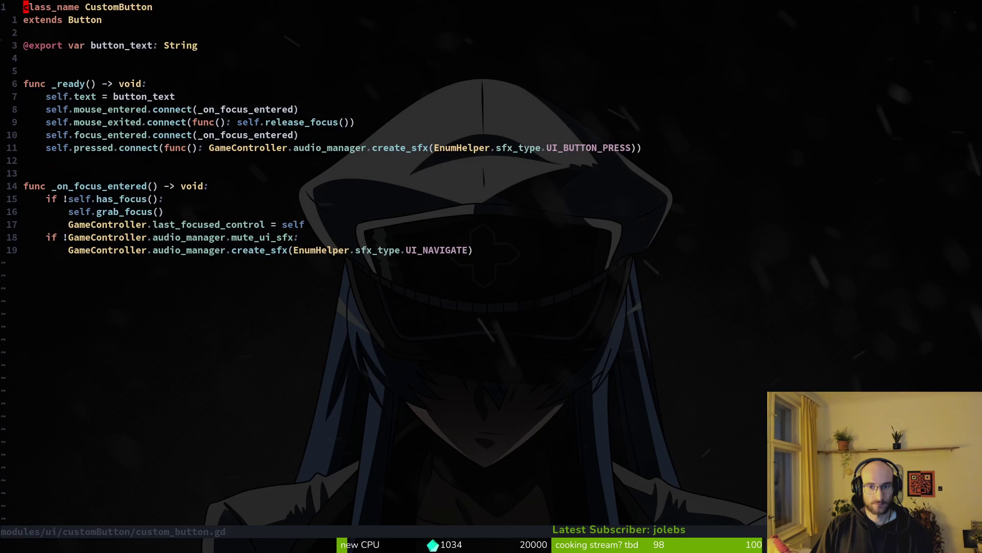
Step: Save custom_button.gd and copy its six-line _on_focus_entered function
key("j")
key("j")
key("j")
type("kVjy:w")
key("Return")
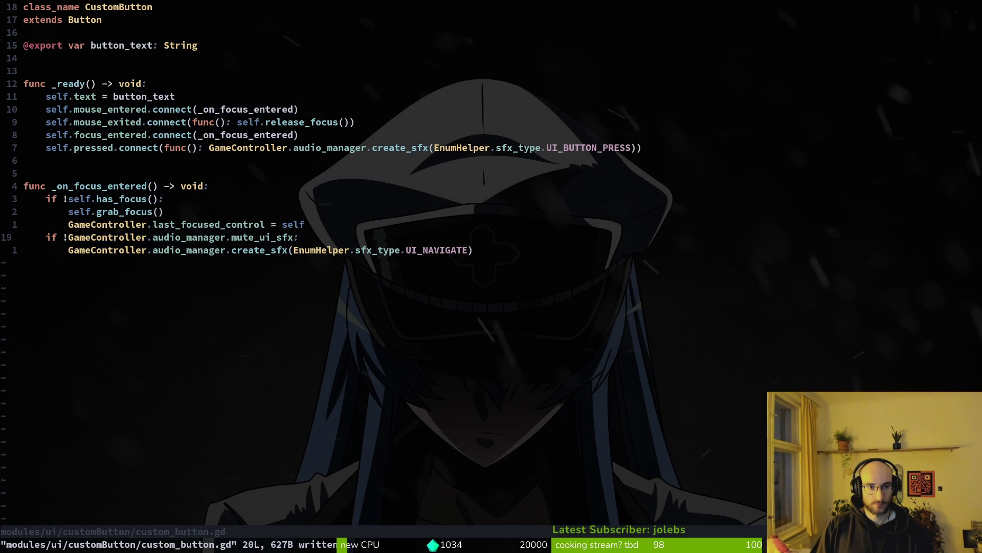
key("k")
key("k")
key("k")
key("k")
key("V")
key("j")
Step: Open enemy_wiki_item.gd using the finder query 'enemwiki'
key("j")
key("j")
key("j")
key("y")
key("space")
key("f")
key("f")
type("enemwiki")
key("Return")
key("j")
key("j")
key("j")
Step: Paste _on_focus_entered below _ready, add two blank lines after it, and save
key("p")
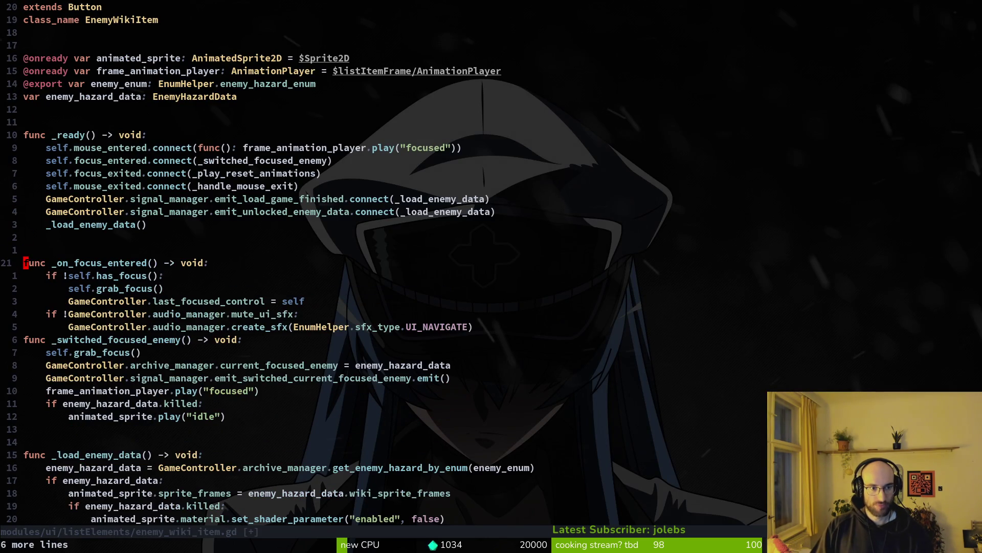
key("j")
key("j")
key("j")
key("o")
key("Escape")
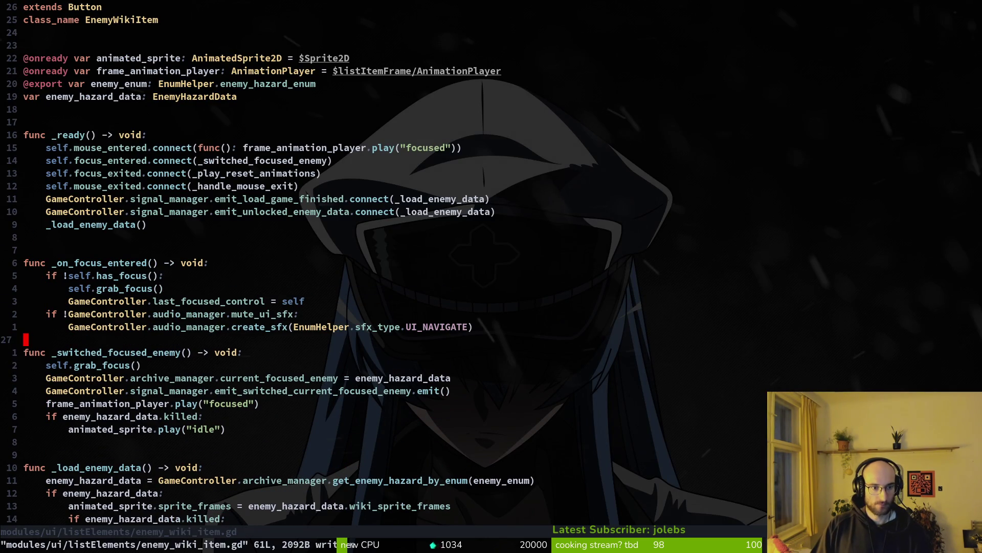
key("o")
key("Escape")
type(":w")
key("Return")
key("j")
key("j")
key("j")
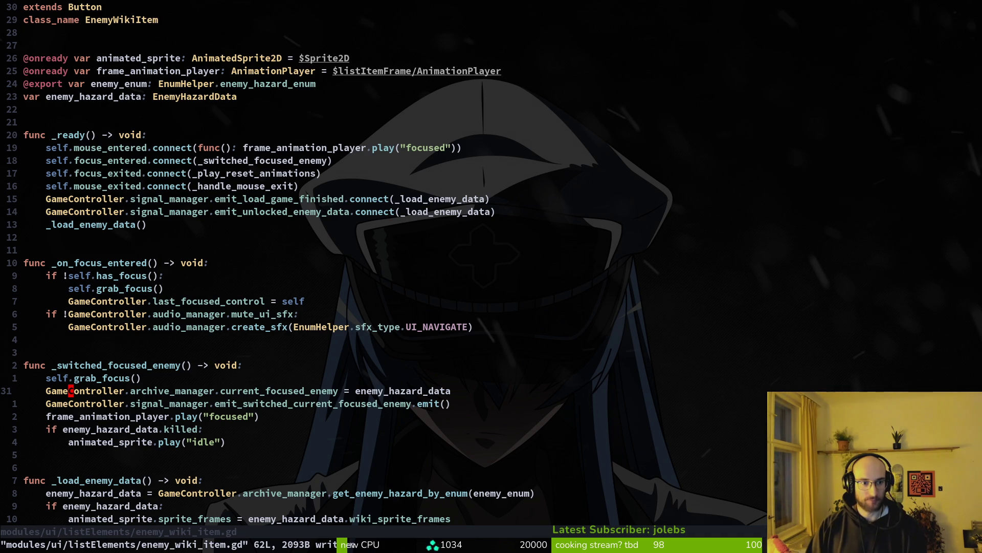
Step: Copy the three focus-grabbing lines under the mute_ui_sfx check
key("k")
key("k")
key("k")
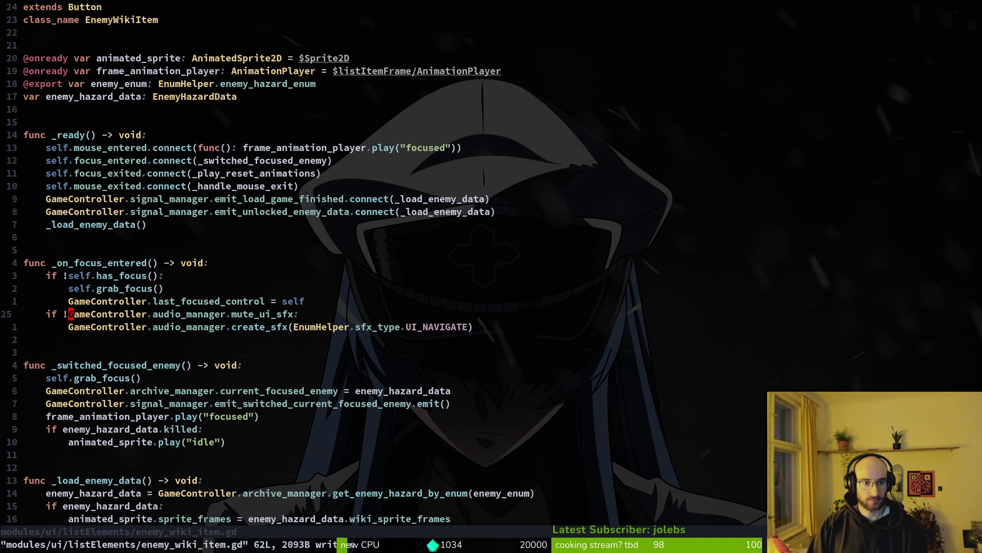
key("j")
key("k")
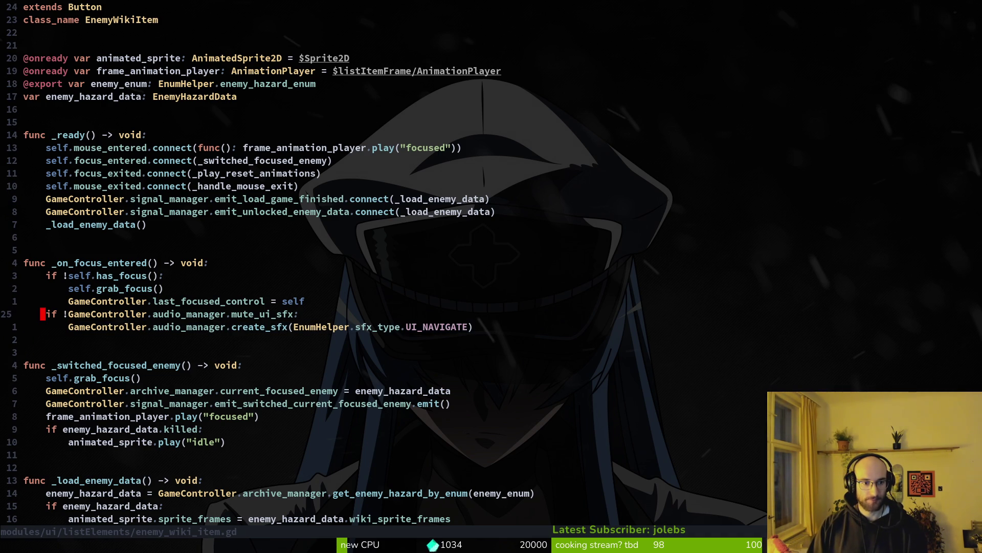
key("k")
key("k")
key("k")
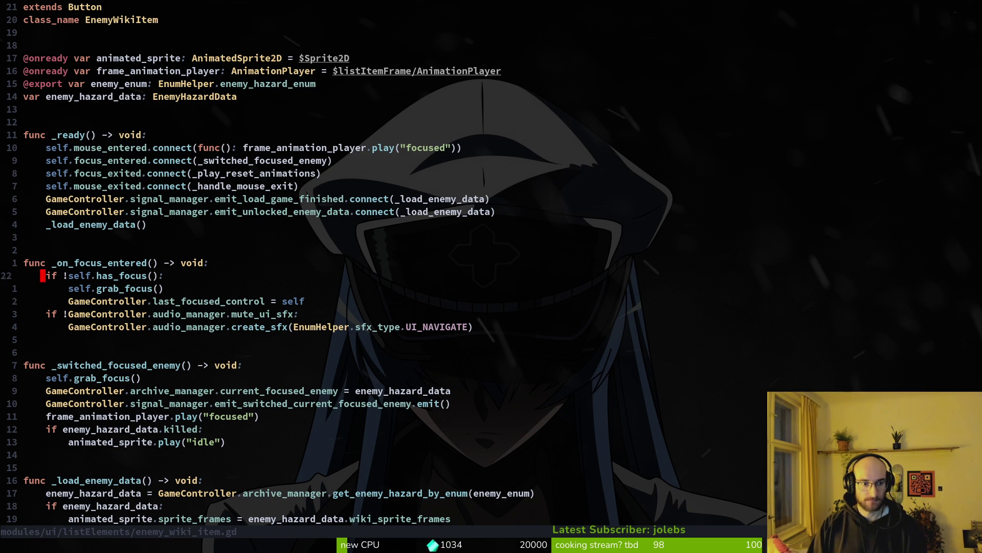
key("shift+v")
key("j")
key("y")
key("j")
key("k")
key("shift+v")
key("j")
key("j")
key("y")
key("j")
key("j")
key("j")
Step: Search the whole project for the word mute_ui_sfx
left_click(247, 313)
key("space")
key("f")
key("w")
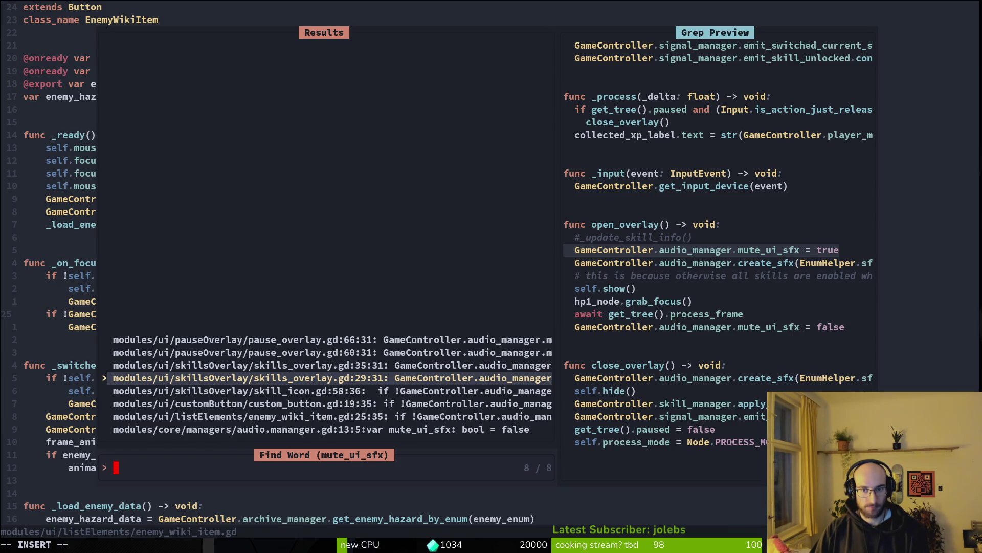
Step: Open skills_overlay.gd at its mute_ui_sfx match, with archives_overlay.gd in a vertical split
key("Return")
key("space")
key("f")
key("f")
type("archives")
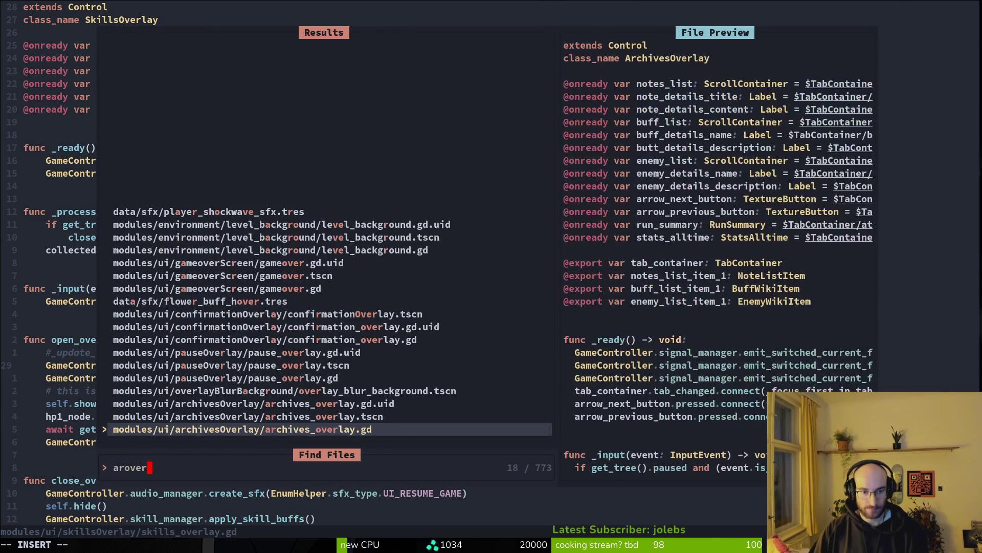
key("ctrl+v")
Step: Move through archives_overlay.gd to the start of open_overlay, checking skills_overlay.gd
scroll(245, 267, "down", 5)
left_click(25, 288)
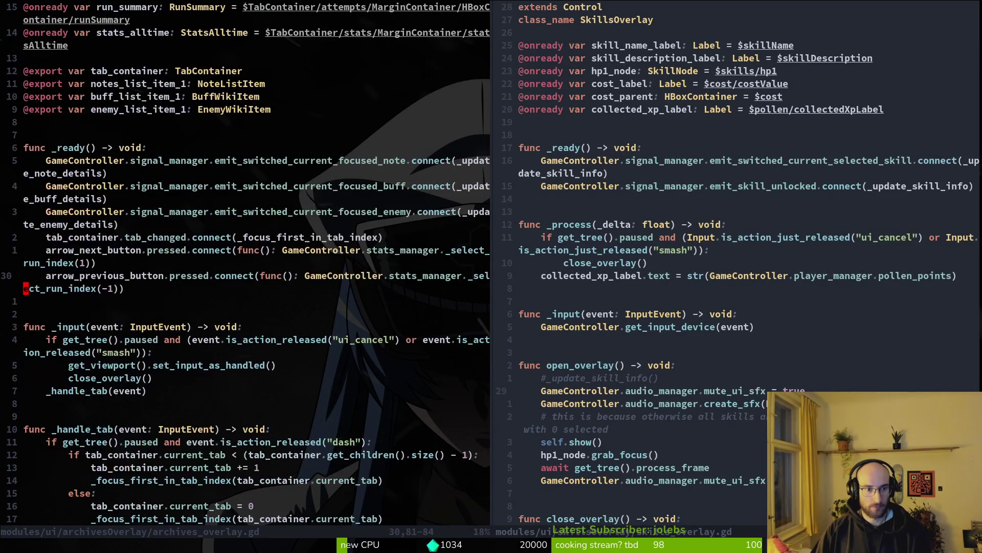
key("ctrl+d")
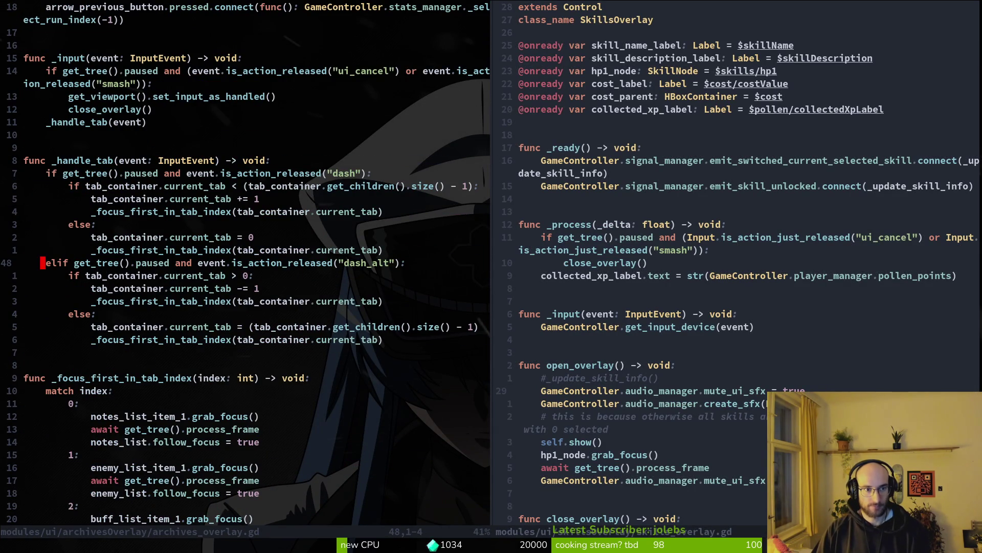
key("ctrl+d")
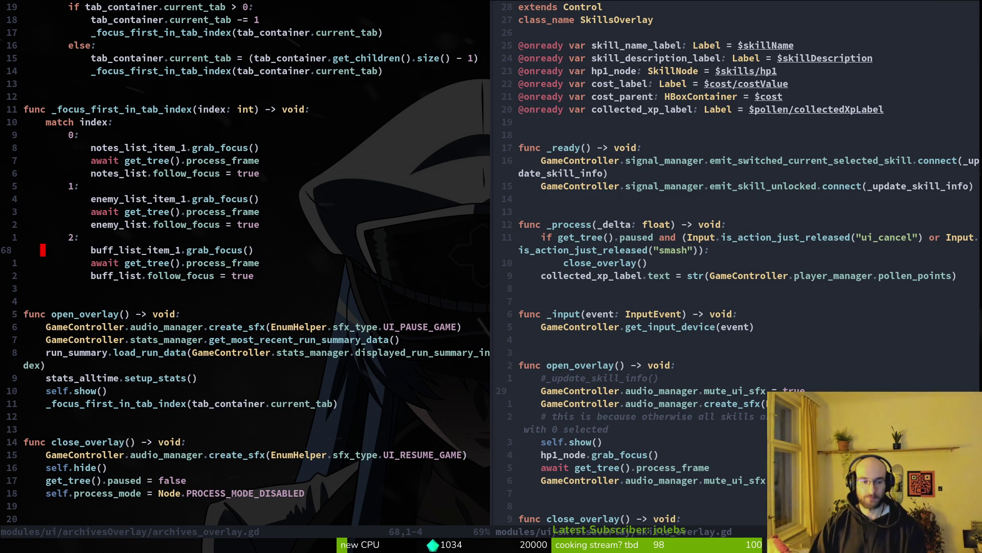
key("j")
key("j")
key("j")
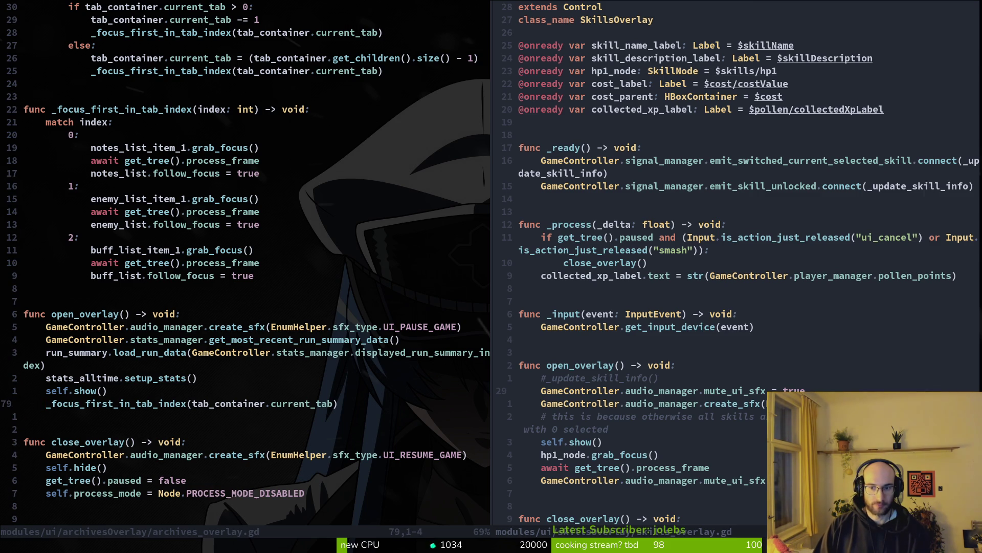
key("ctrl+l")
key("ctrl+h")
key("k")
key("k")
key("k")
key("k")
key("k")
key("k")
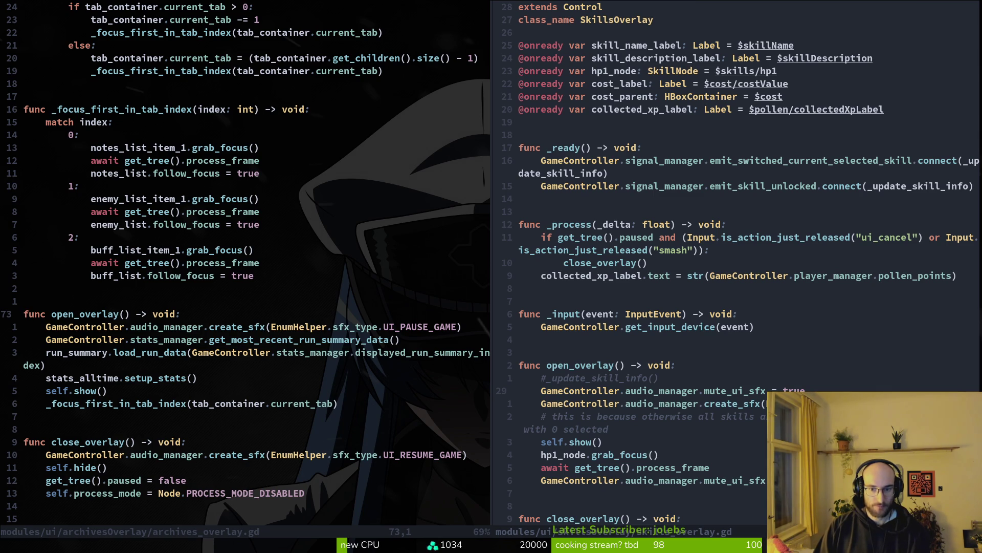
Step: Paste the mute_ui_sfx = true line at the start of open_overlay and save
key("p")
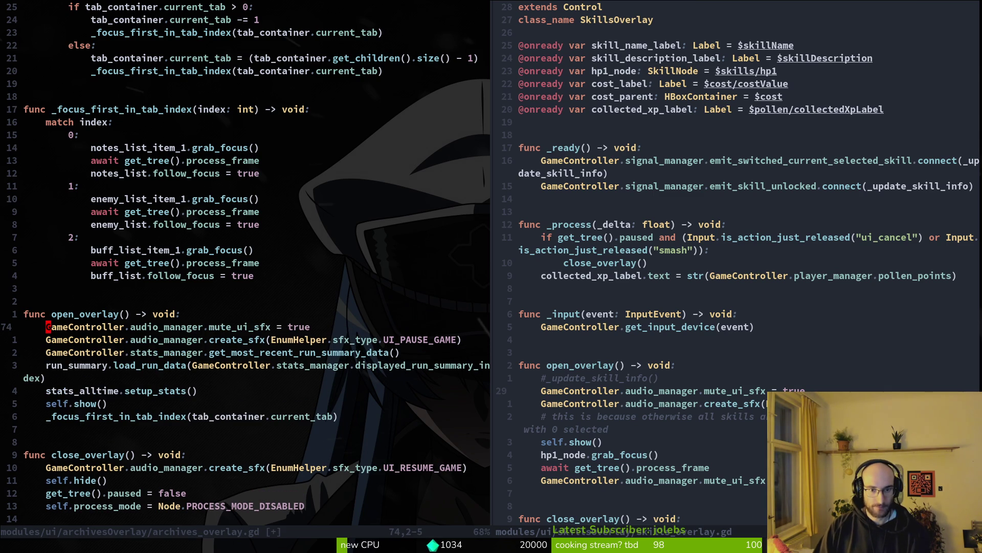
type(":w")
key("Return")
Step: Copy the await-frame and mute_ui_sfx = false lines from skills_overlay.gd into open_overlay; save
key("ctrl+l")
key("j")
key("j")
key("j")
key("j")
key("j")
key("j")
key("k")
key("k")
key("V")
key("j")
key("y")
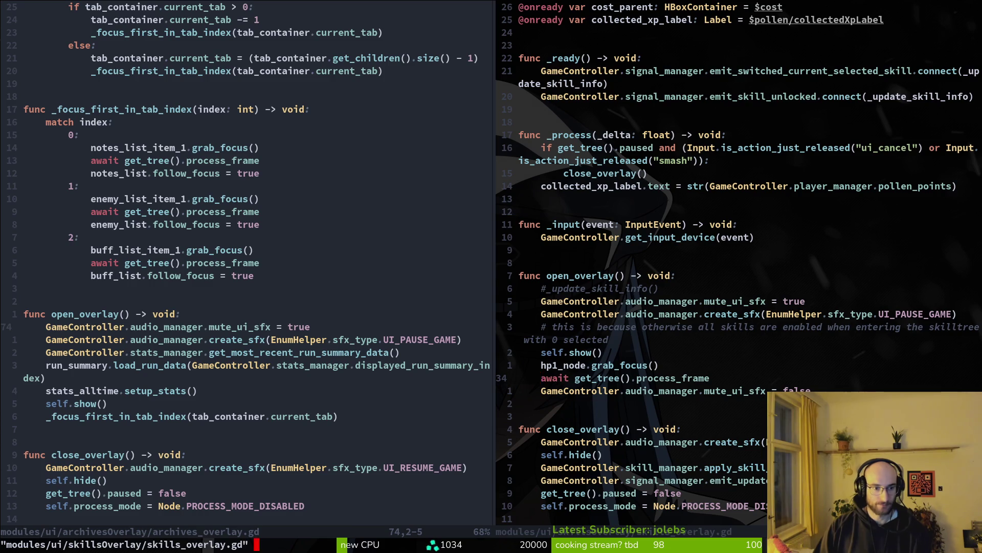
key("ctrl+h")
key("j")
key("j")
key("j")
type("p")
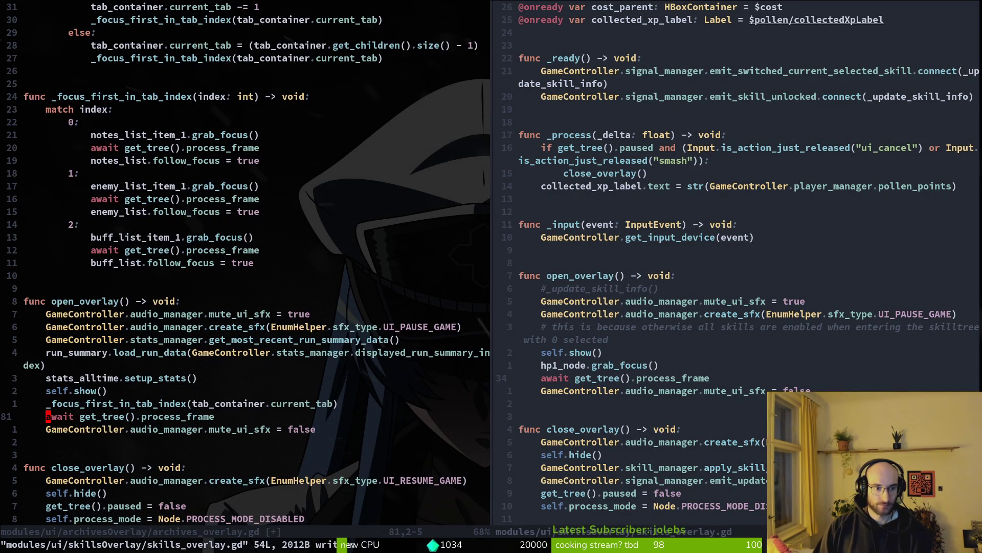
type(":w")
key("Return")
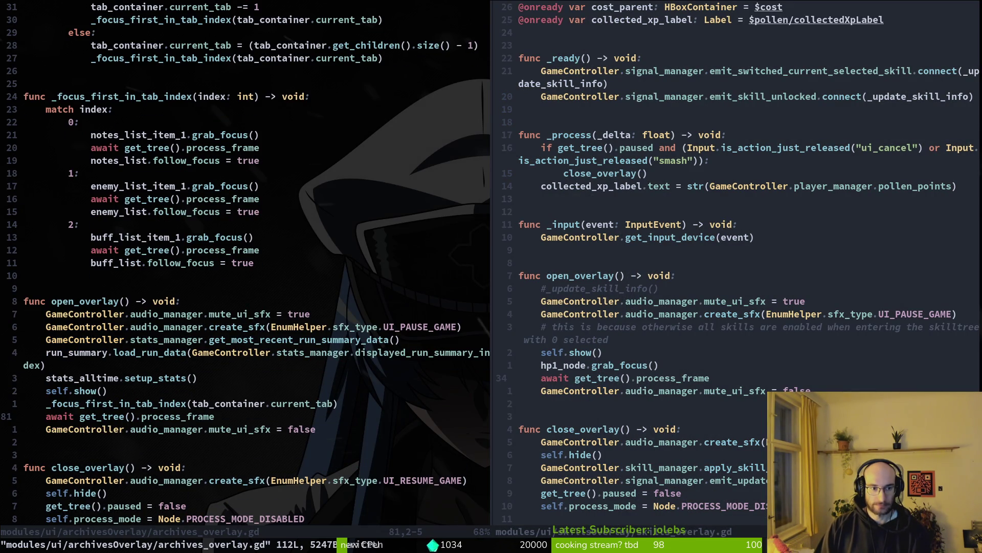
Step: Scroll back up archives_overlay.gd toward the tab-focus handling code
key("V")
key("Escape")
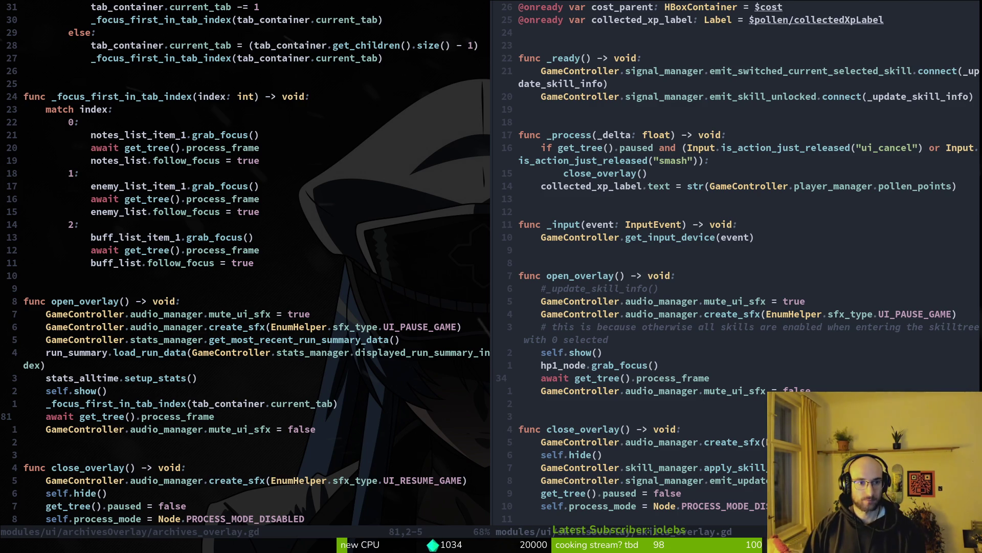
key("k")
key("k")
key("k")
key("k")
key("k")
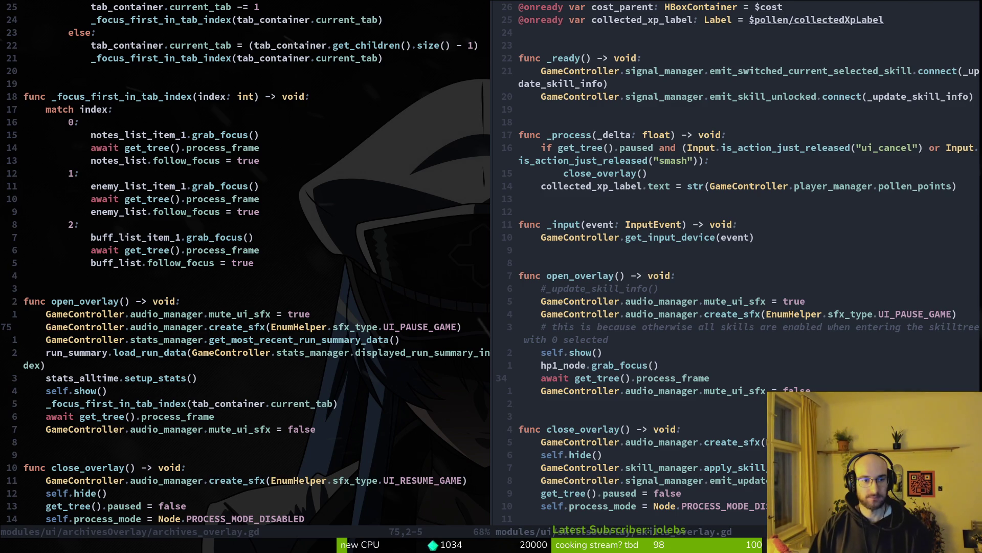
key("ctrl+u")
key("k")
key("k")
key("k")
key("k")
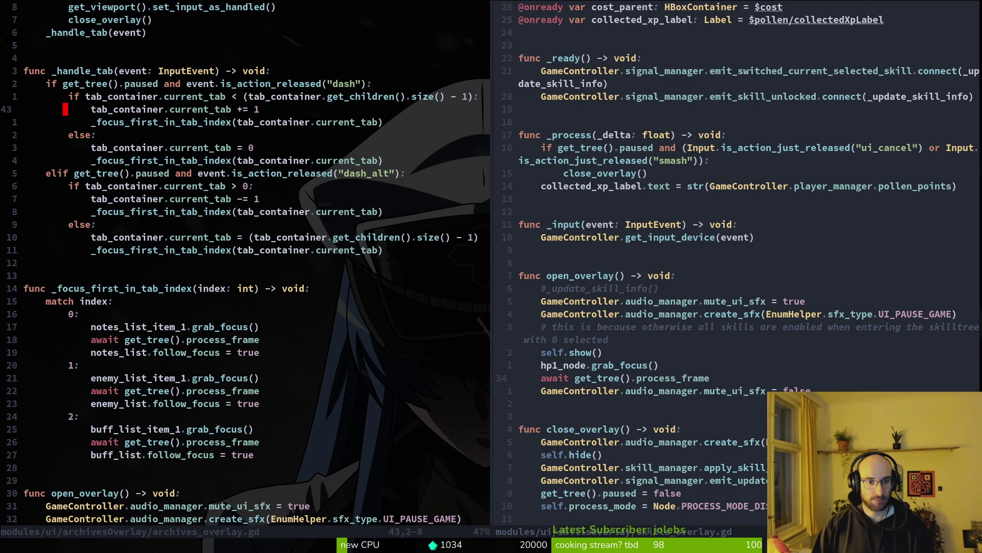
Step: Add the unmute line after case 0's frame wait, removing the duplicate await and fixing indentation
key("ctrl+d")
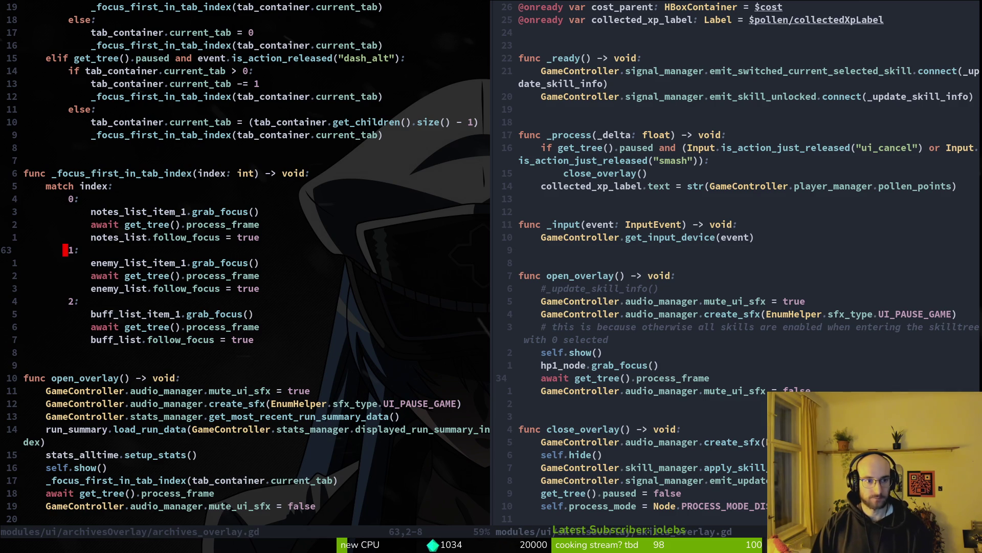
key("k")
key("k")
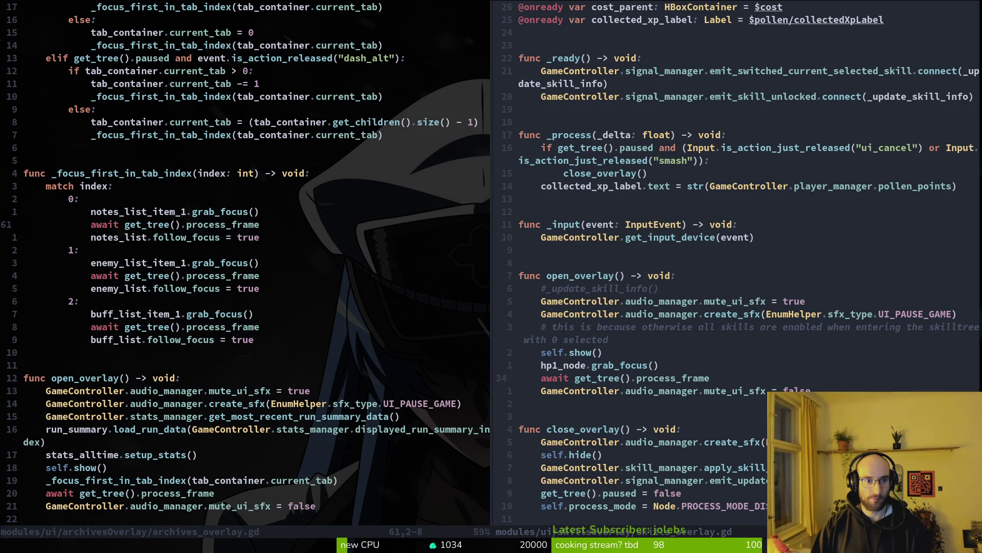
key("p")
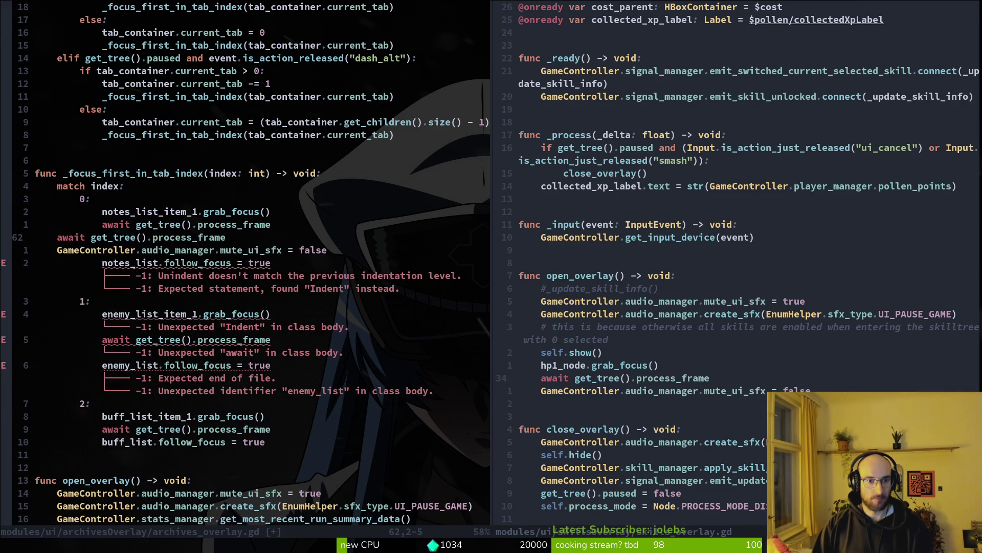
key("d")
key("d")
key("greater")
key("greater")
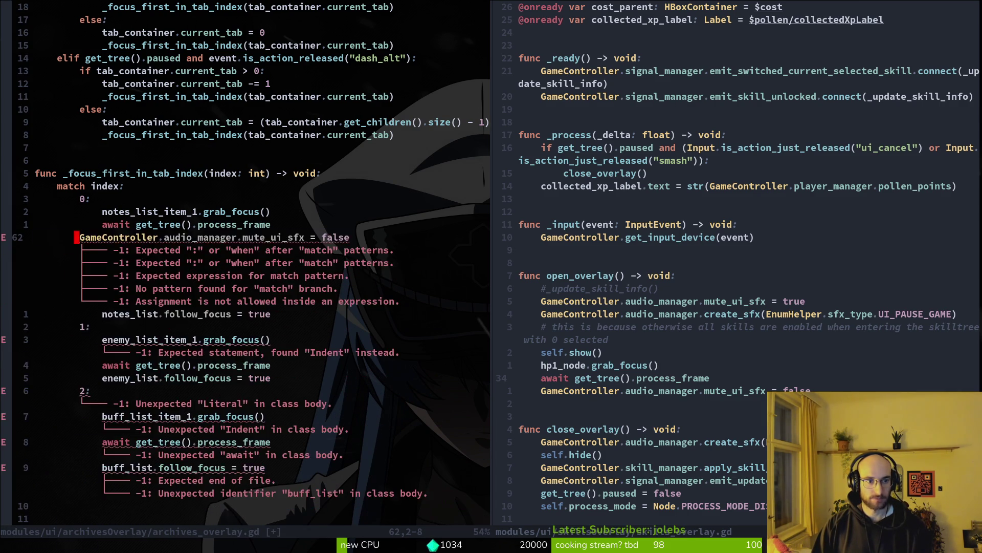
key("greater")
key("greater")
key("V")
key("Escape")
key("k")
key("k")
key("0")
key("j")
key("j")
key("j")
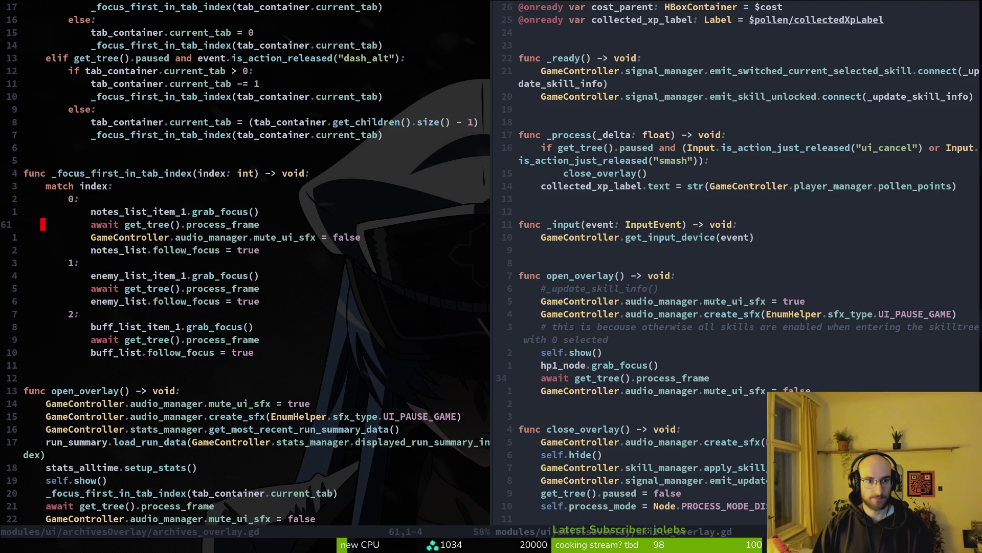
Step: Add the unmute line after case 1's frame wait and save
key("j")
key("j")
key("j")
type("p")
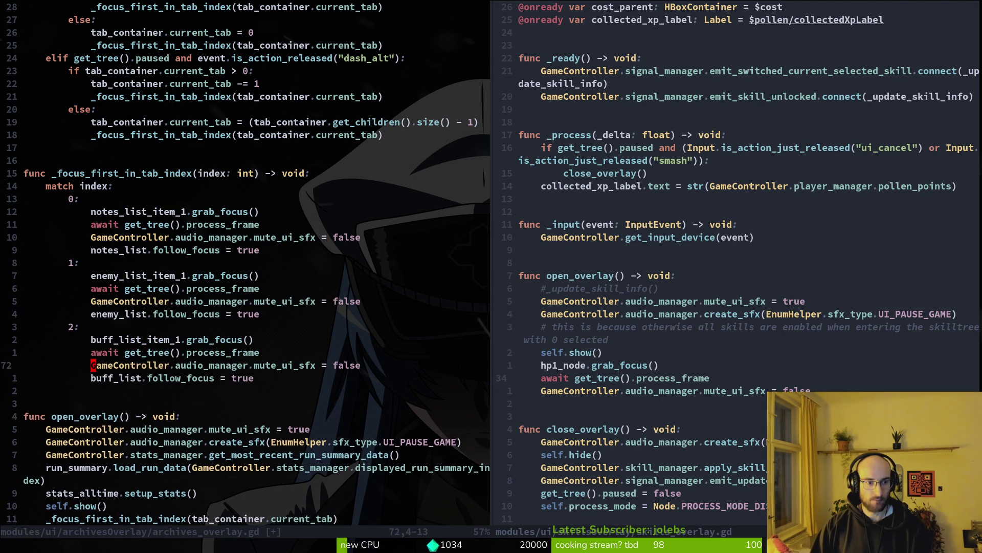
type(":w")
key("Return")
key("j")
key("j")
key("j")
Step: Put mute_ui_sfx = true under the _focus_first_in_tab_index header and save
key("0")
key("k")
key("k")
key("k")
key("k")
key("k")
key("k")
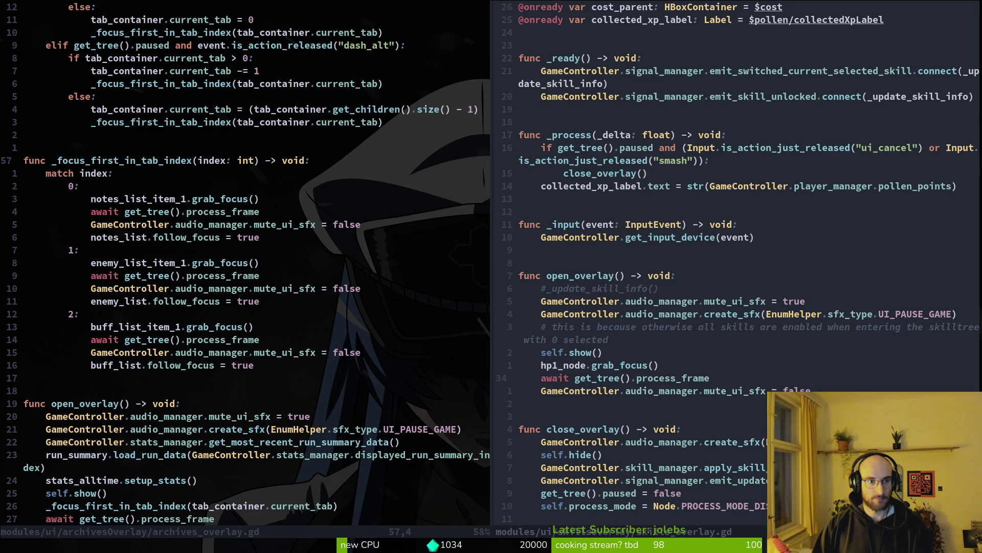
type("p:w")
key("Return")
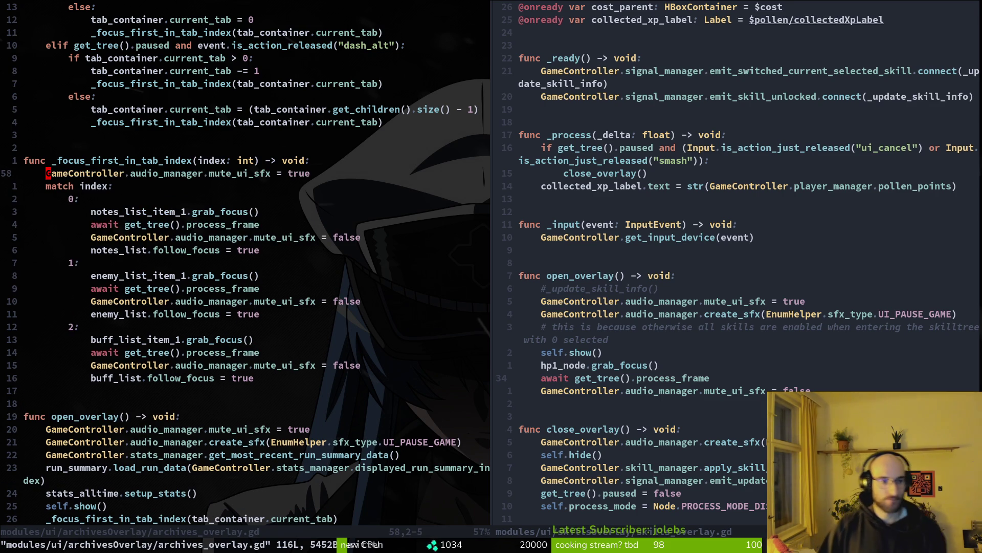
Step: Cut case 0's frame-wait and unmute lines out of the match in _focus_first_in_tab_index
key("j")
key("3")
key("j")
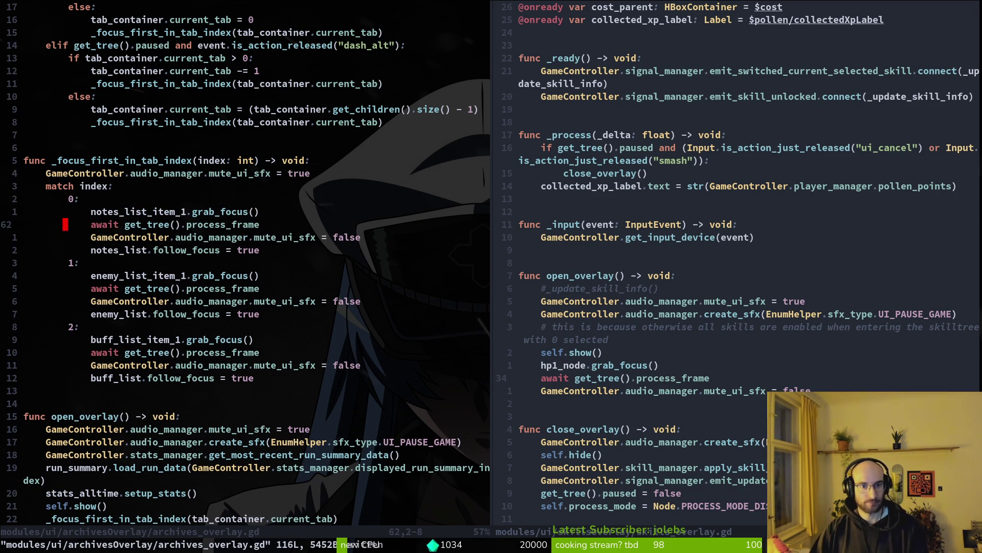
key("shift+v")
key("j")
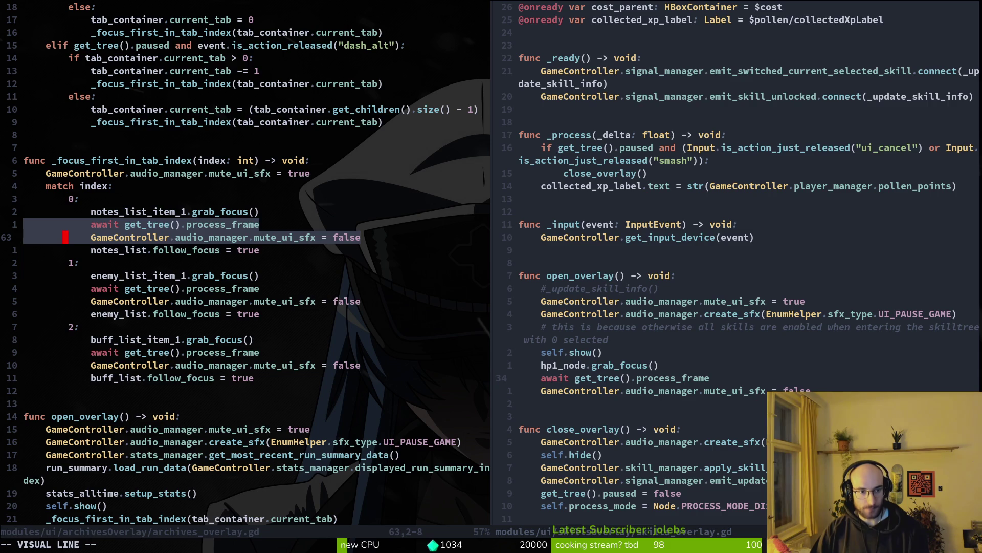
key("Escape")
type(":w")
key("Return")
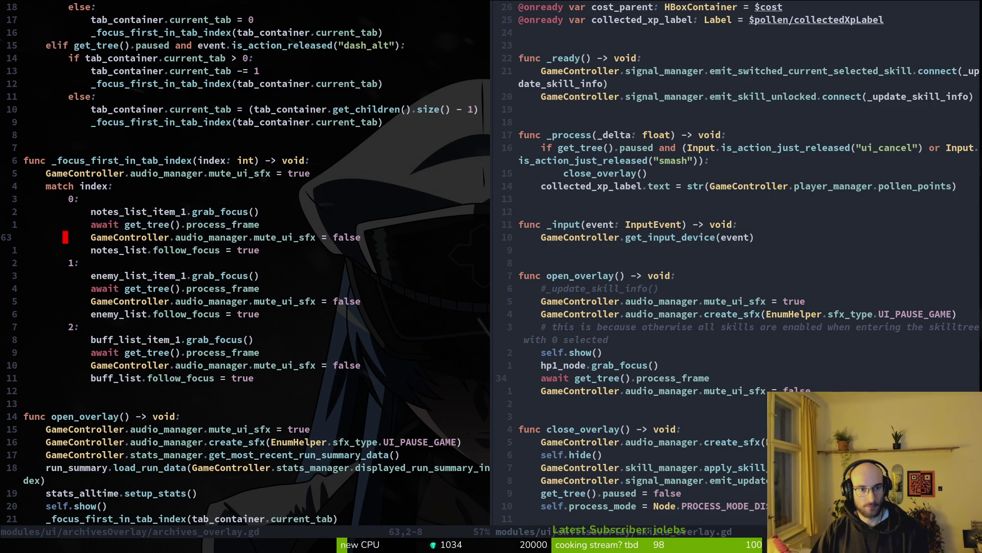
key("shift+v")
key("k")
key("d")
key("j")
key("j")
key("j")
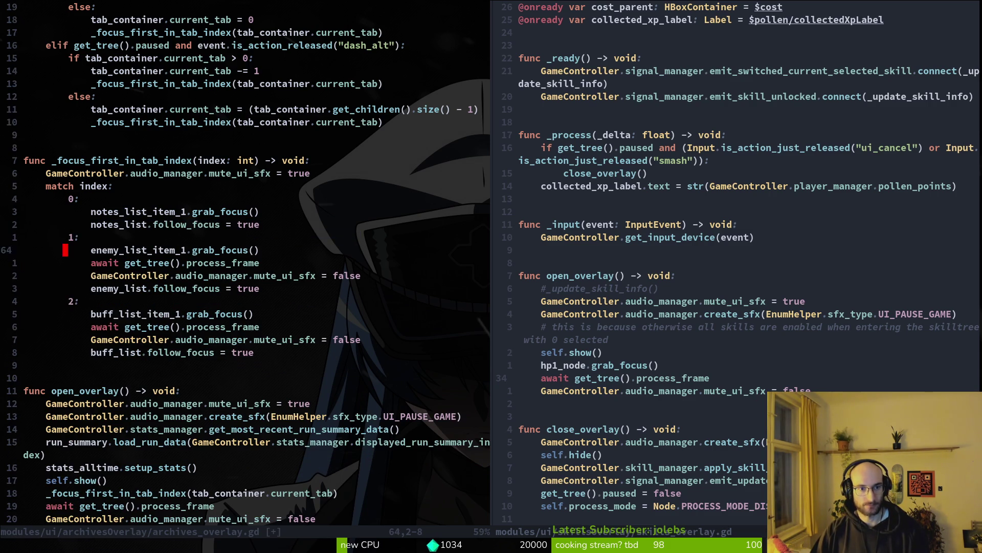
Step: Paste the wait and unmute lines after the match, dedent them out of it, and save
key("j")
key("j")
key("j")
key("p")
key("shift+v")
key("j")
key("<")
key("shift+v")
type("j")
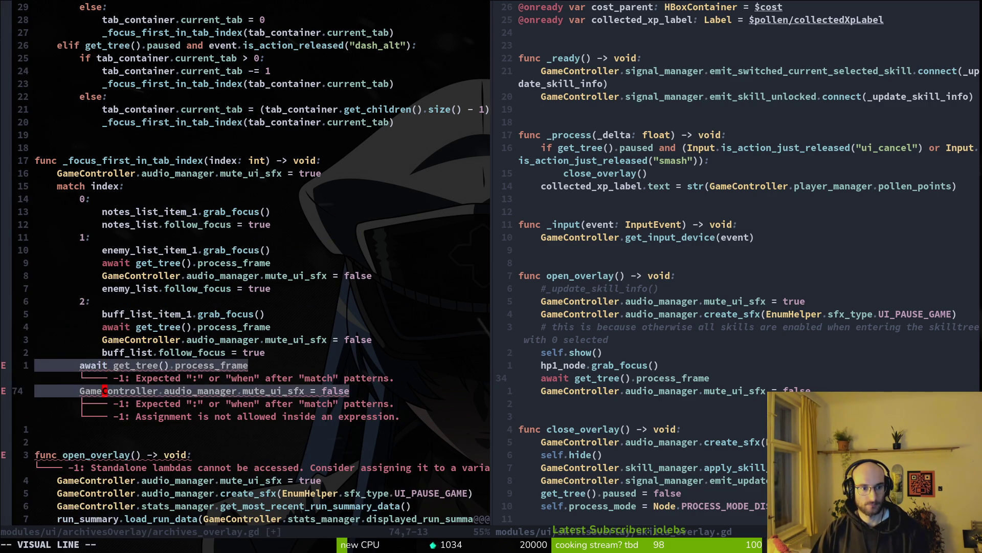
type("<:w")
key("Return")
Step: Delete the redundant await and unmute lines under case 2 and case 1, then save
key("k")
key("k")
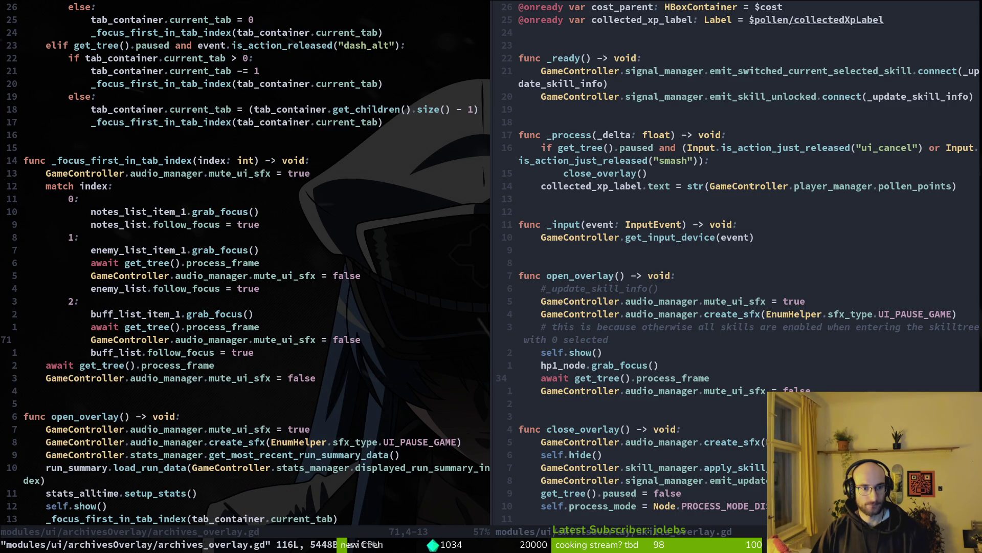
key("k")
key("shift+v")
key("j")
key("d")
key("k")
key("k")
key("k")
key("k")
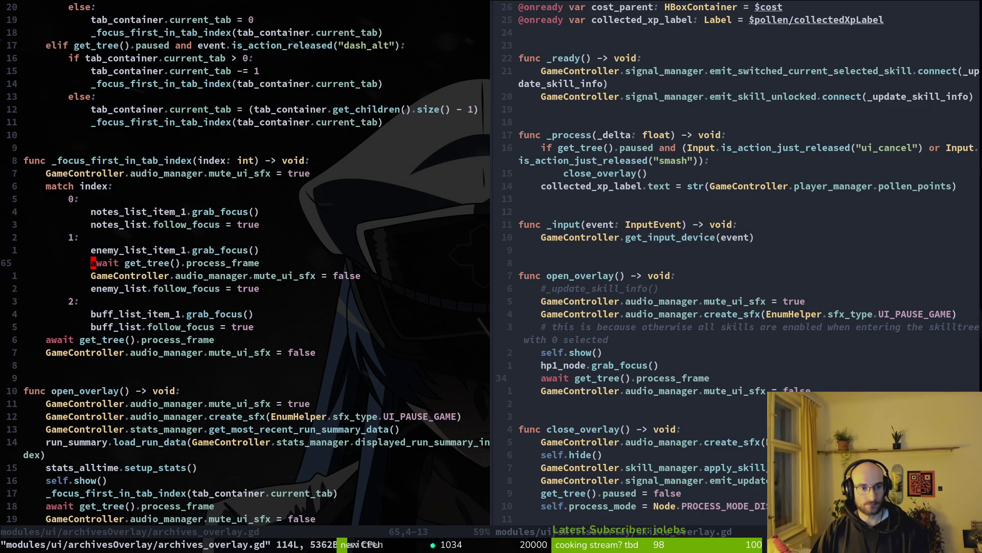
key("shift+v")
type("jd:w")
key("Return")
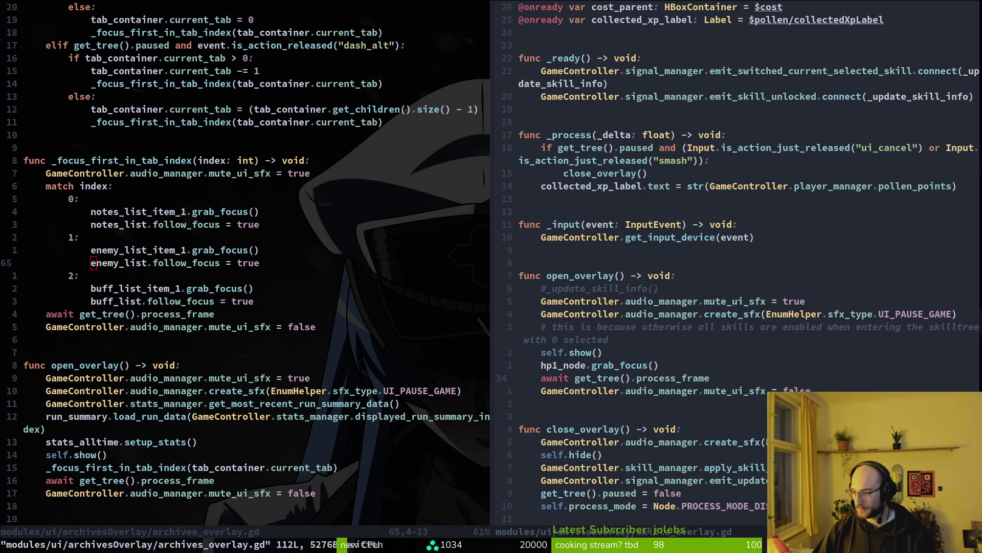
key("alt+Tab")
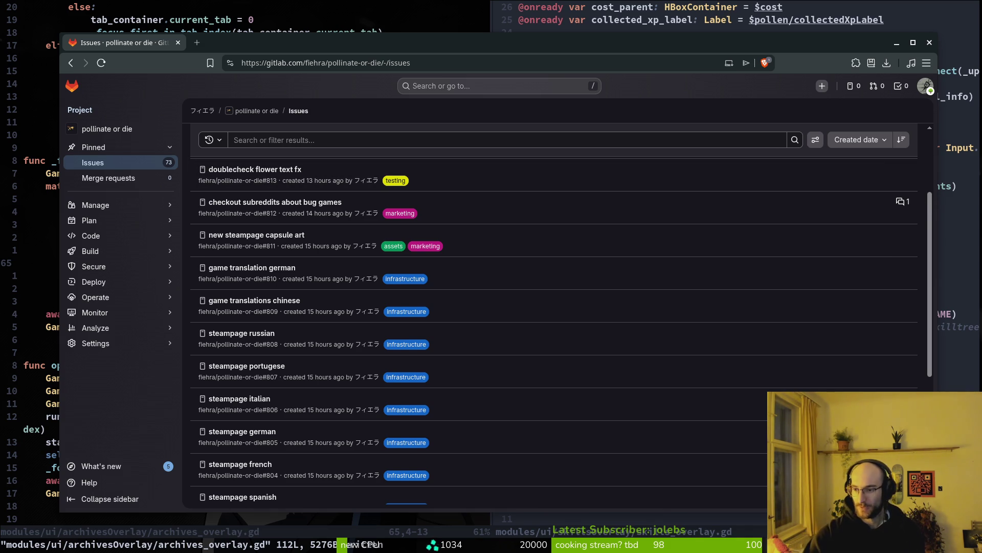
Step: Leave GitLab and place the cursor on archives_overlay.gd's enemy_list follow_focus line in Vim
key("alt+Tab")
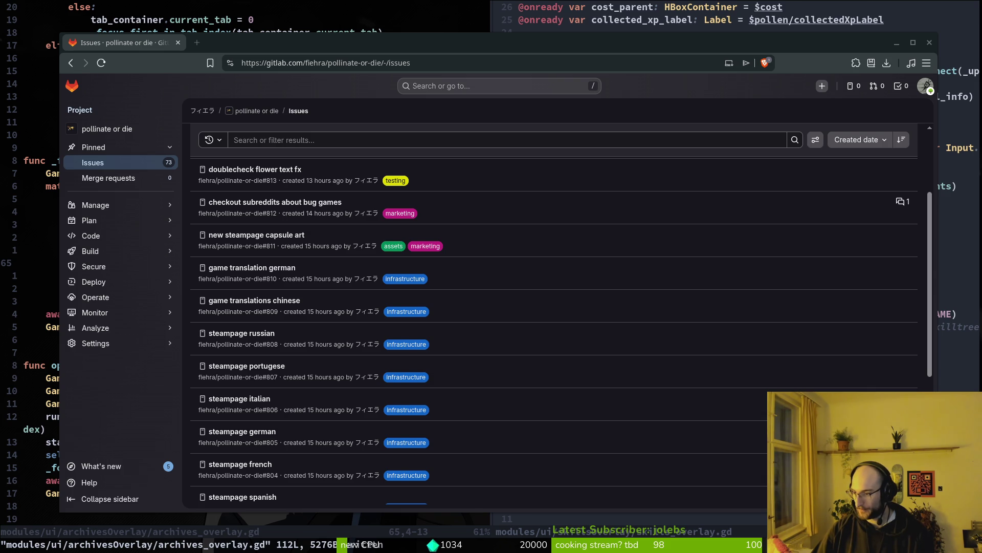
key("super+minus")
left_click(183, 263)
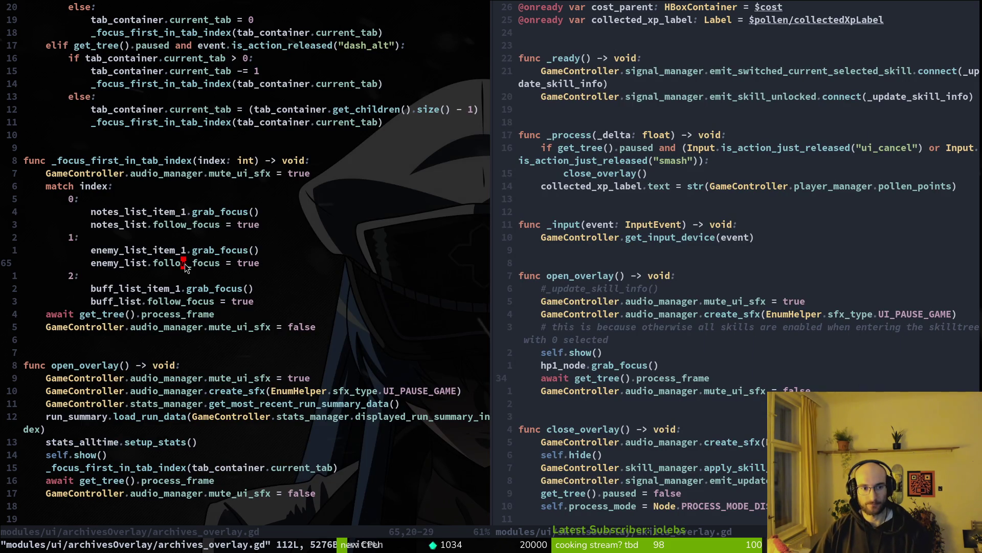
scroll(216, 235, "up", 4)
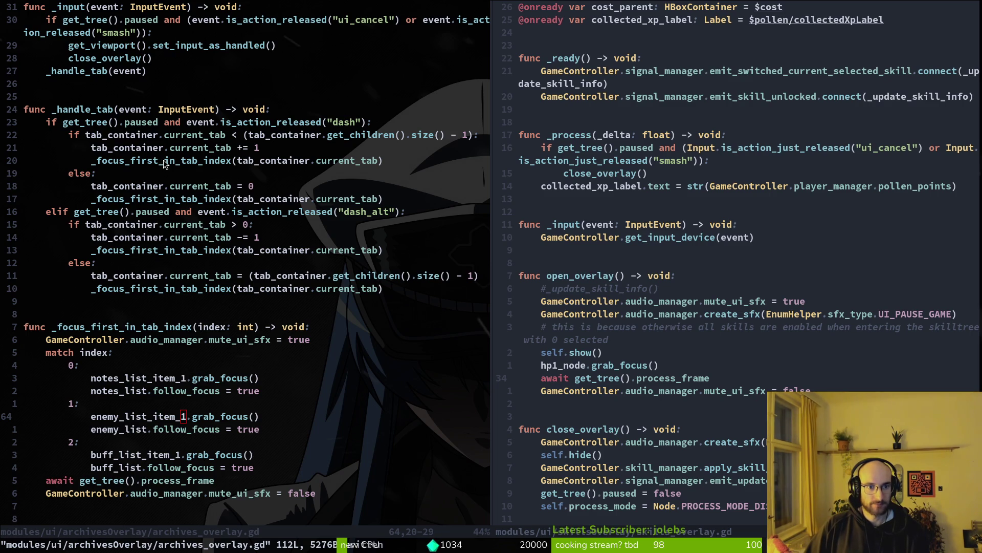
scroll(176, 350, "down", 7)
left_click(166, 314)
scroll(231, 256, "up", 5)
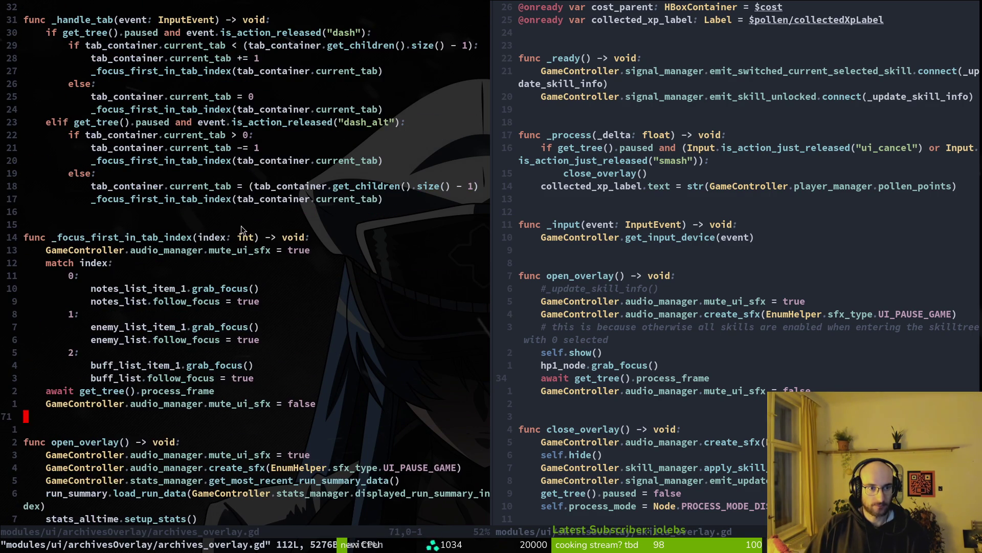
scroll(261, 199, "up", 5)
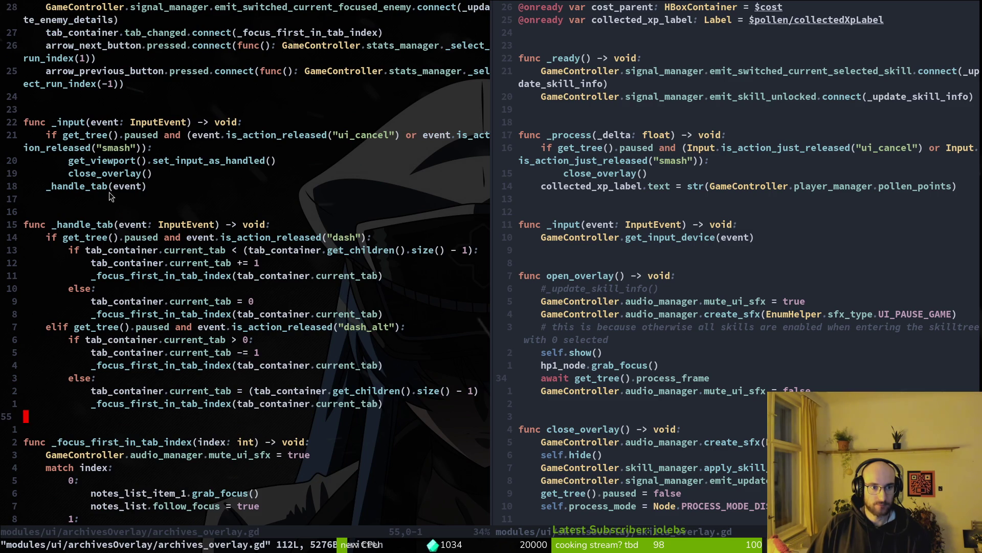
scroll(246, 343, "down", 6)
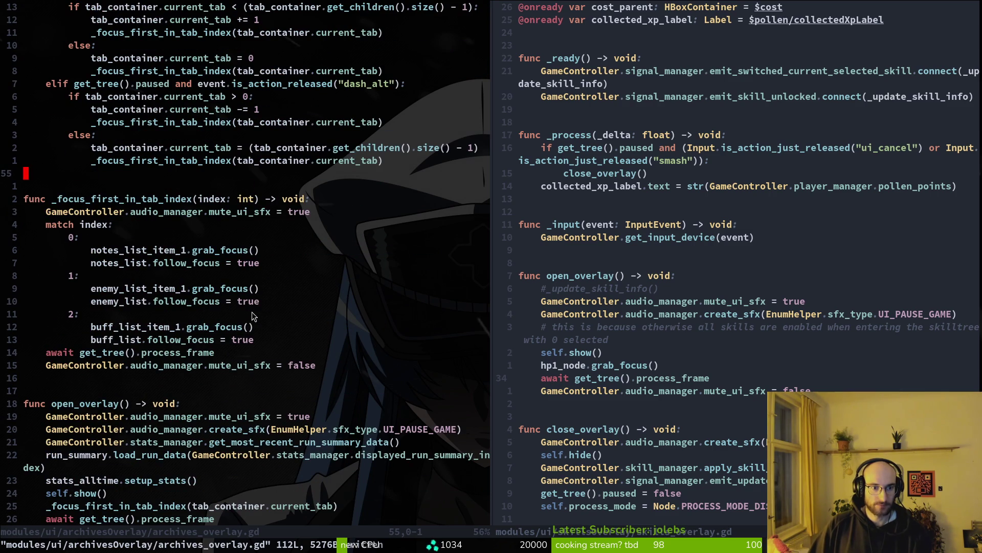
scroll(249, 299, "down", 3)
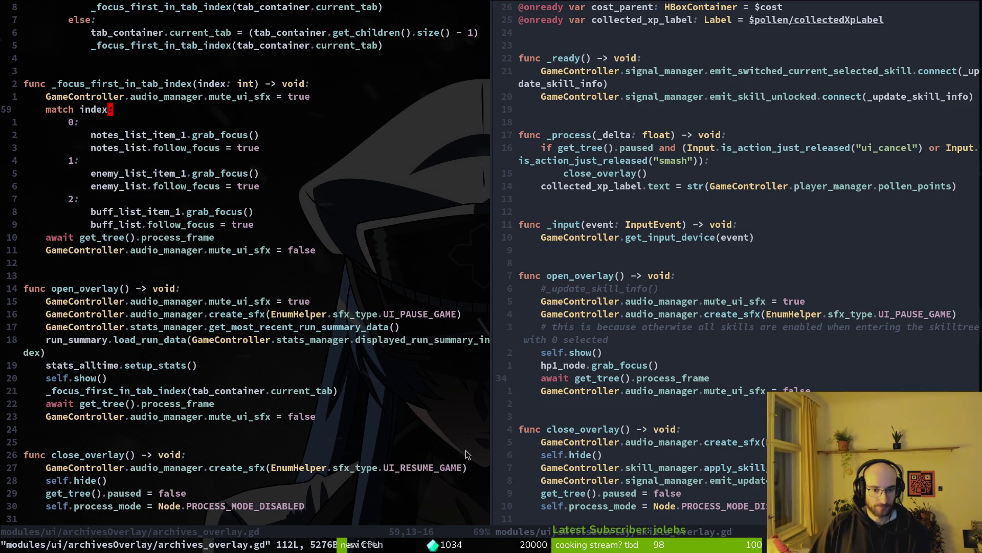
scroll(646, 381, "down", 2)
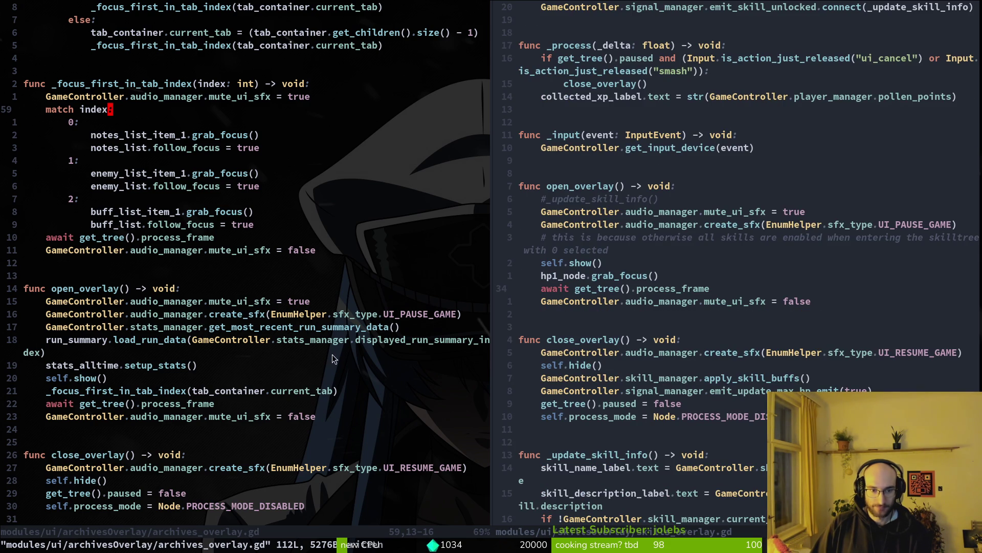
left_click(223, 314)
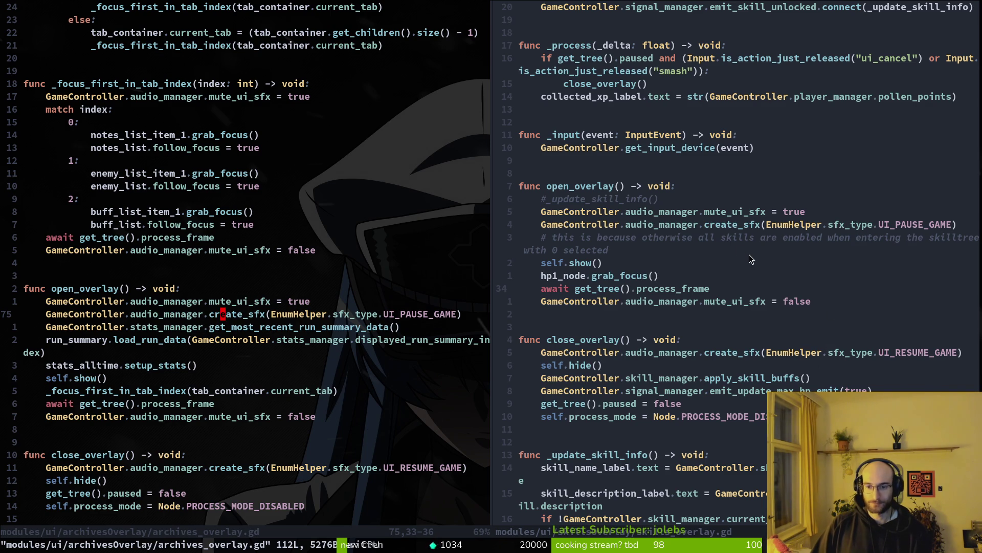
scroll(750, 258, "up", 2)
scroll(749, 258, "down", 1)
left_click(384, 292)
left_click(665, 263)
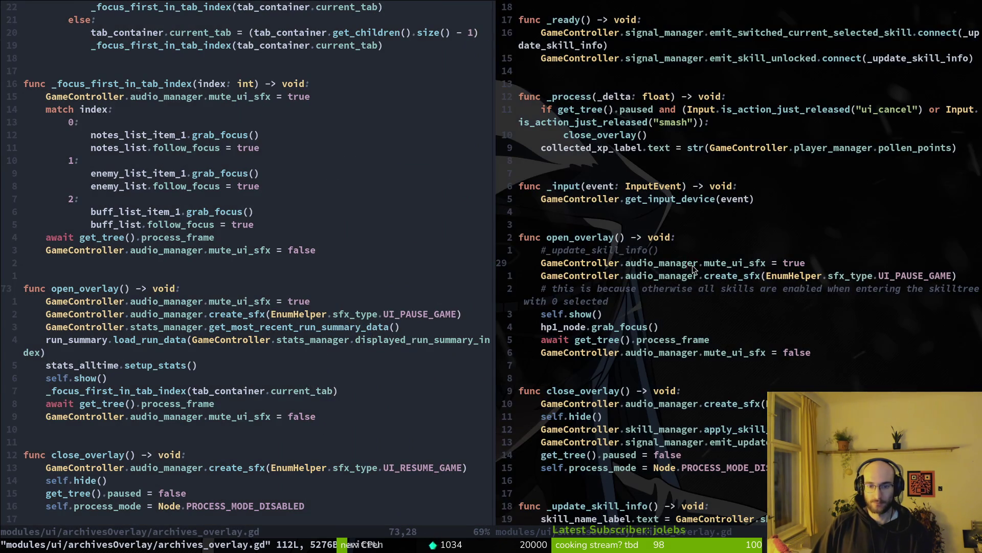
key("space")
key("f")
key("f")
Step: Open enemy_wiki_item.gd and copy the mute check and UI_NAVIGATE sound lines into _switched_focused_enemy
type("enwiki")
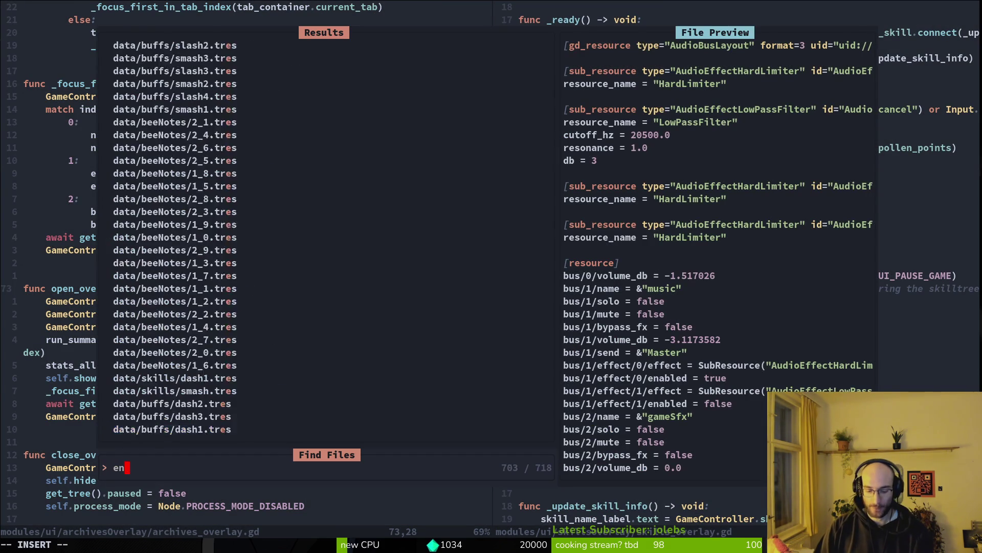
key("Return")
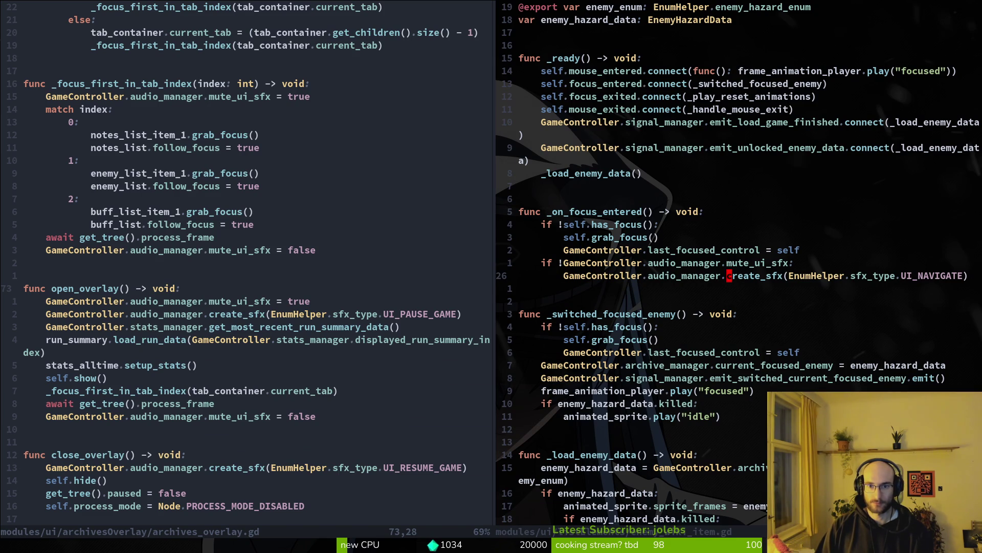
key("k")
key("y")
key("j")
key("j")
key("j")
key("j")
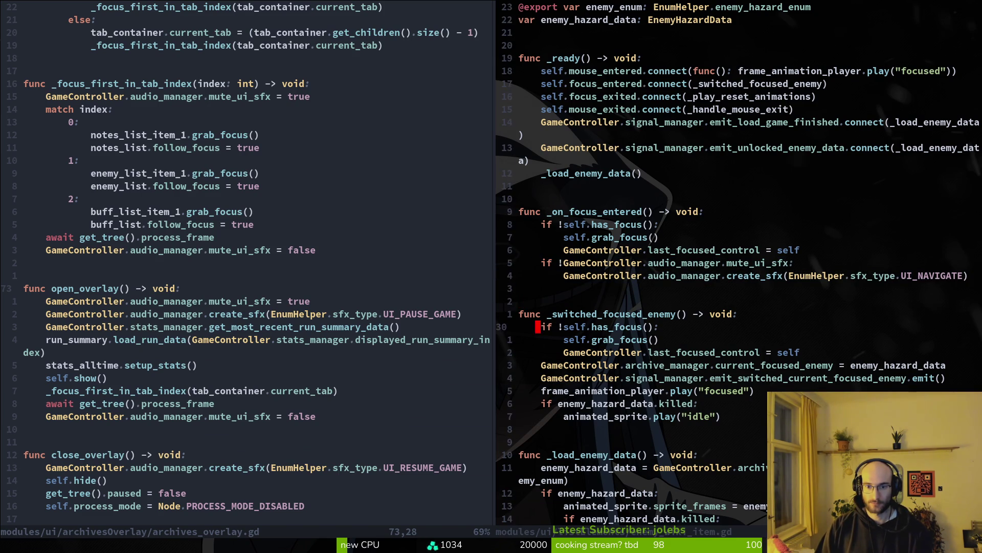
key("p")
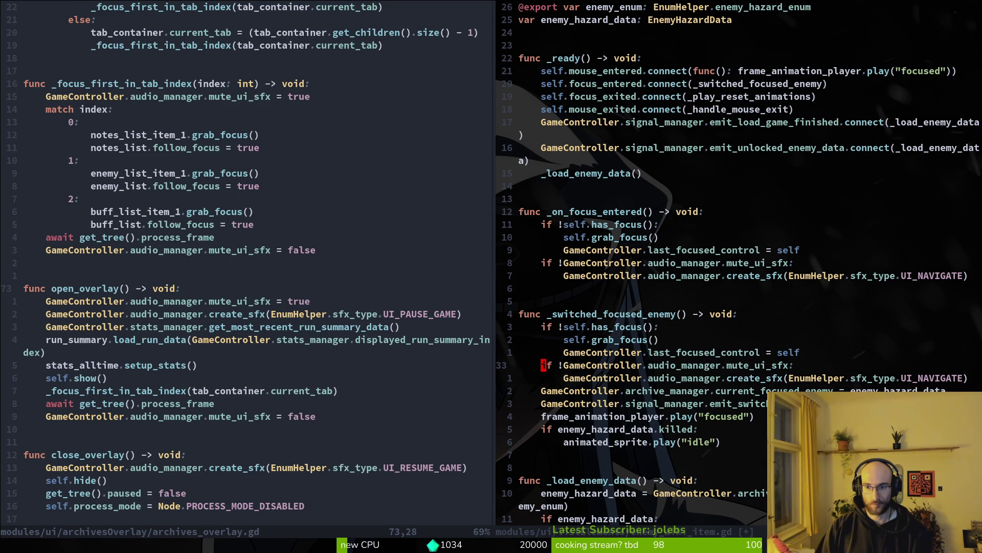
Step: Delete the _on_focus_entered function and save enemy_wiki_item.gd
key("k")
key("k")
key("k")
key("k")
key("k")
key("k")
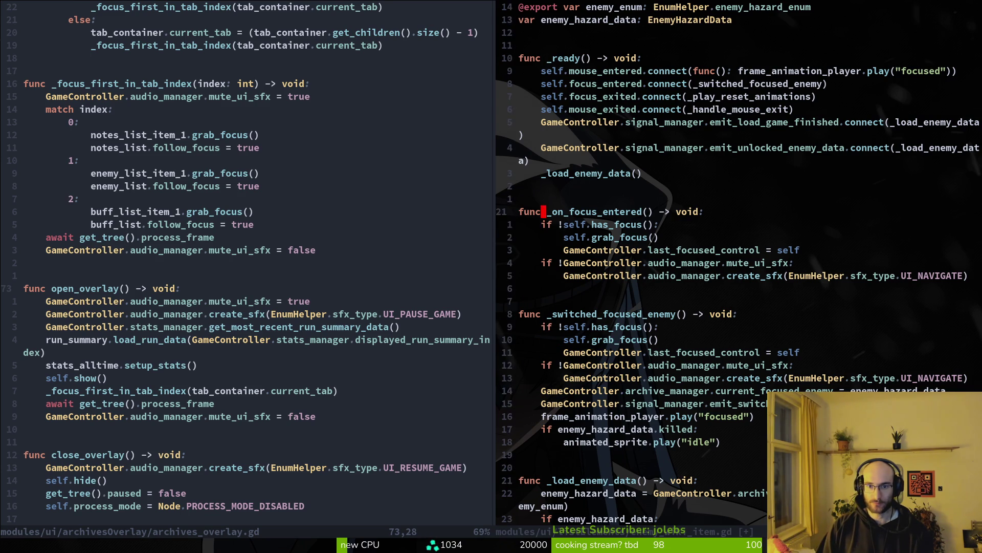
key("shift+v")
key("j")
key("j")
key("j")
type("d:w")
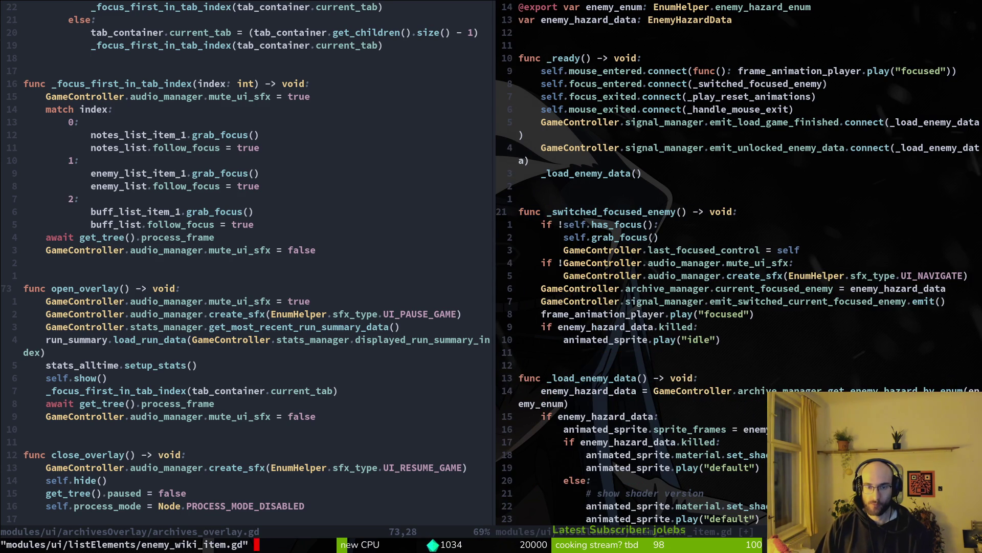
key("Return")
Step: Save and close archives_overlay.gd, then launch a debug run from Godot with F5
key("ctrl+w")
type("h:wq")
key("Return")
key("j")
key("j")
key("j")
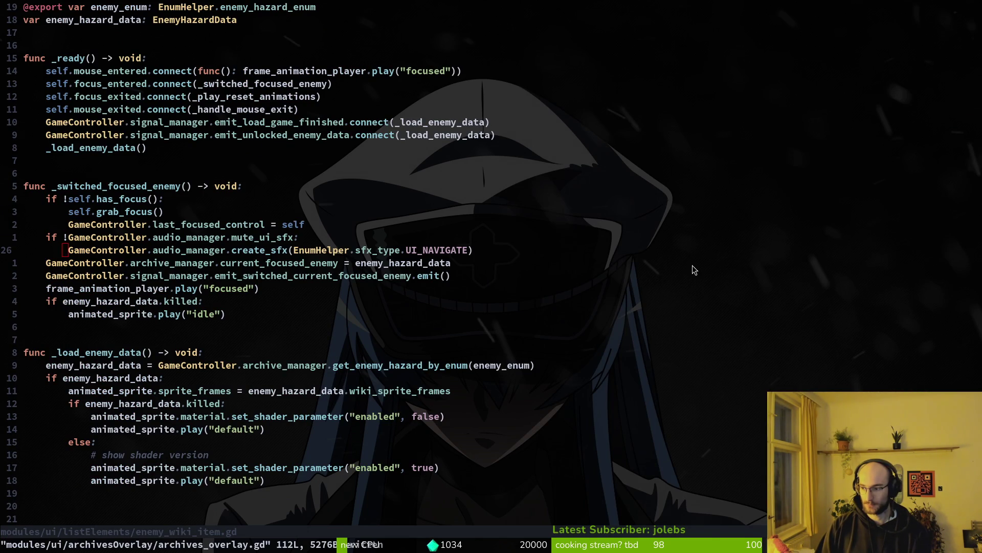
key("alt+Tab")
key("F5")
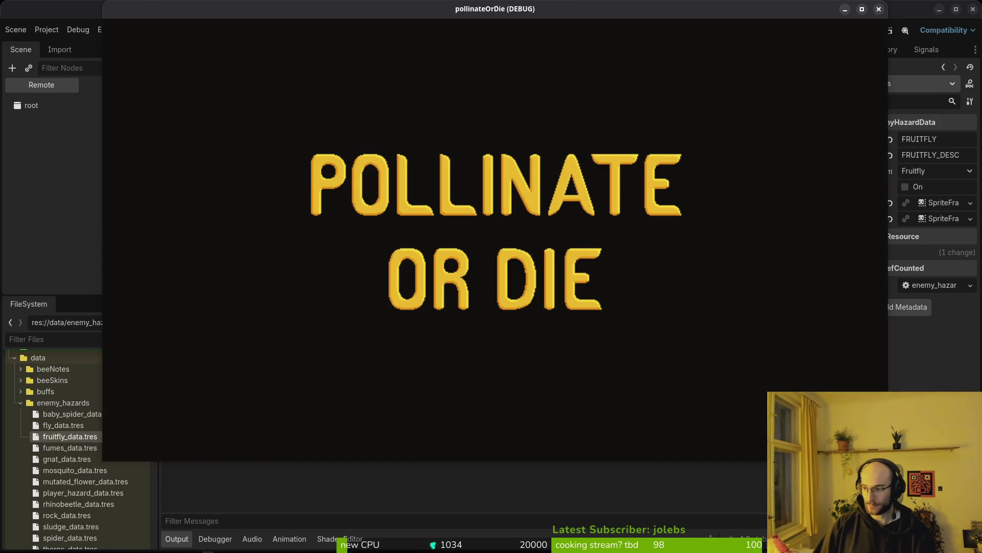
Step: Continue the saved run into the hive and cycle the journal through its enemies and buffs pages
key("alt+Tab")
key("alt+Tab")
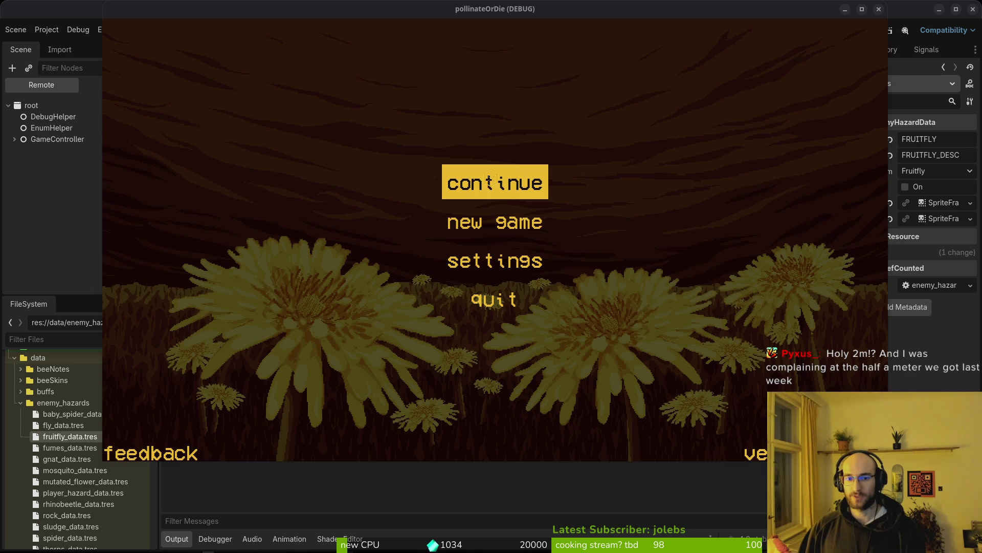
key("Return")
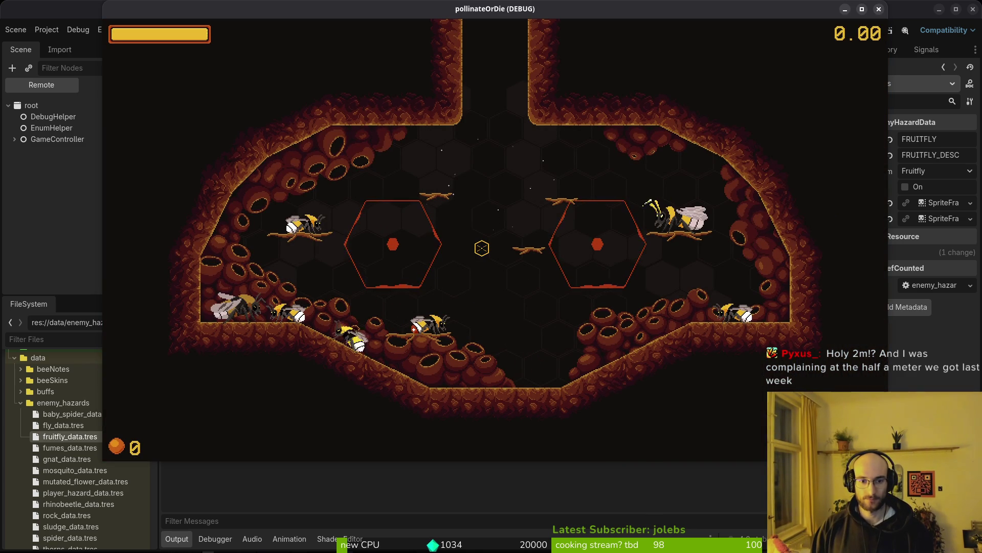
key("Tab")
key("e")
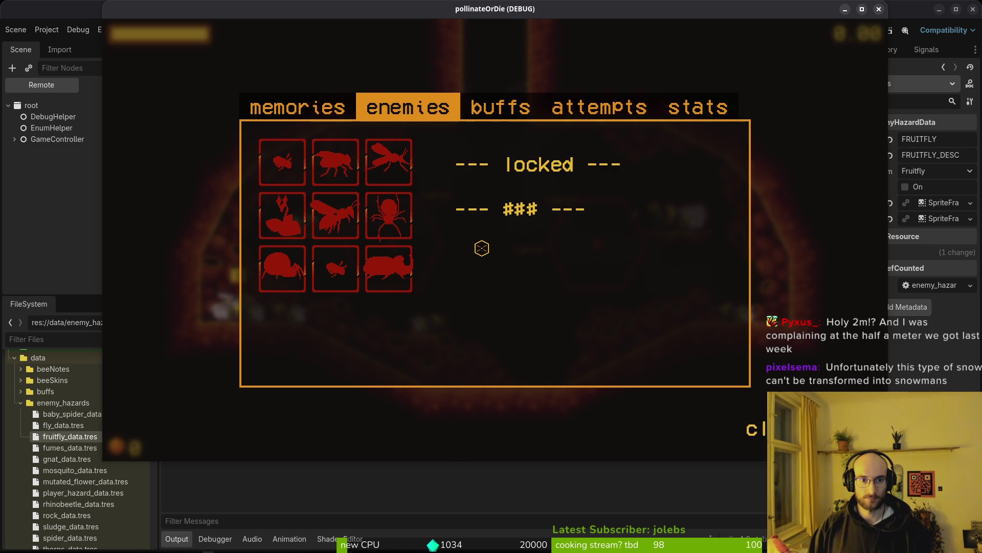
key("e")
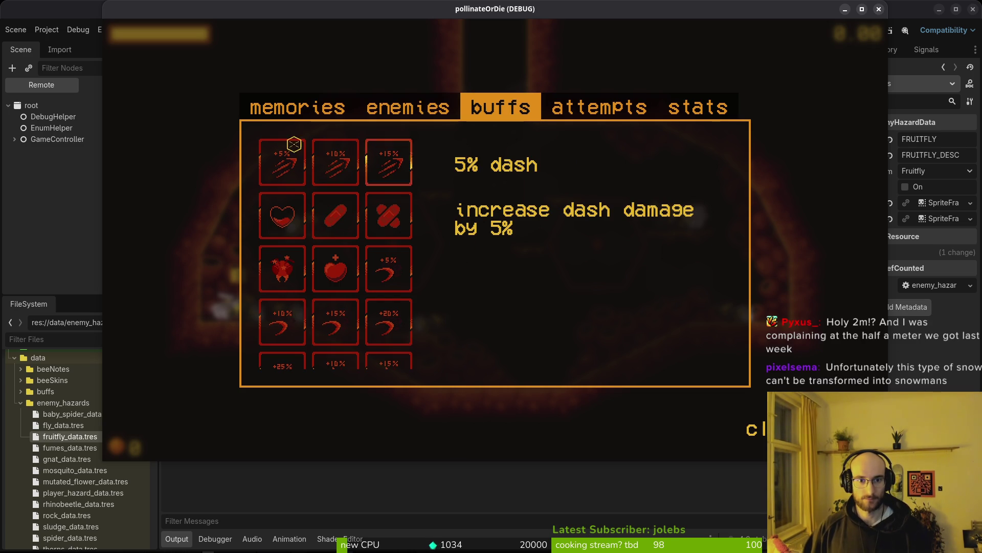
key("Escape")
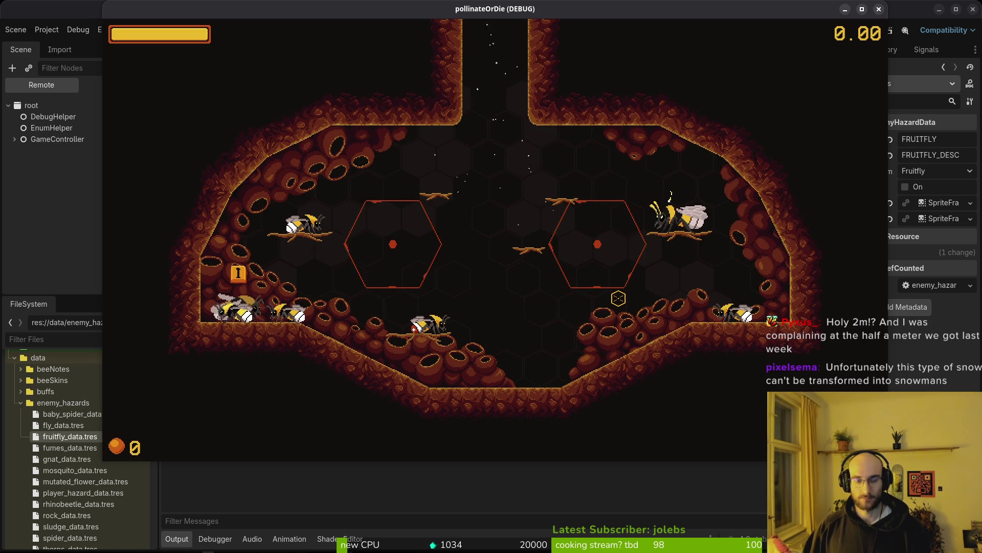
Step: Reopen the journal, cycle to the attempts page, close it, and stop the debug run
key("Tab")
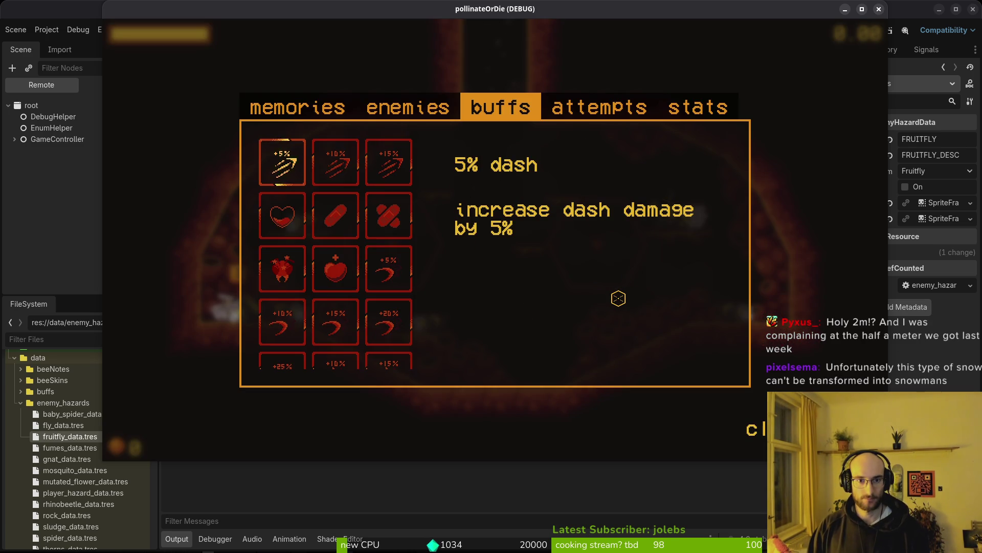
key("e")
key("e")
key("e")
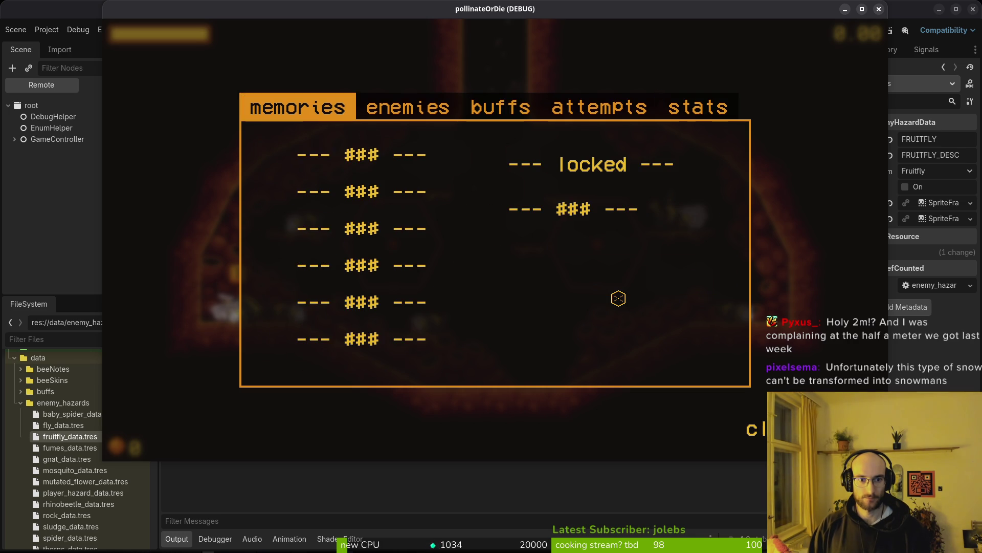
key("e")
key("e")
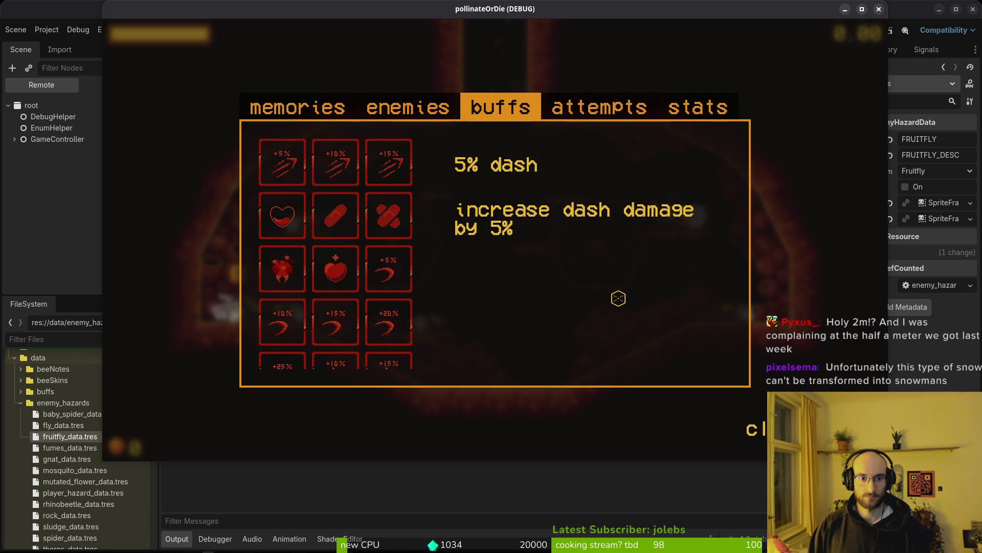
key("Tab")
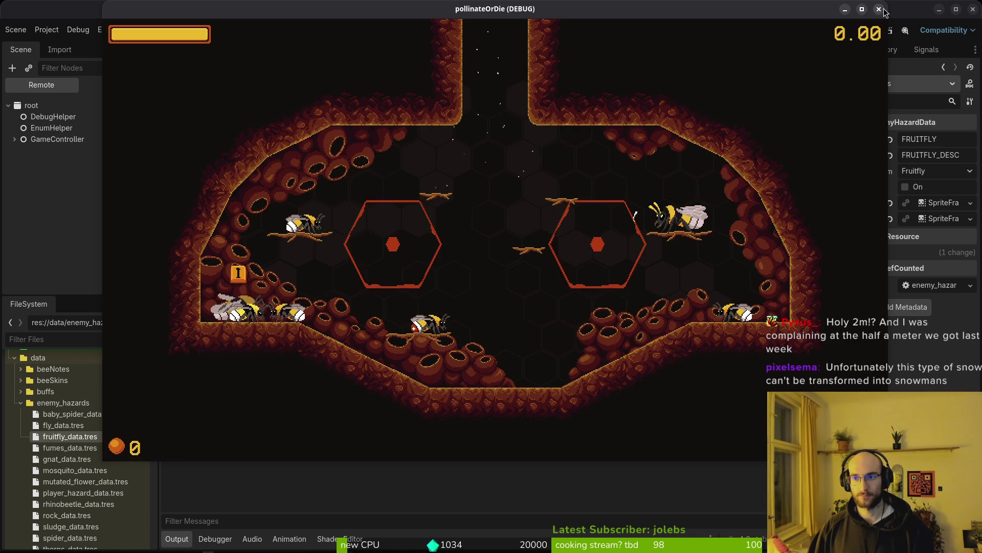
key("F8")
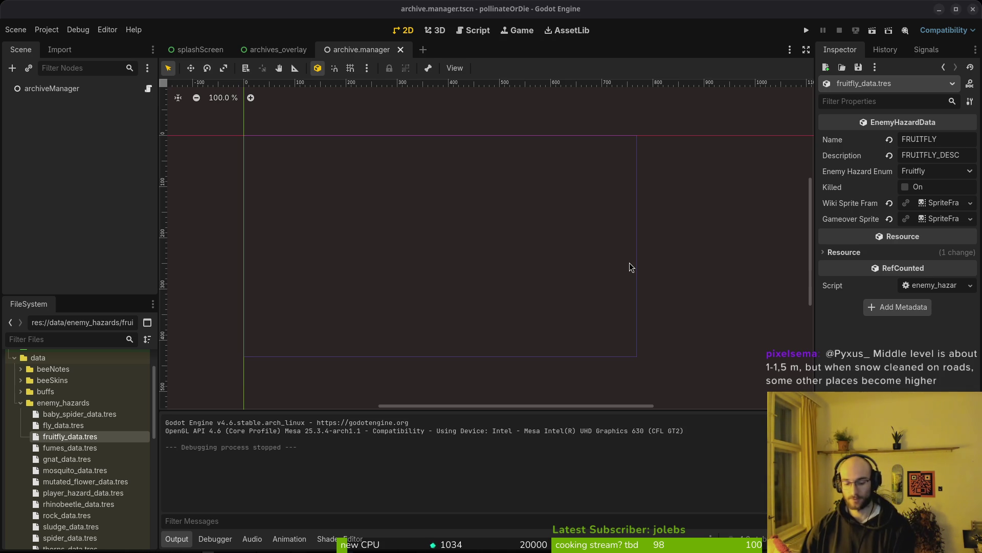
Step: Run the project and continue into a saved run until the run_summary.gd gameover_sprite_frames error appears
left_click(807, 32)
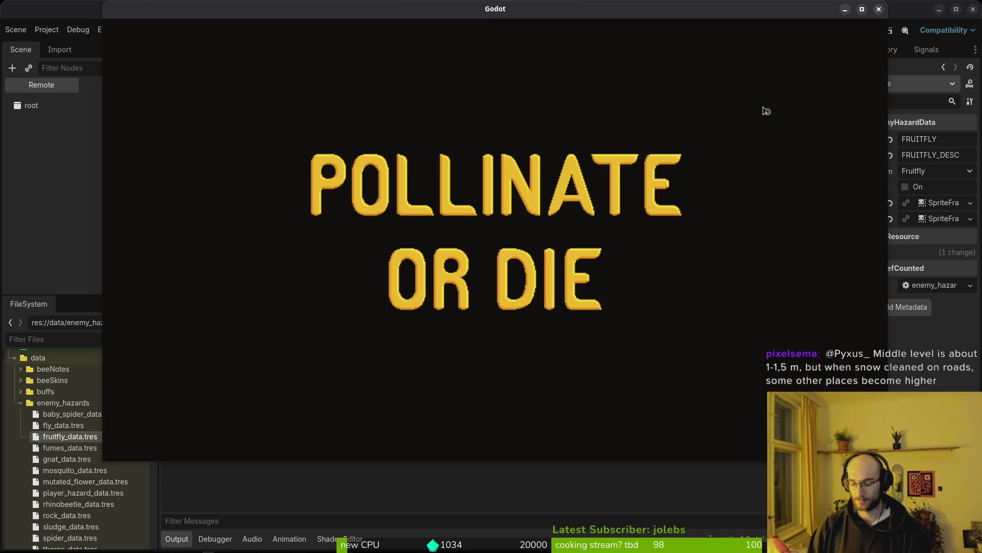
key("Return")
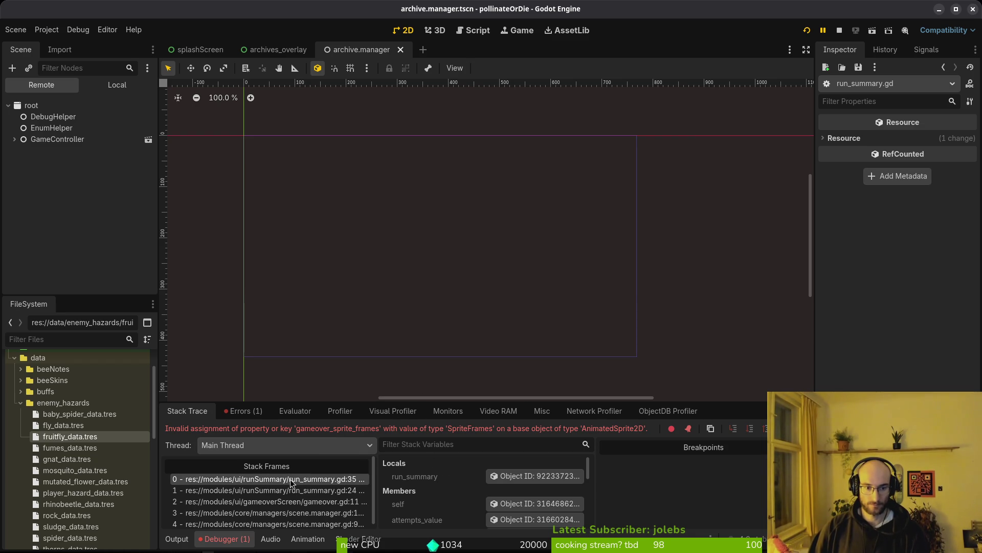
key("alt+Tab")
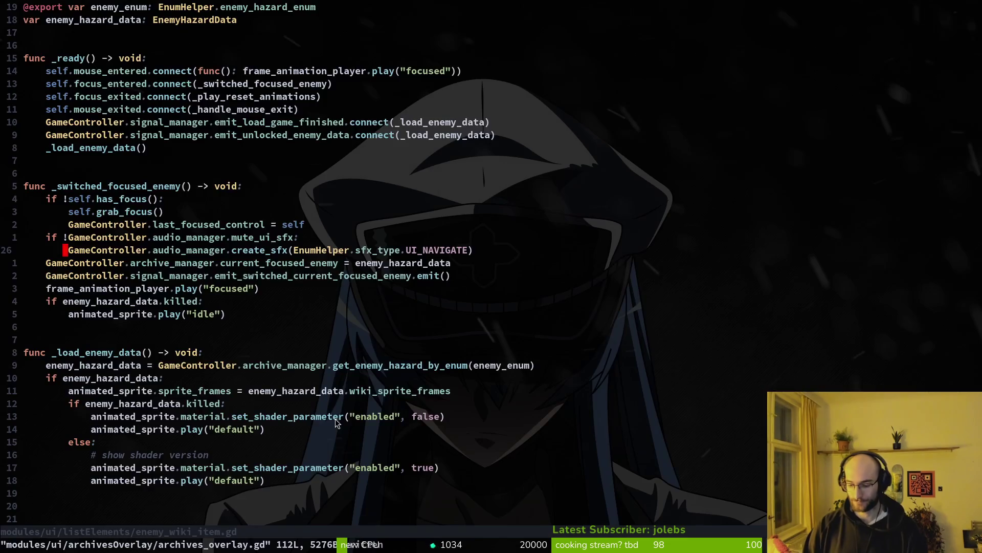
Step: Open run_summary.gd with the project file finder
key("ctrl+p")
type("runsum")
key("Up")
key("Return")
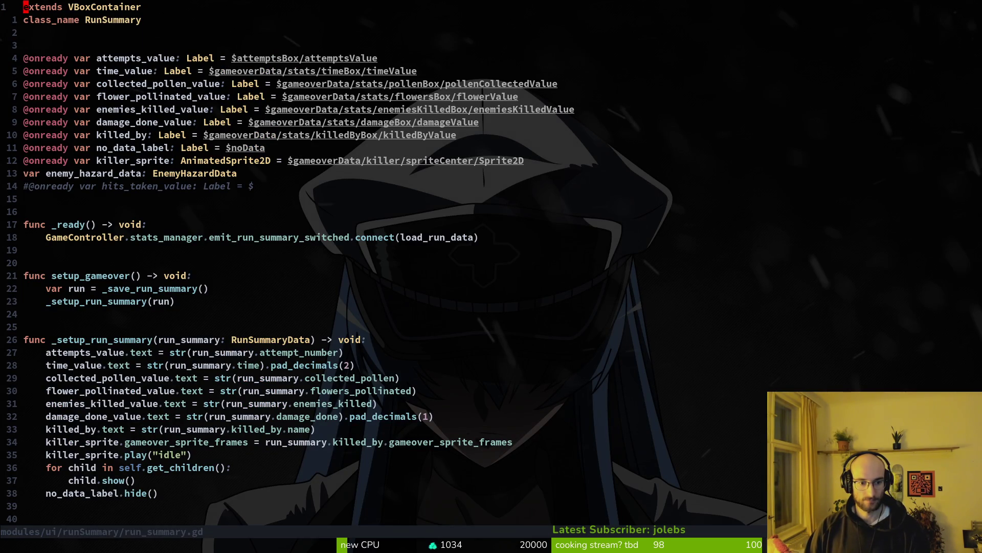
Step: Change line 35 to assign killer_sprite.sprite_frames, save, and relaunch the game
key("3")
key("5")
key("G")
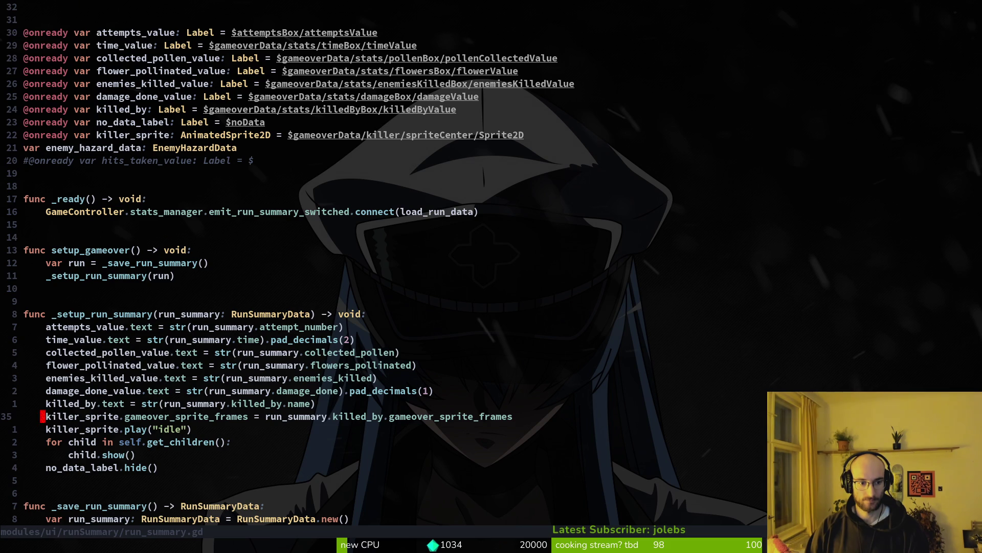
type("cW.spr")
key("ctrl+y")
key("Escape")
type(":write")
key("Return")
key("alt+Tab")
key("F5")
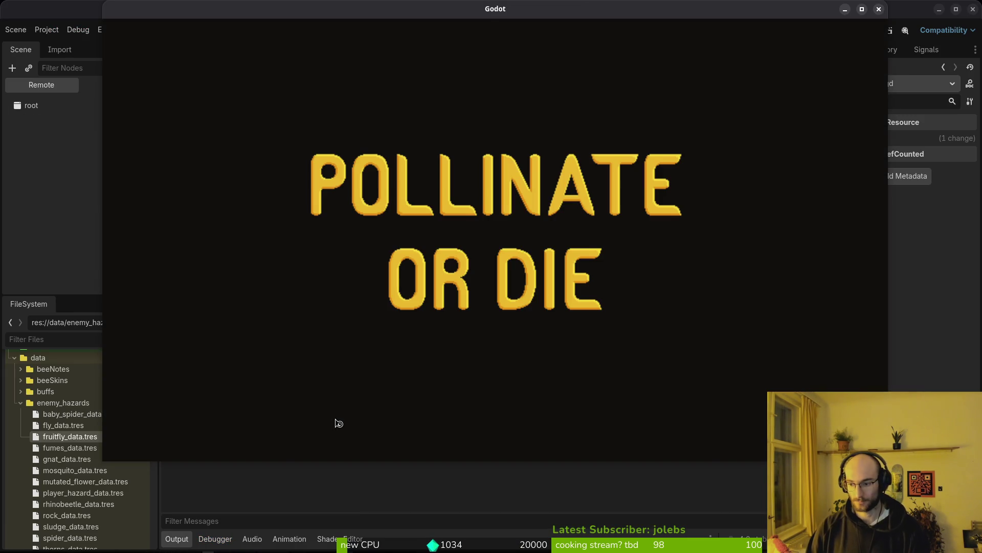
Step: Play a run against the fruitflies, then open fruitfly.gd through the file finder
key("Return")
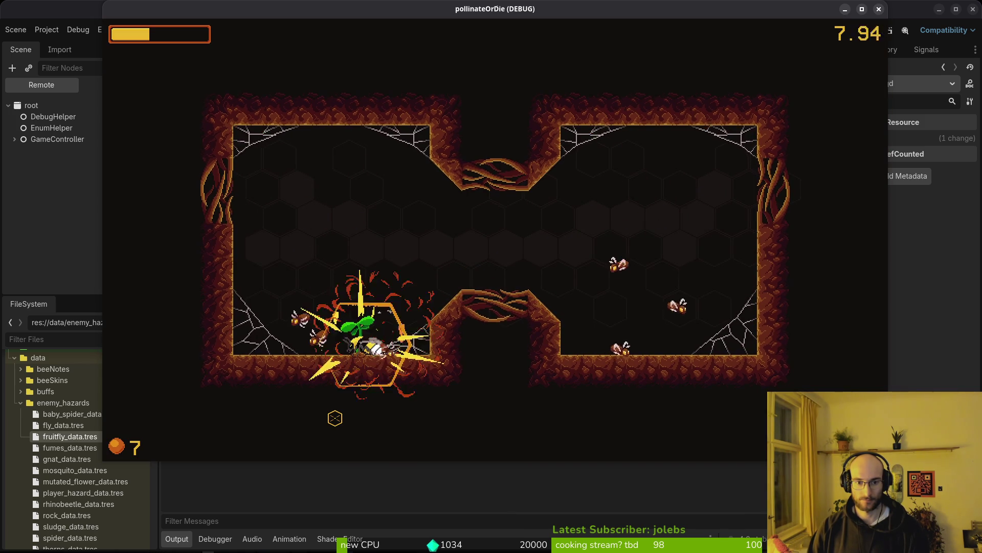
key("alt+Tab")
key("space")
key("f")
key("f")
type("fruitf")
key("Return")
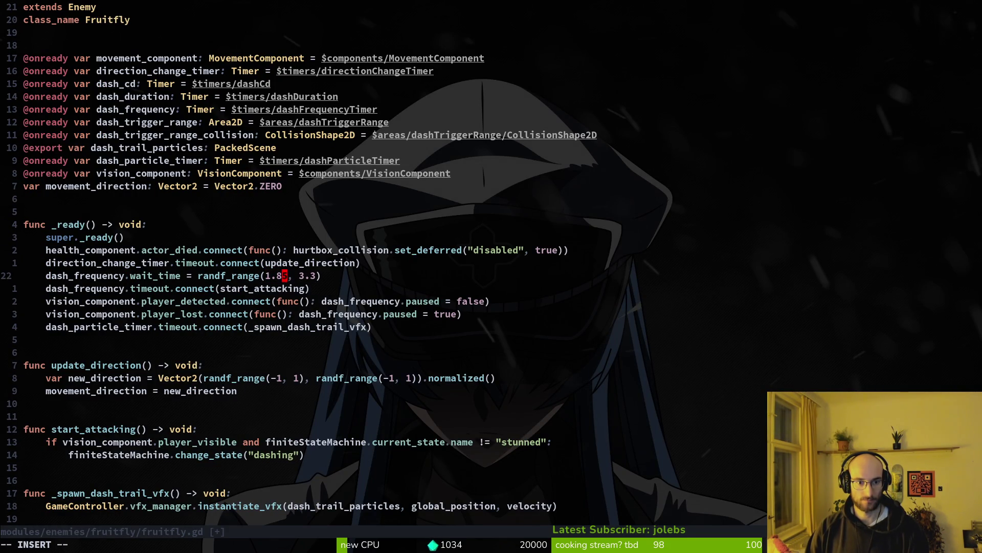
Step: Set dash_frequency.wait_time to randf_range(1.9, 2.3), save fruitfly.gd, and return to the game
key("ctrl+s")
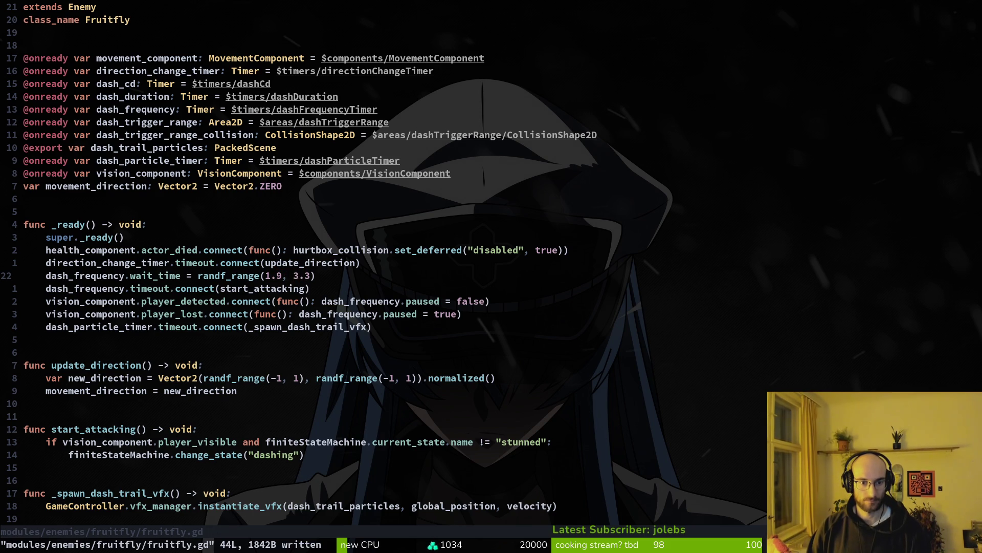
type("2")
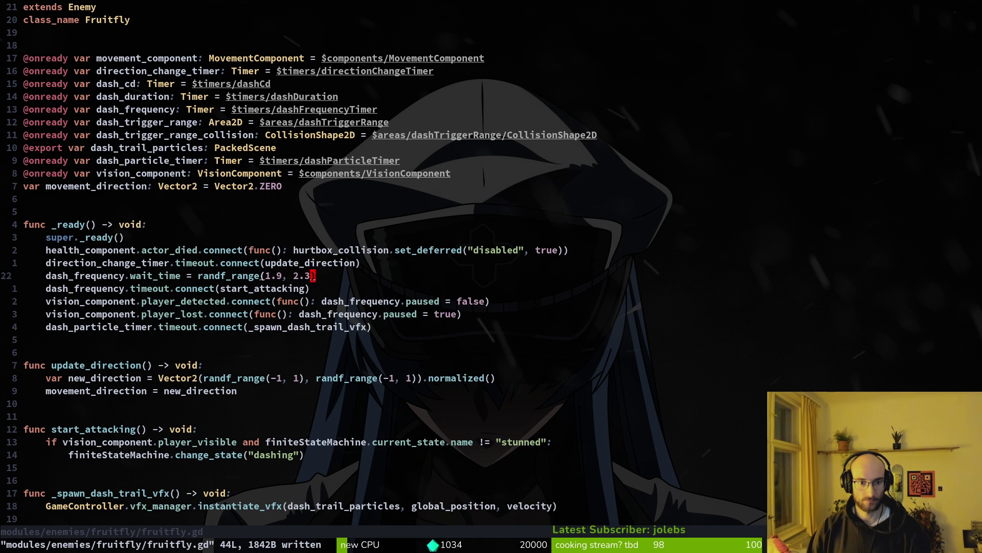
type("s")
key("Escape")
key("ctrl+s")
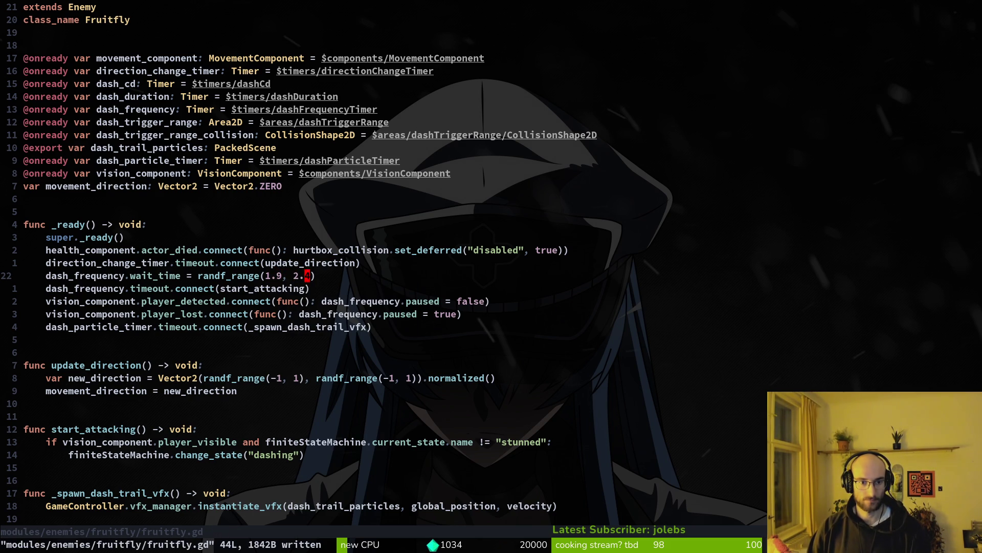
key("alt+Tab")
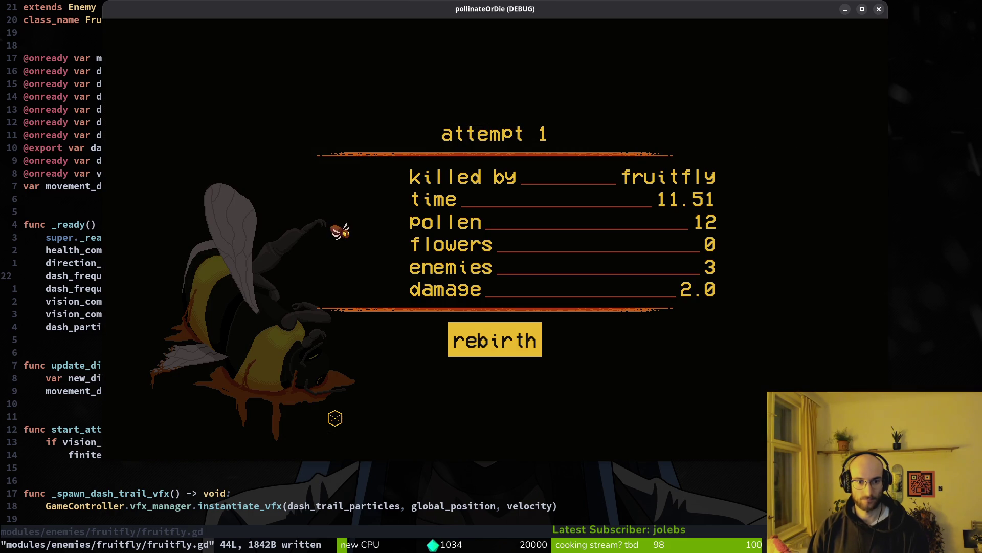
Step: Rebirth into two new attempts, checking the fruitfly and thorns killer sprites on each death summary
key("Return")
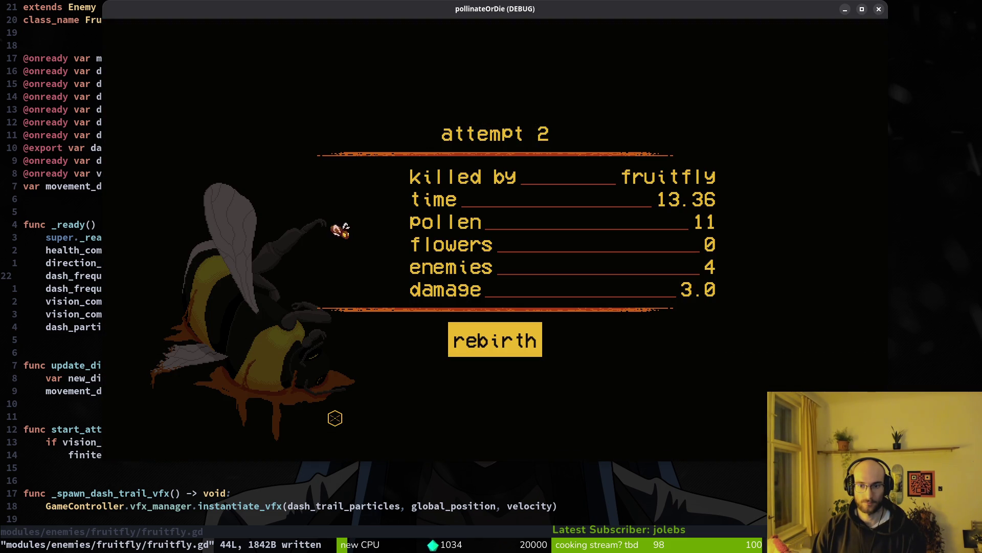
key("Return")
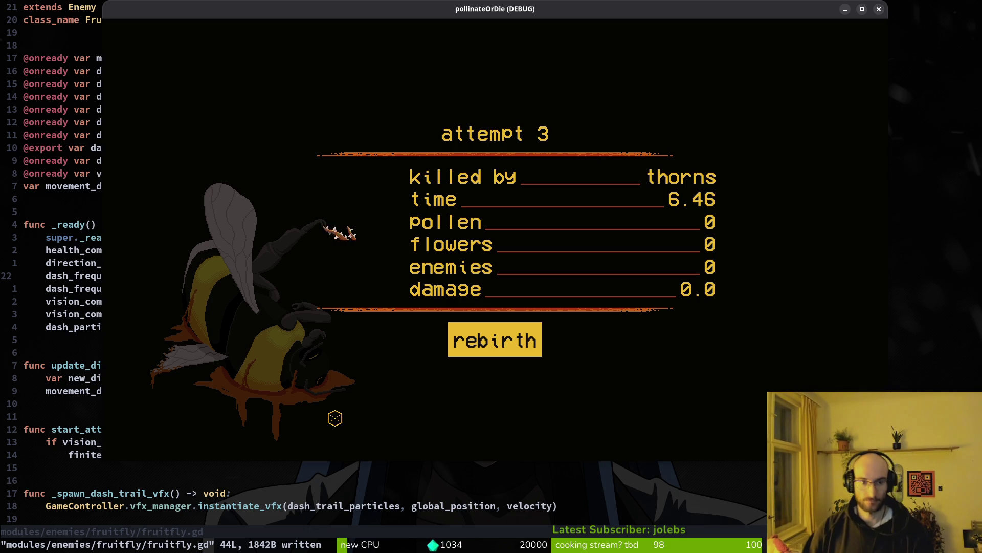
key("alt+Tab")
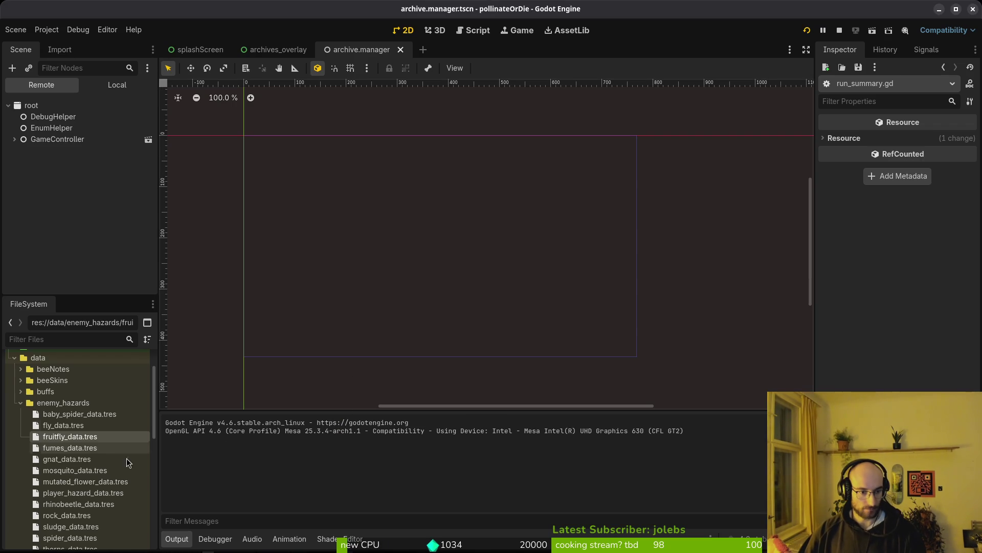
Step: Open thorns_data.tres and show the frames of its Wiki Sprite Frames idle animation
scroll(86, 487, "down", 3)
left_click(79, 480)
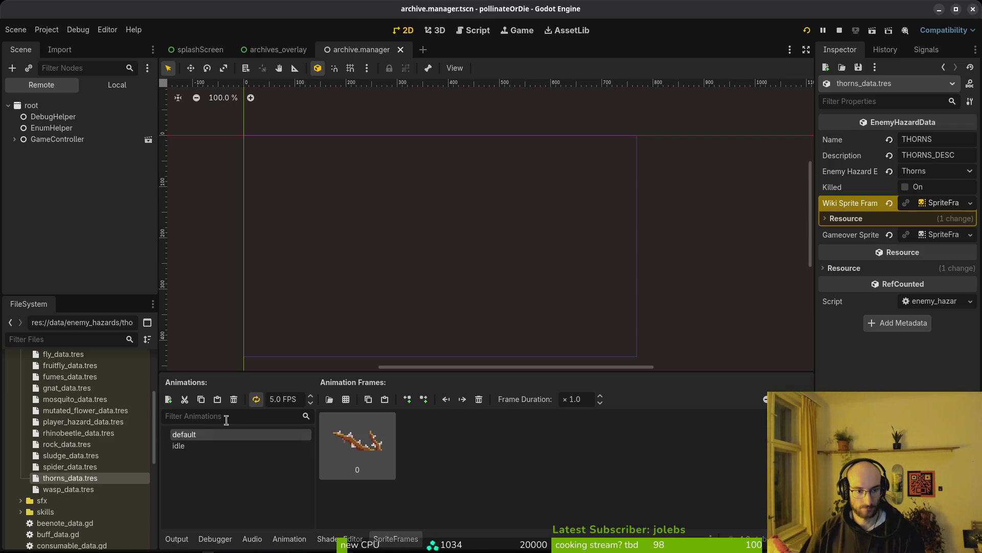
left_click(208, 446)
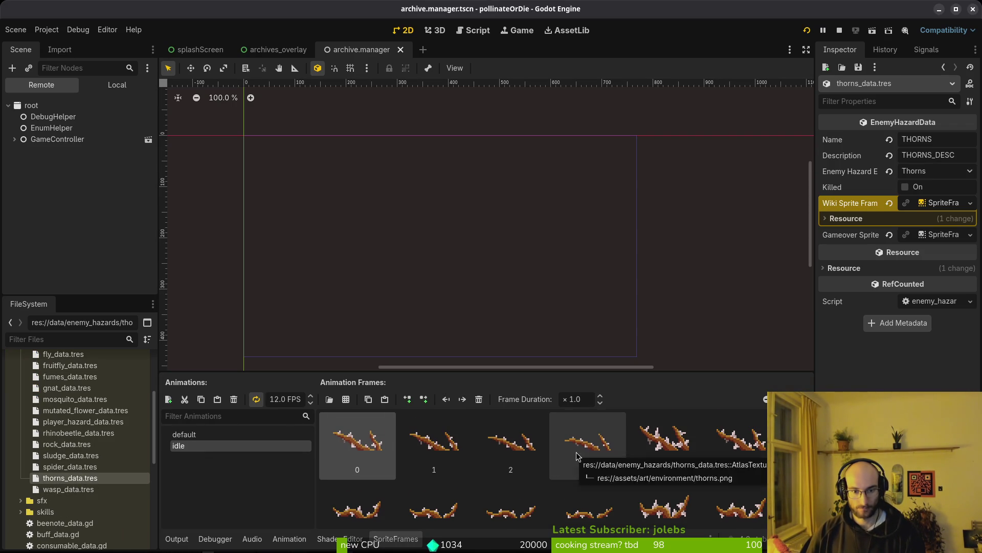
scroll(577, 455, "down", 1)
scroll(545, 491, "down", 1)
scroll(562, 487, "down", 4)
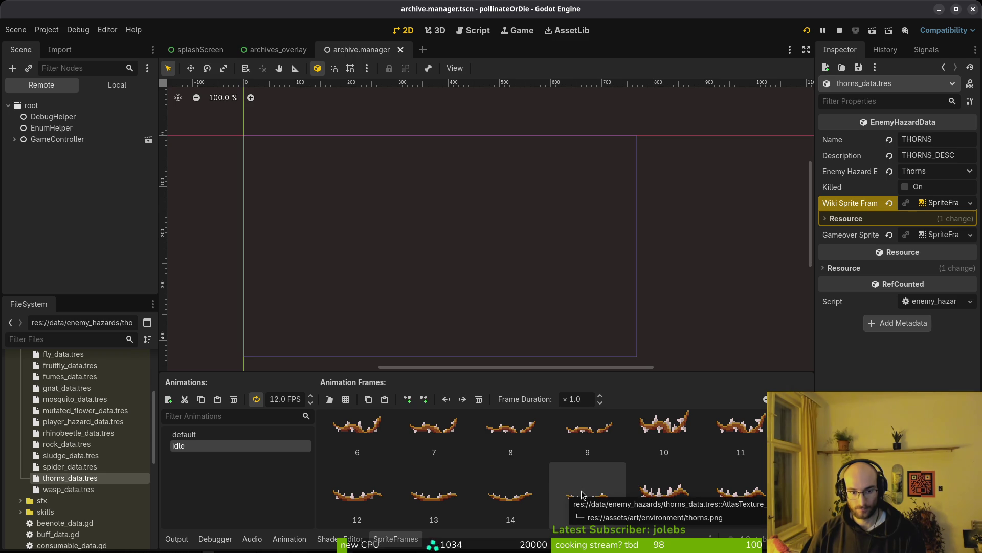
scroll(593, 466, "up", 4)
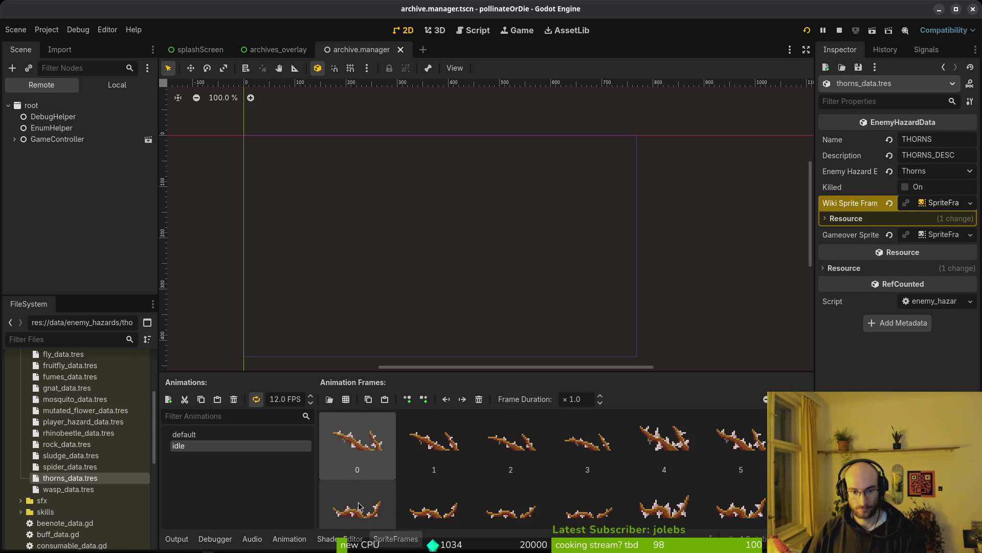
scroll(661, 486, "down", 4)
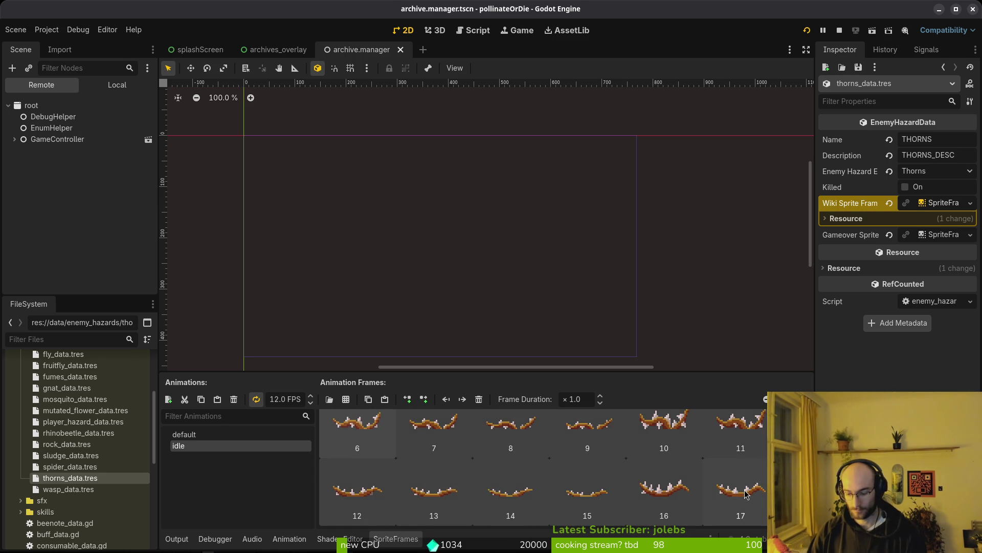
Step: Delete idle frames 6–17, keeping frames 0–5, and save the thorns data
left_click(744, 490, "shift")
key("Delete")
key("ctrl+s")
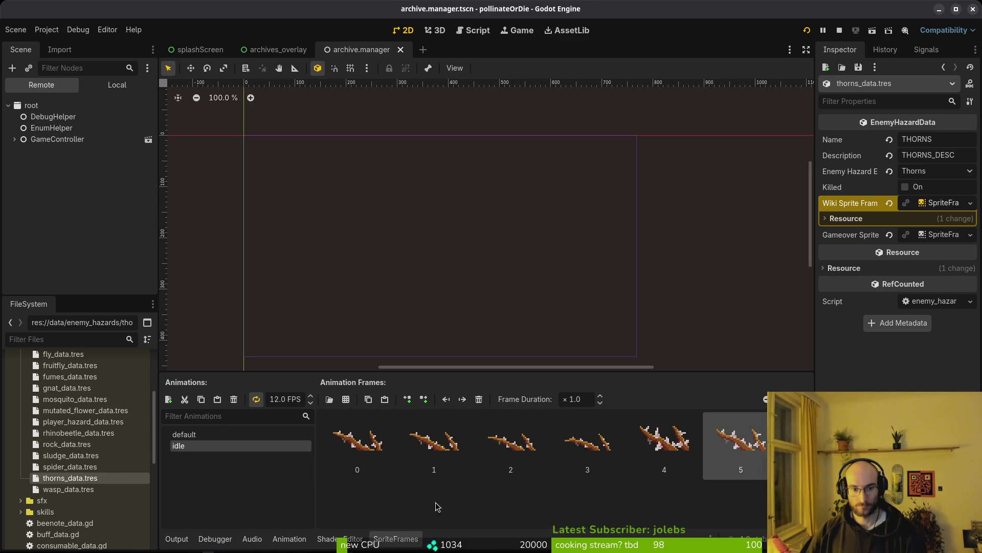
left_click(347, 399)
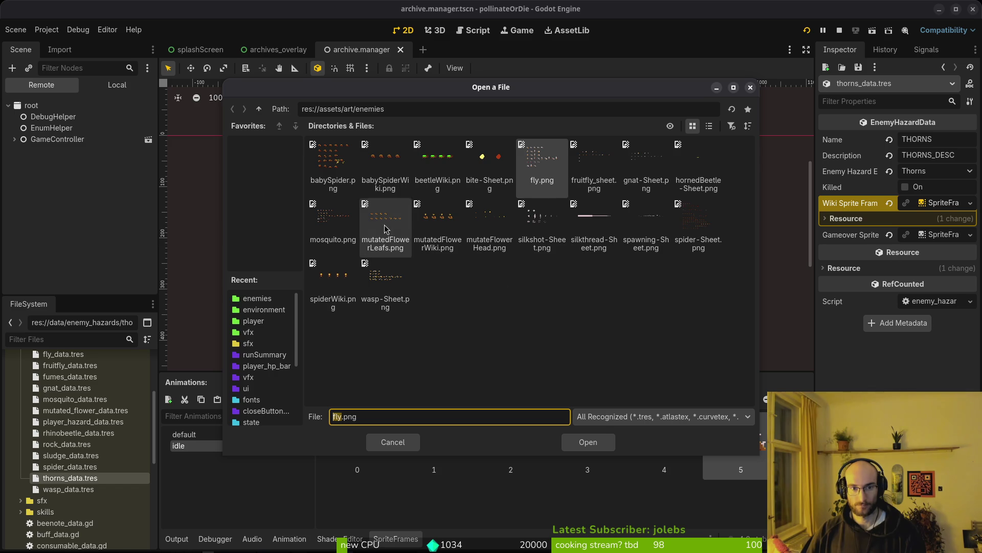
Step: Load thorns.png from the environment art folder into Select Frames for auto-slicing
left_click(258, 109)
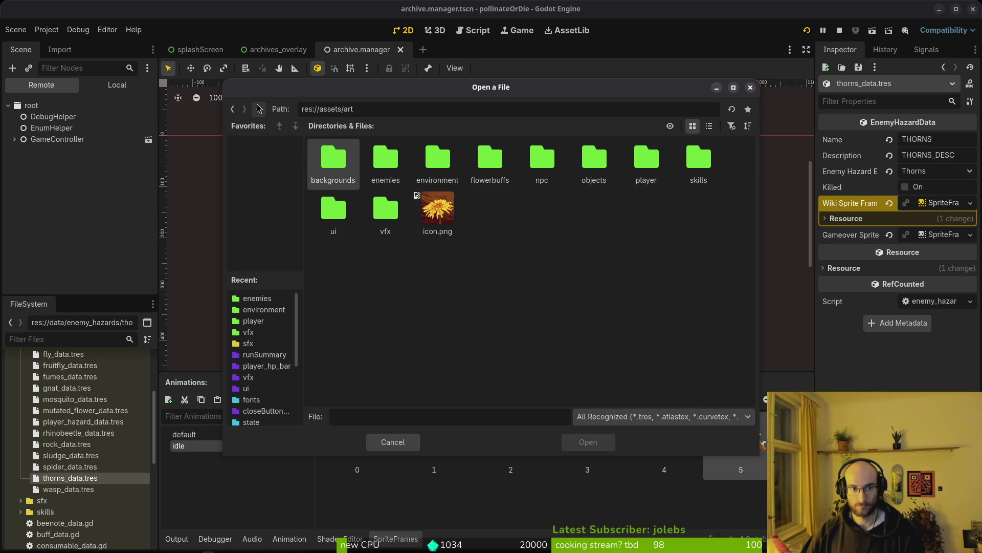
double_click(436, 162)
left_click(333, 279)
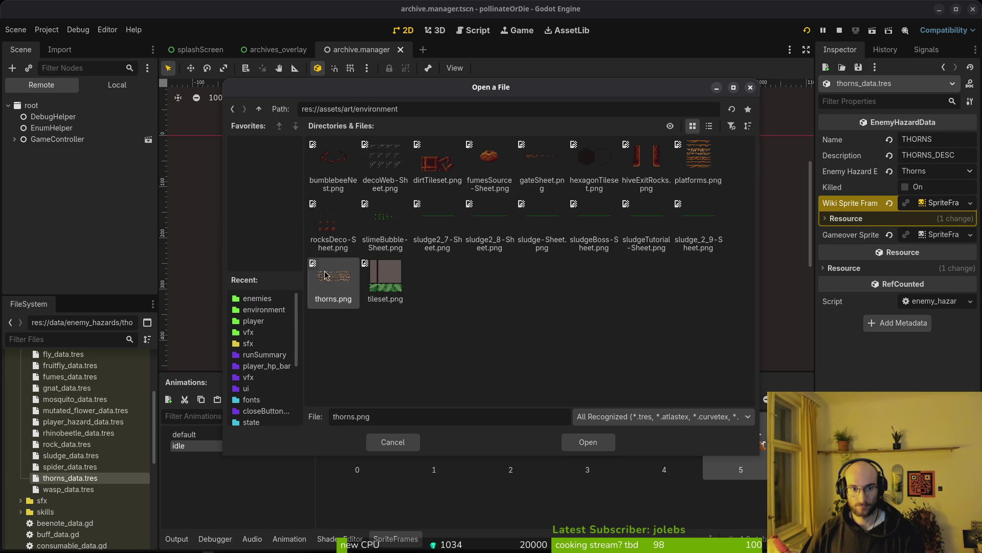
left_click(586, 443)
left_click(753, 251)
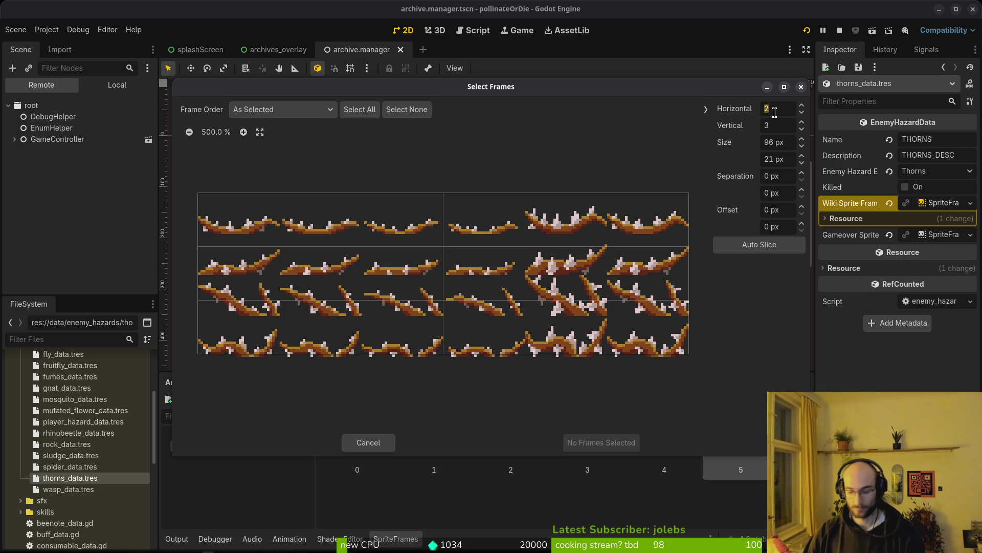
Step: Slice the sheet as a 6×4 grid, add the six bottom-row frames to idle, and relaunch the game
key("Tab")
type("4")
key("Return")
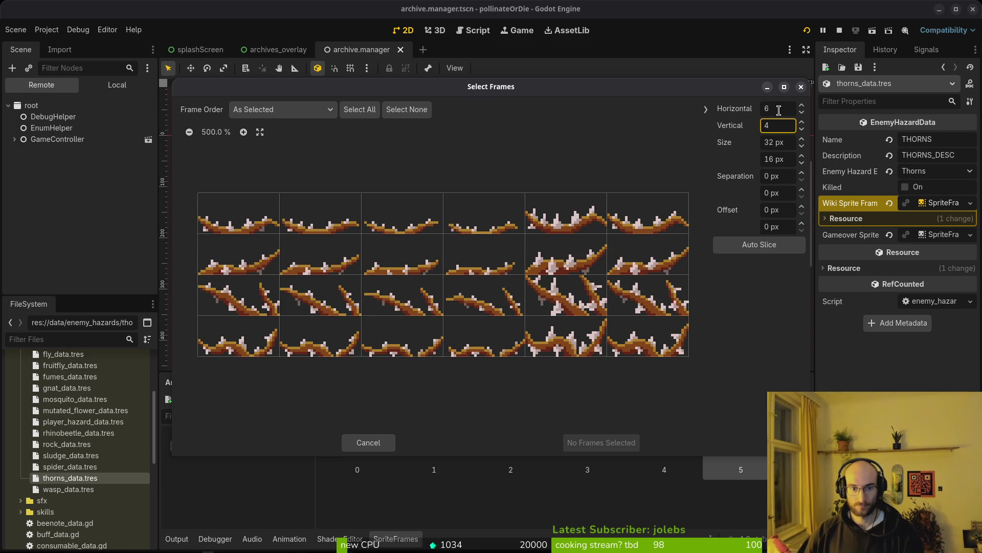
left_click_drag(248, 349, 635, 343)
left_click(605, 443)
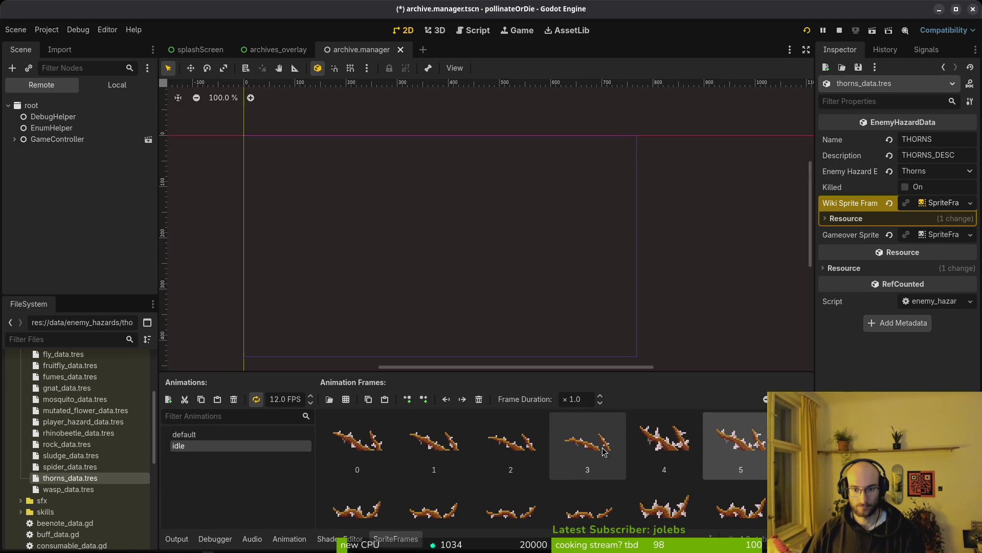
left_click(840, 30)
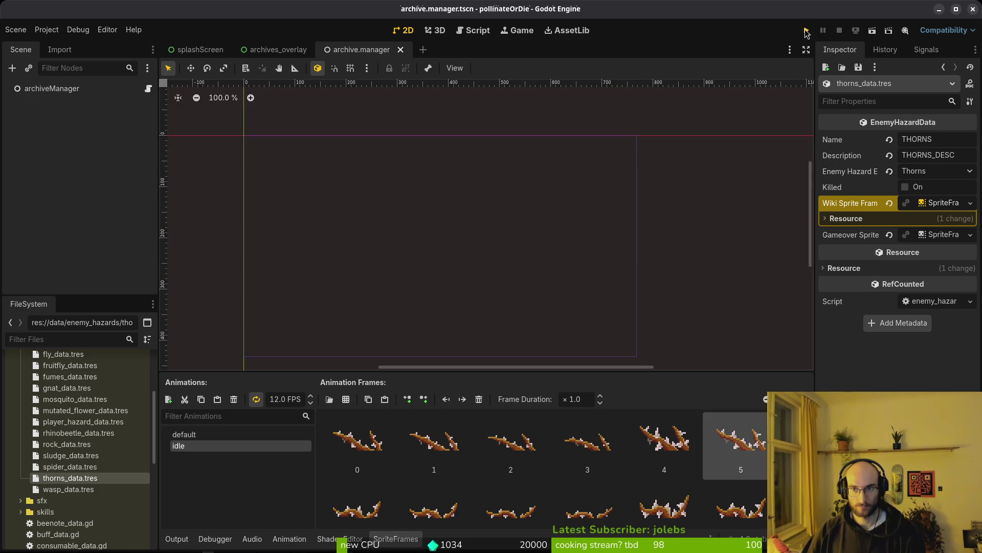
left_click(806, 31)
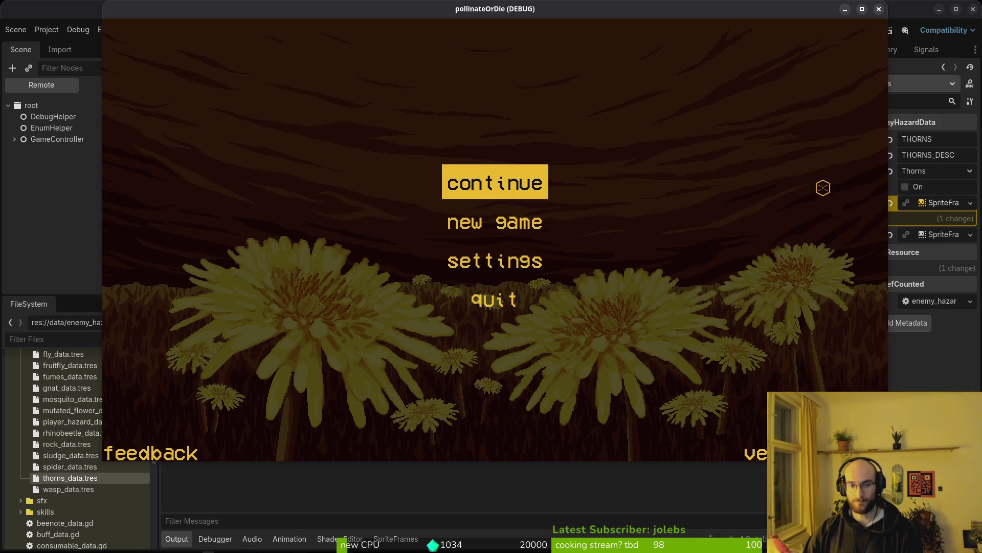
Step: Continue the saved game, play until the bee dies to thorns, then return to the editor
key("Return")
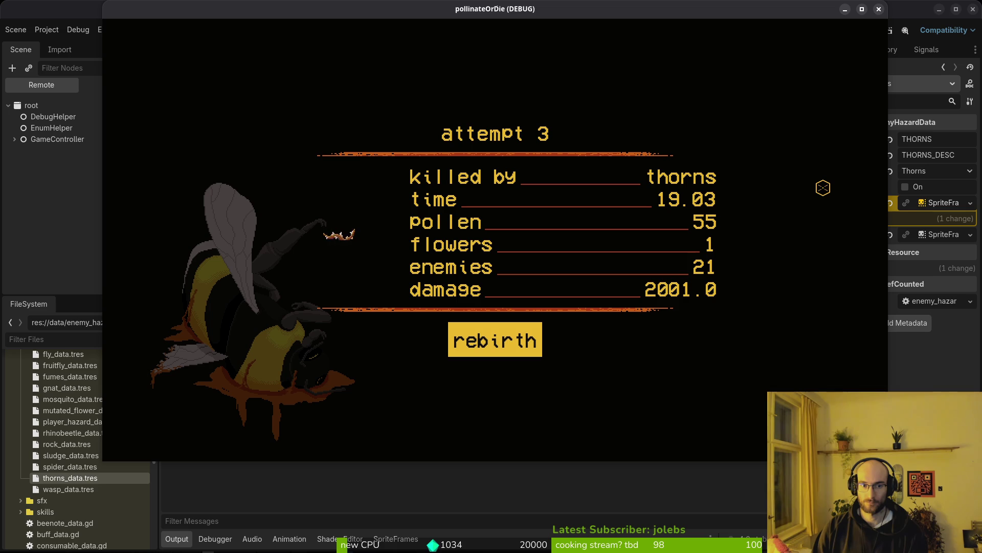
key("alt+Tab")
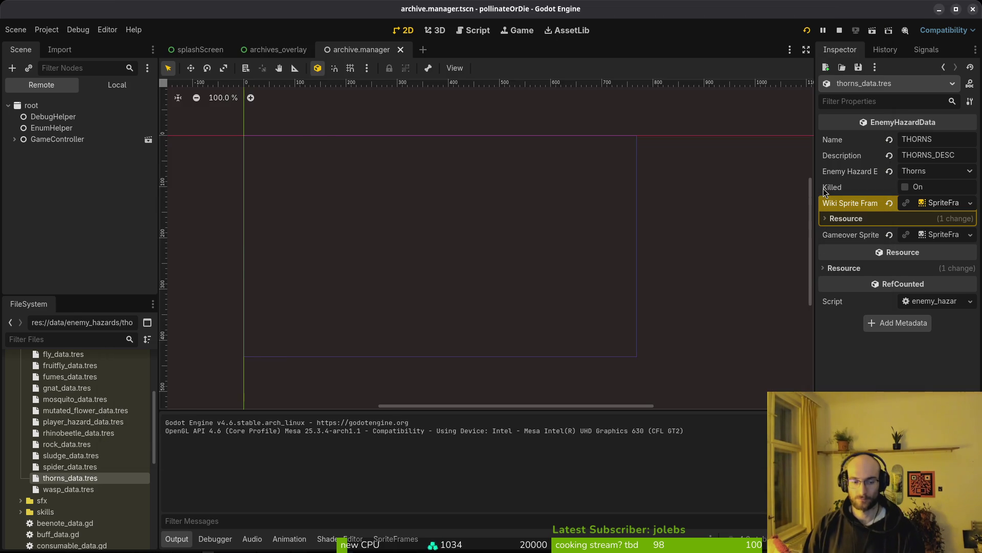
Step: Copy the Wiki Sprite Frames value into Gameover Sprite and save thorns_data.tres
key("alt+Tab")
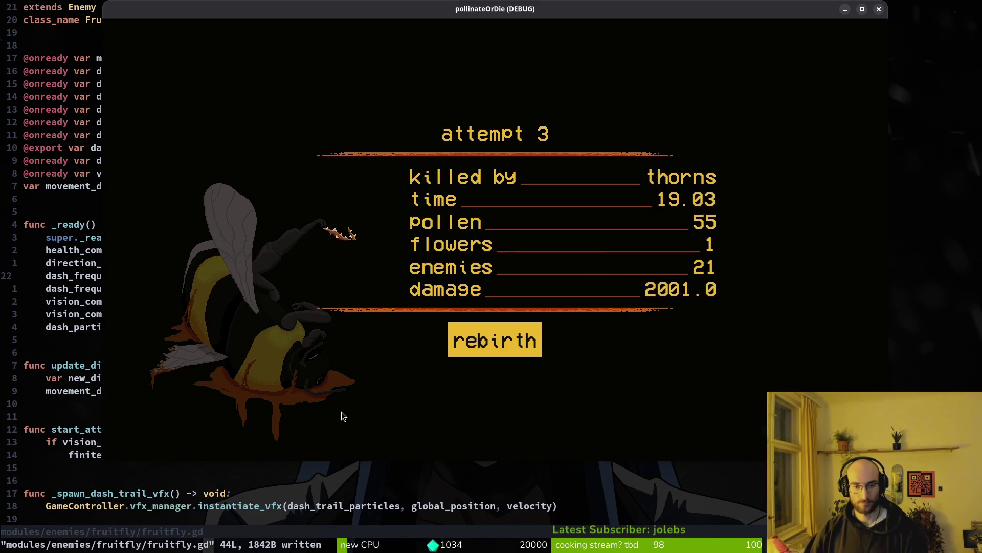
key("alt+Tab")
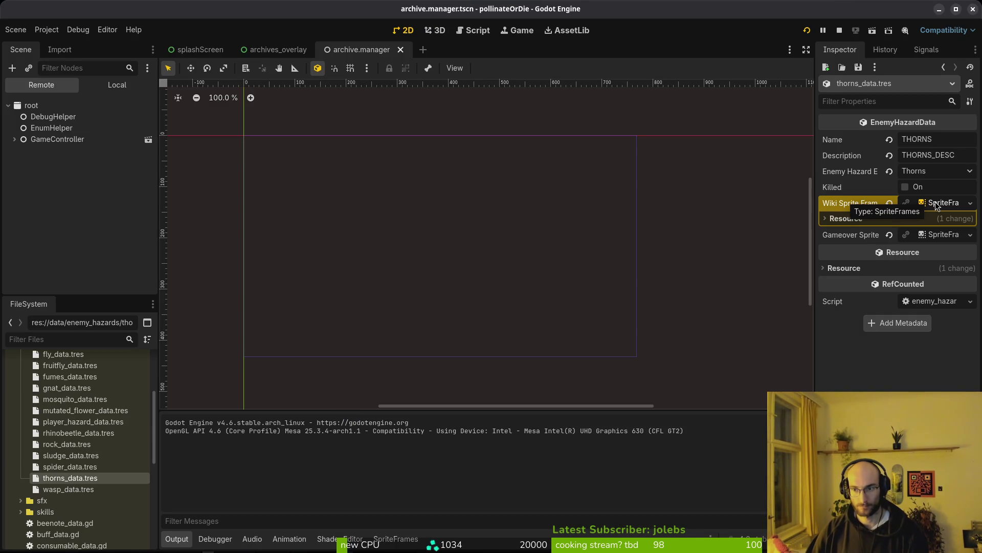
right_click(846, 204)
left_click(872, 214)
right_click(859, 239)
left_click(871, 256)
key("ctrl+s")
Step: Delete frames 6–11 from the Gameover Sprite's idle animation, save, and relaunch the game
left_click(950, 239)
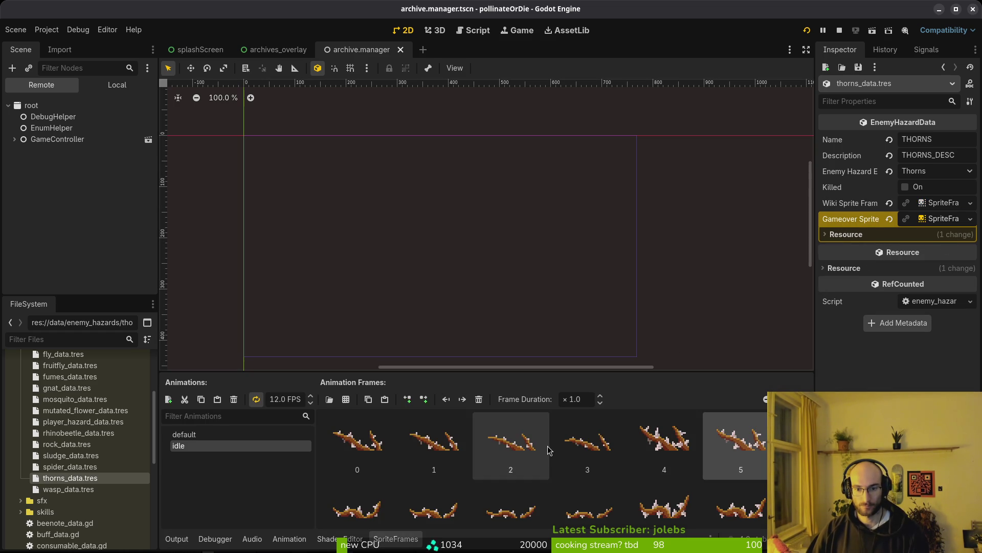
left_click(939, 224)
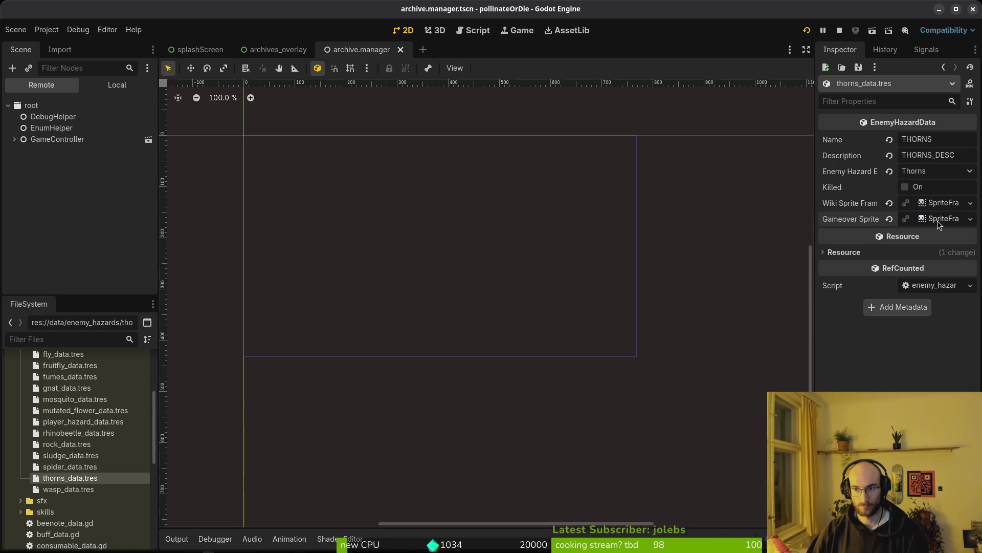
left_click(939, 221)
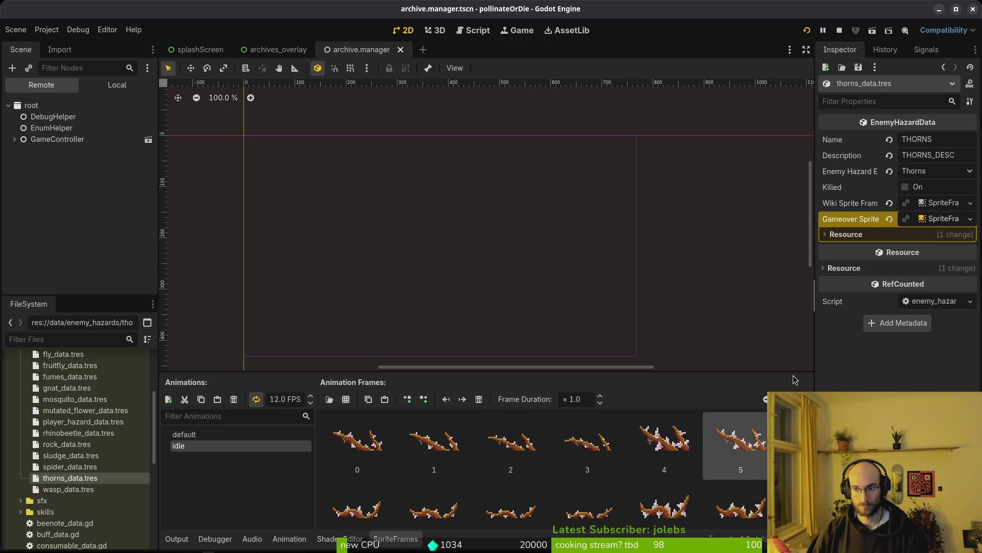
left_click(938, 221)
left_click(938, 221)
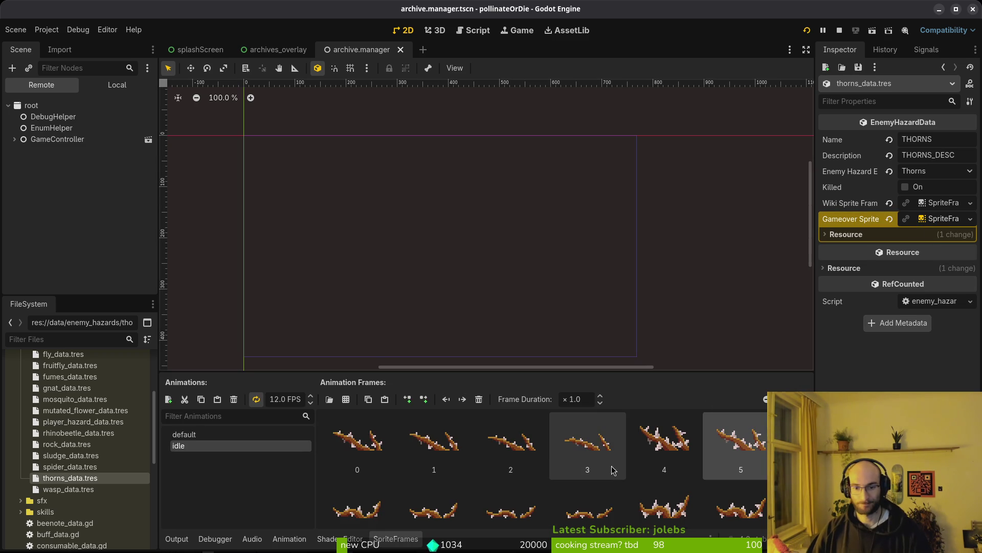
scroll(600, 483, "down", 1)
left_click(357, 491)
left_click(728, 469, "shift")
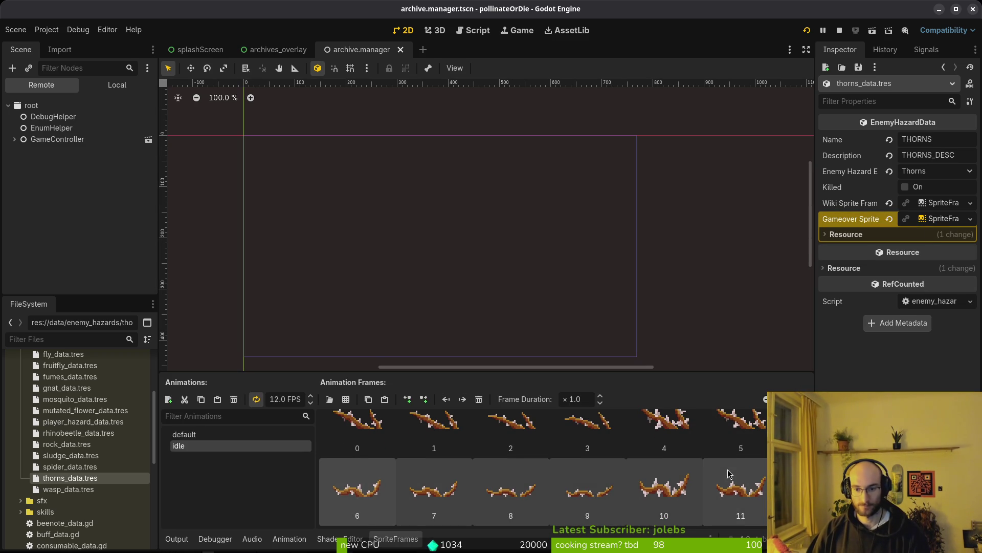
key("Delete")
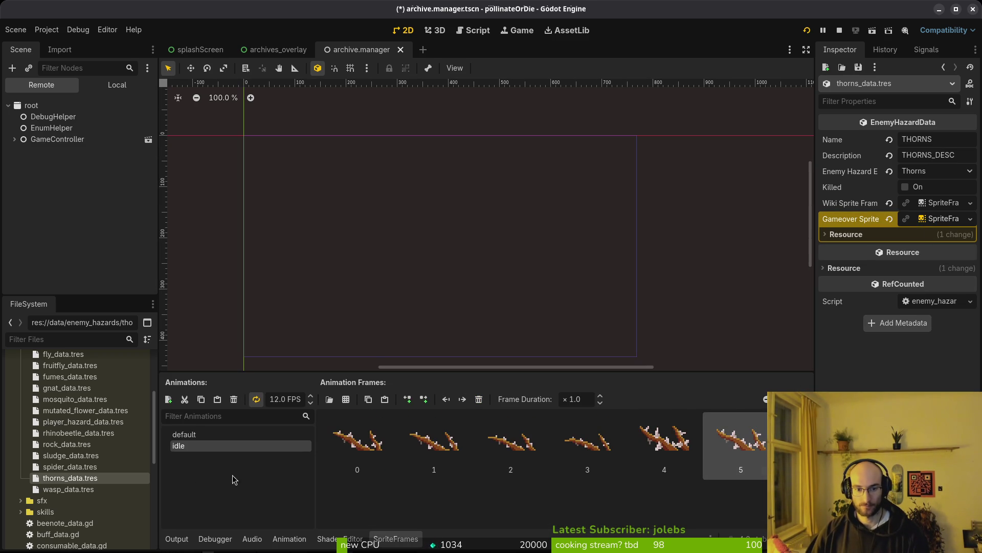
key("ctrl+s")
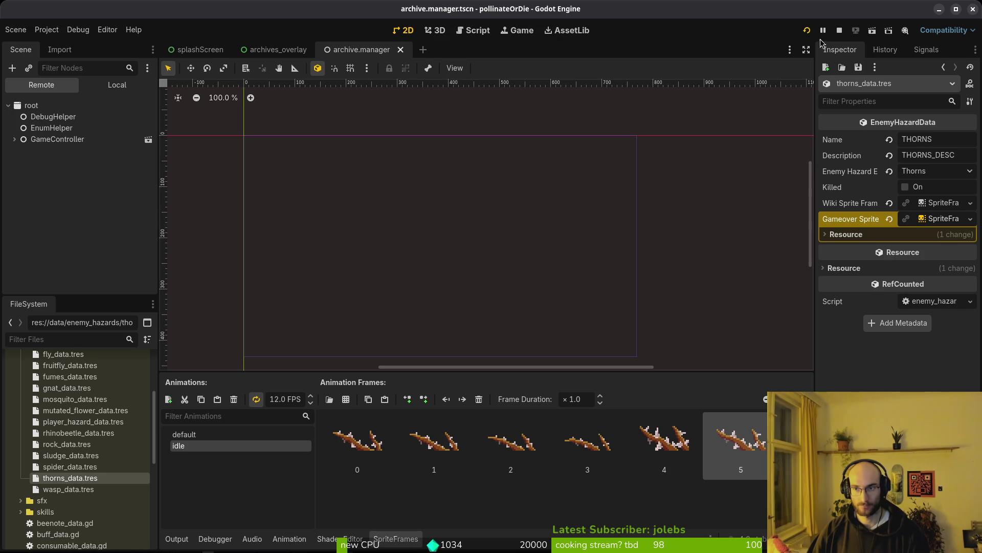
left_click(807, 30)
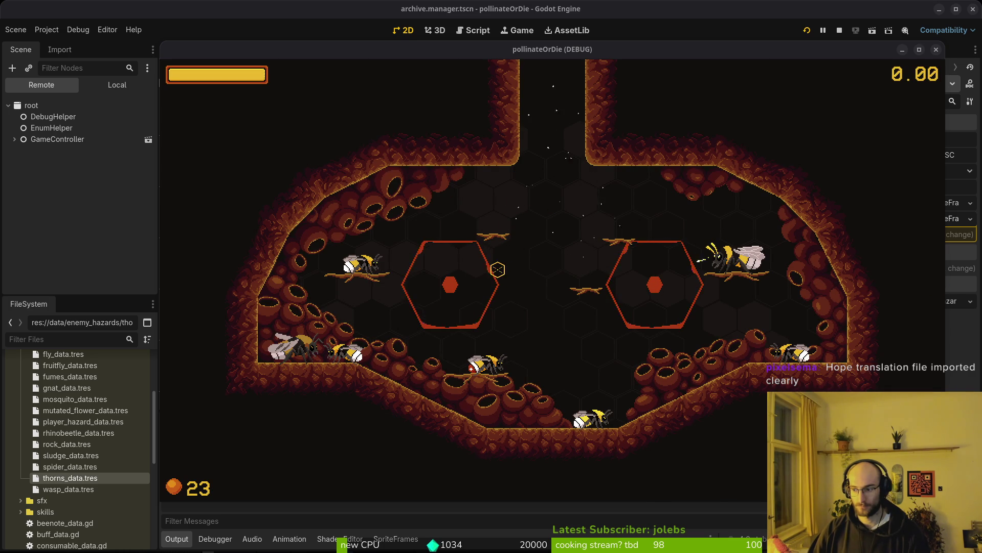
Step: Fly the bee up through the hive and back down onto the flower
left_click(544, 318)
key("w")
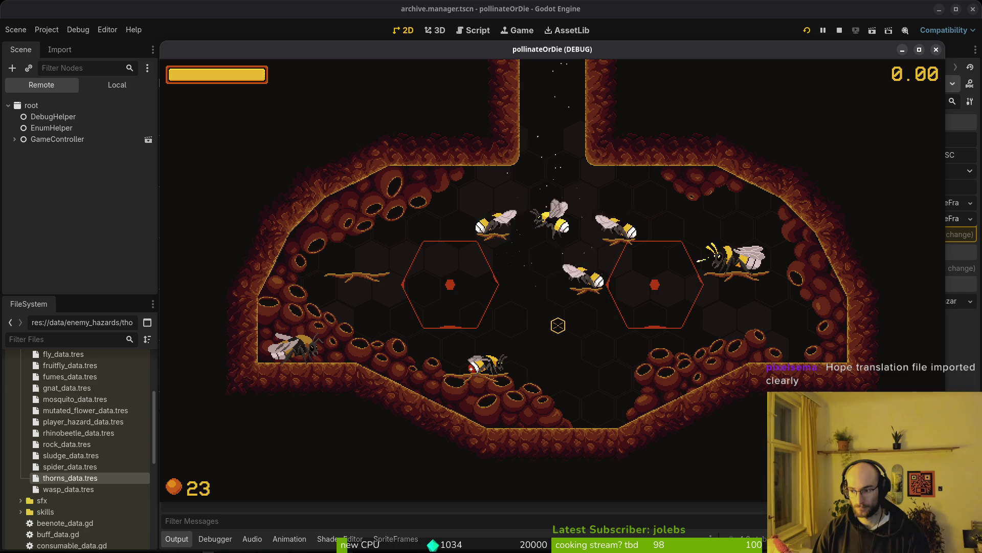
key("w")
key("w")
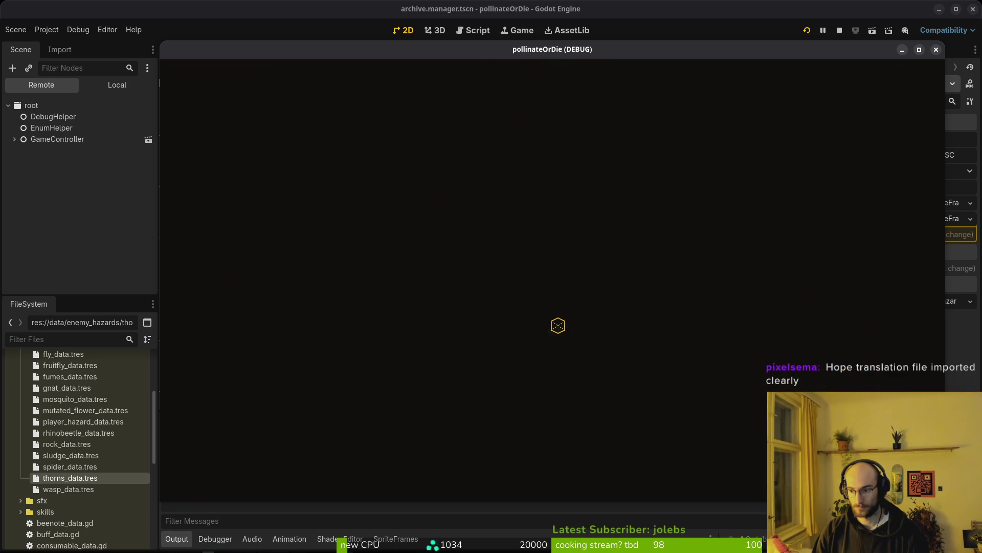
key("w")
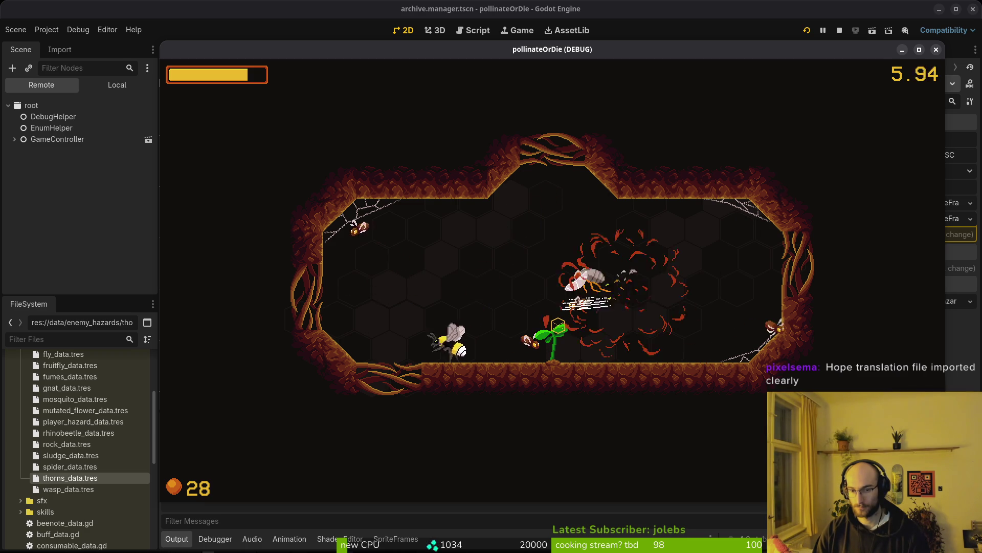
key("a")
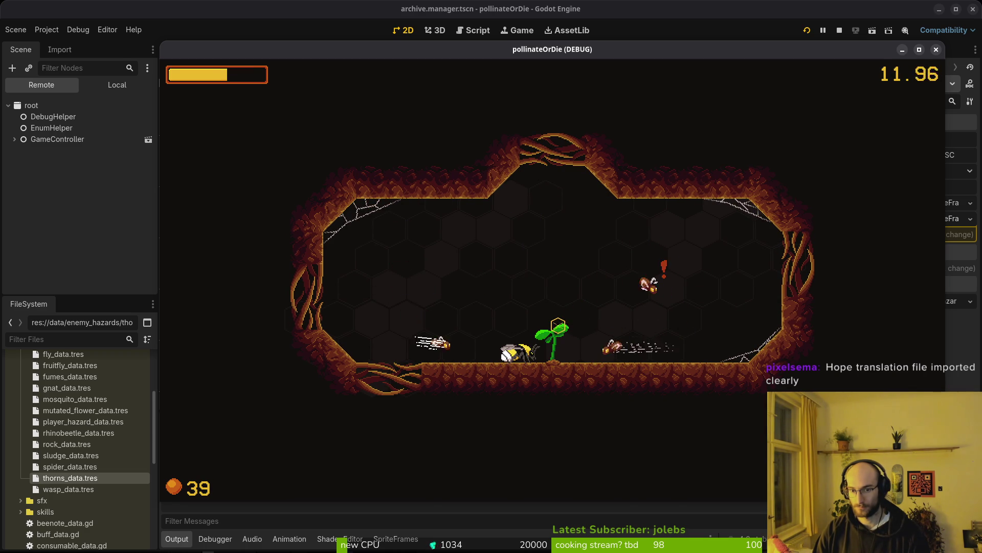
key("w")
key("a")
key("d")
key("d")
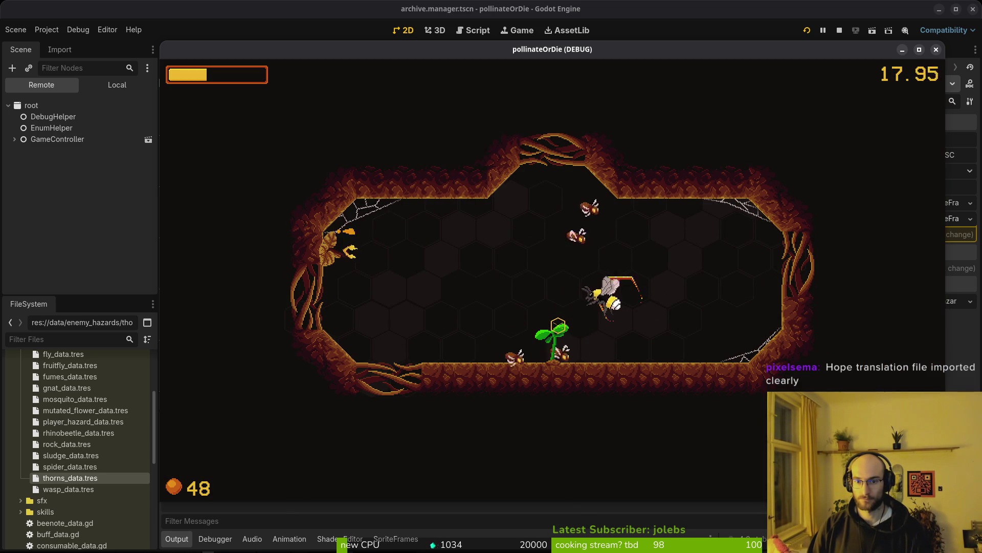
Step: Bloom the flower, take the +15% dash damage upgrade, and exit right into the next room
key("w")
key("a")
key("a")
key("w")
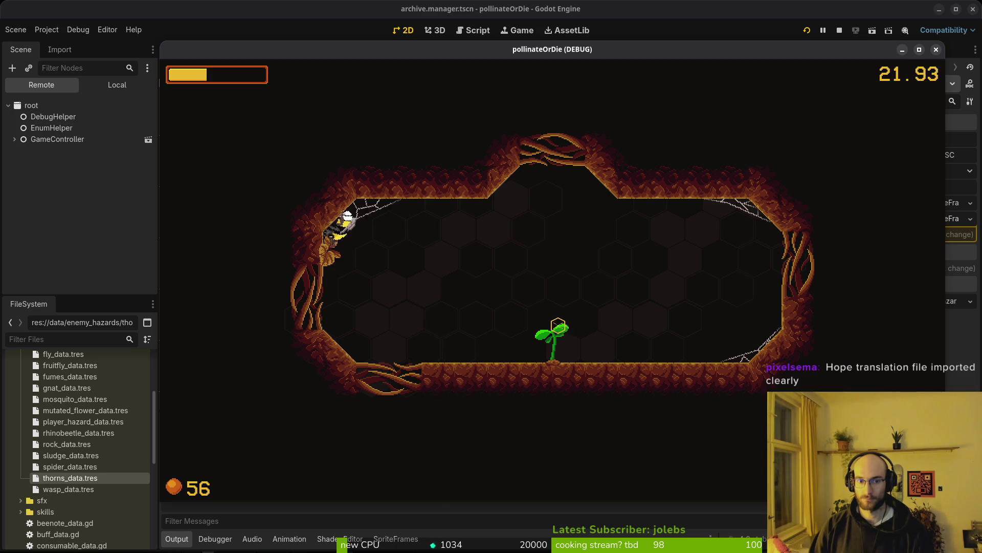
key("d")
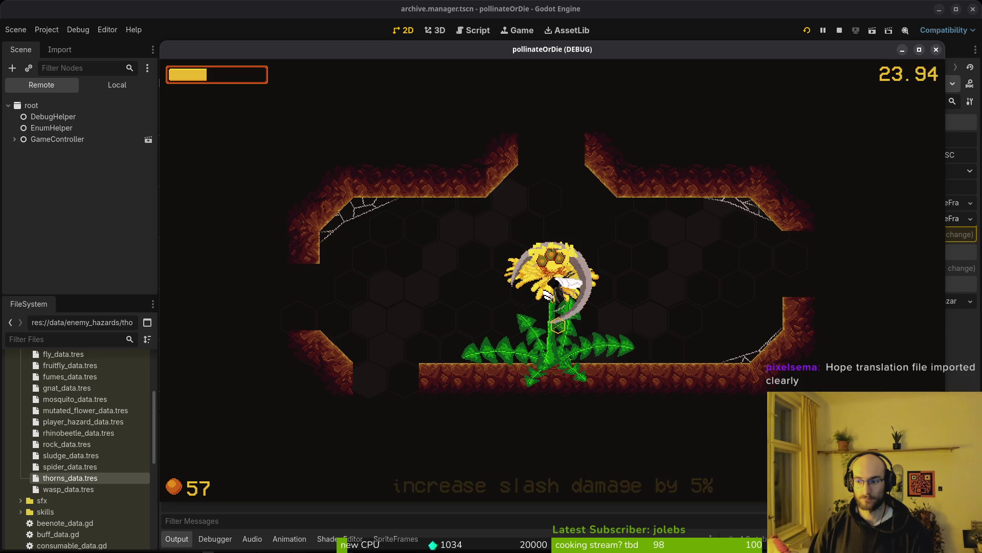
key("w")
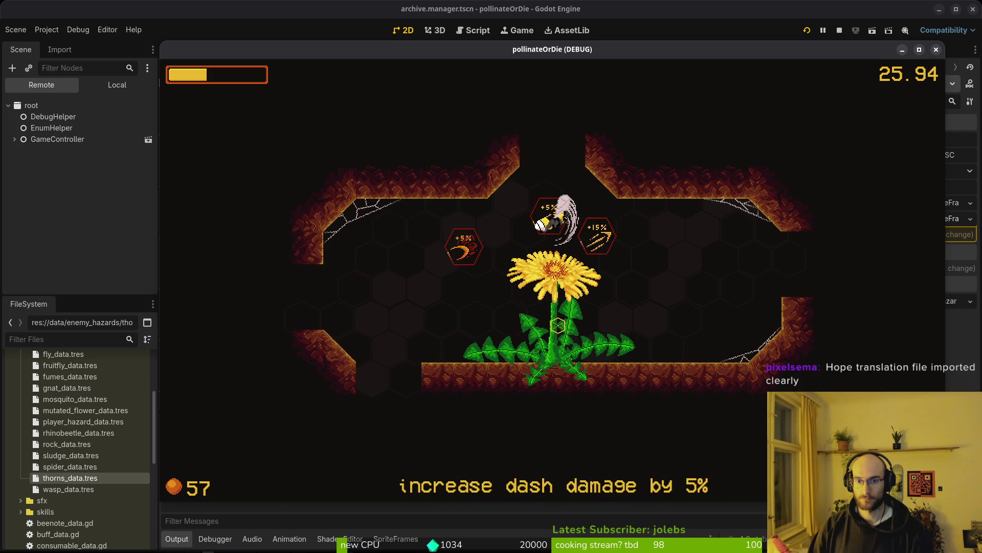
key("d")
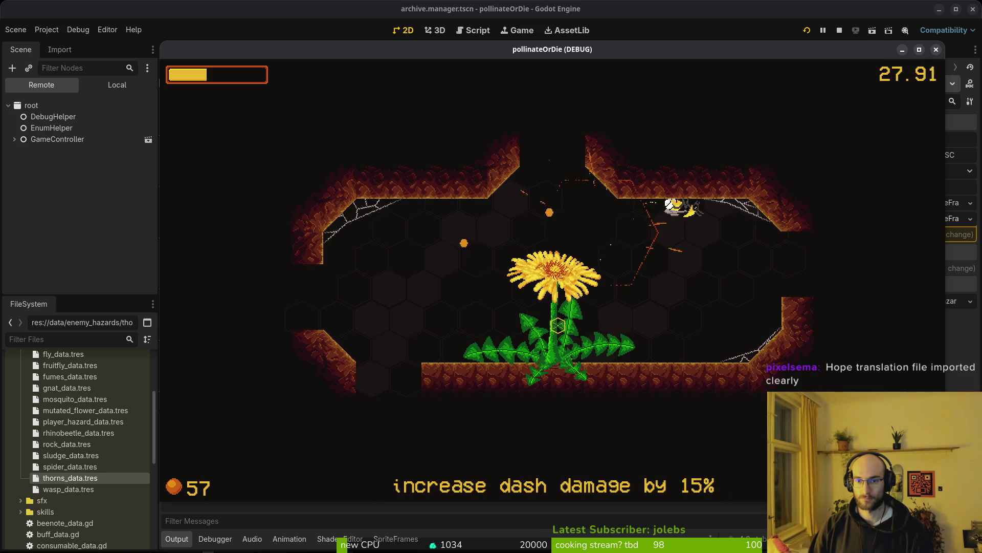
key("d")
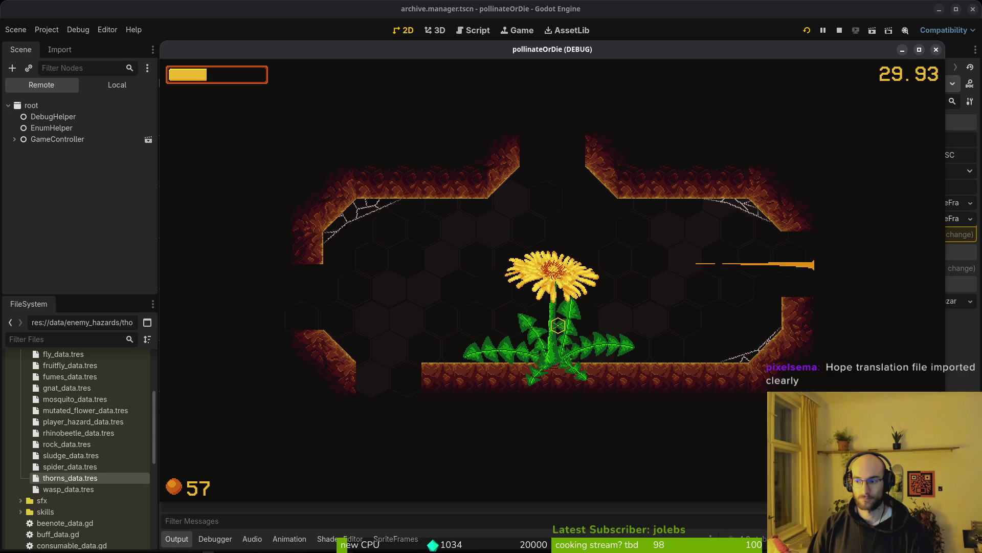
key("w")
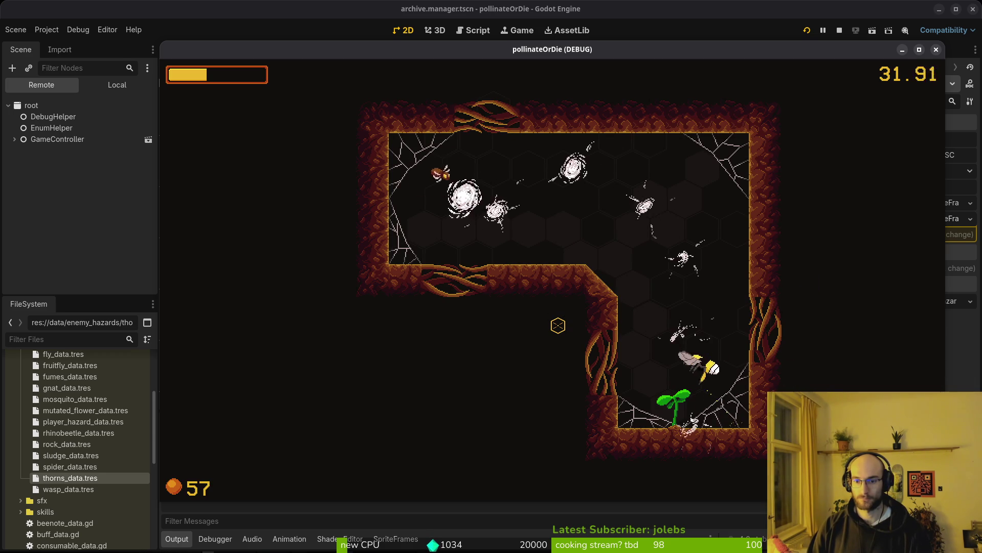